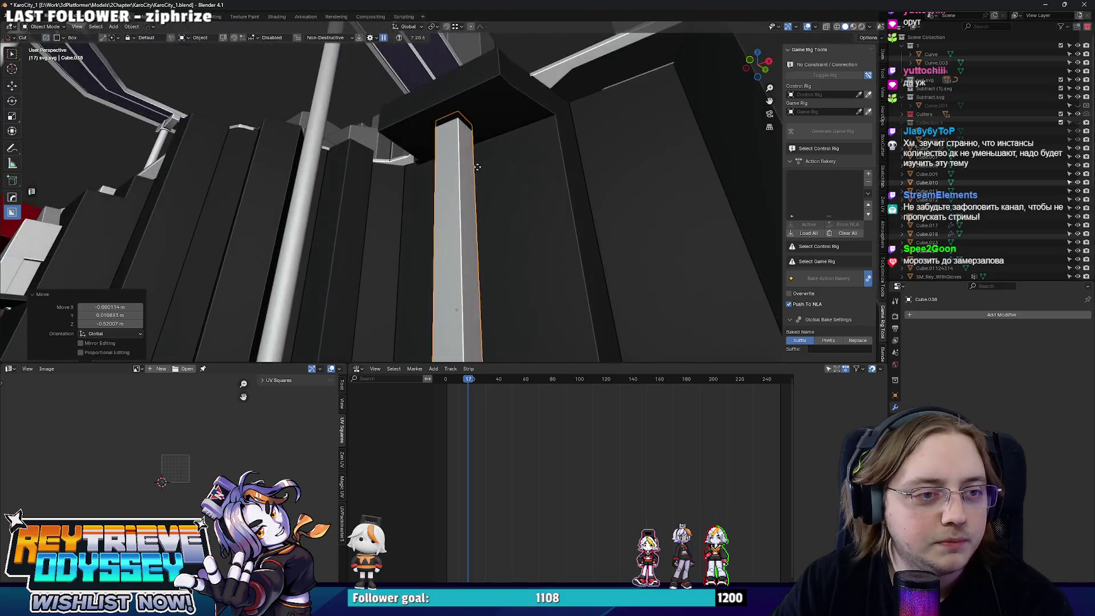
- Move pillar Cube.038 along Y, lower it slightly on Z, then shift it along X
key(g)
key(y)
click(462, 158)
key(g)
key(z)
click(463, 158)
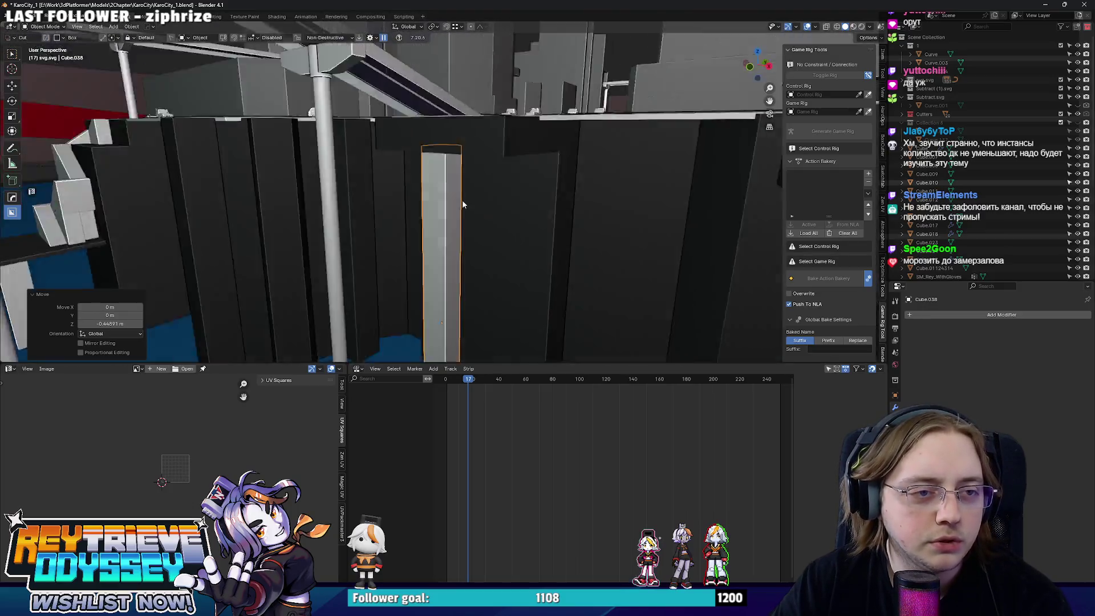
key(KP_7)
scroll(494, 248, up, 3)
key(g)
key(x)
click(473, 185)
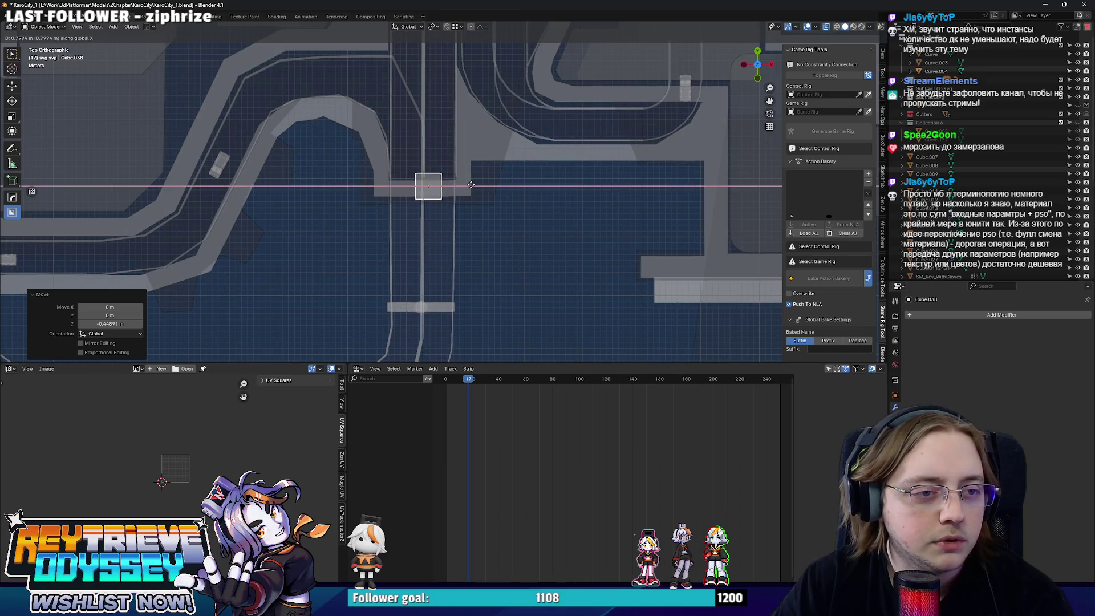
scroll(483, 187, down, 3)
middle_drag(483, 187, 520, 154)
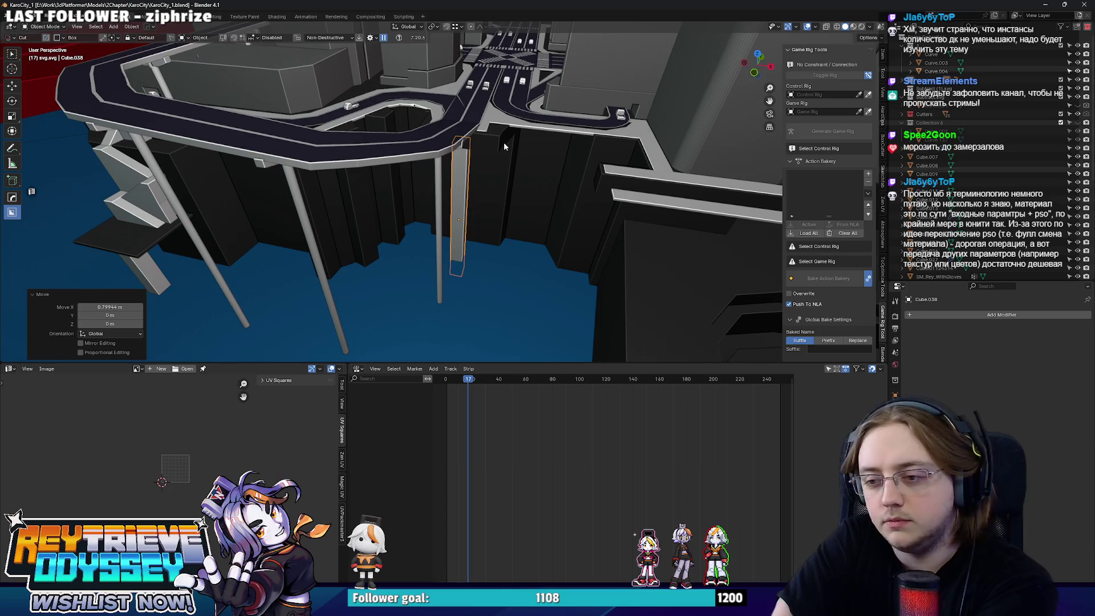
- Duplicate the pillar as Cube.039 and slide the copy along Y under the overhead beam
mouse_move(504, 142)
middle_down()
mouse_move(645, 120)
mouse_move(553, 86)
mouse_move(433, 166)
mouse_move(426, 198)
middle_up()
key(shift+d)
key(y)
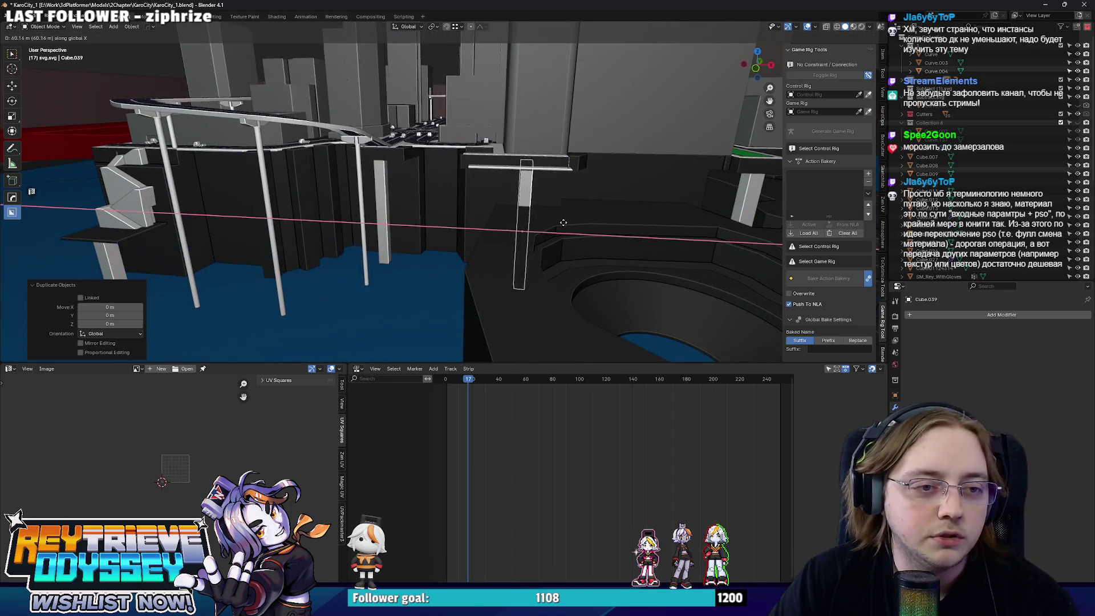
click(524, 208)
mouse_move(525, 208)
middle_down()
mouse_move(532, 172)
mouse_move(515, 205)
mouse_move(488, 211)
middle_up()
key(g)
key(y)
click(515, 205)
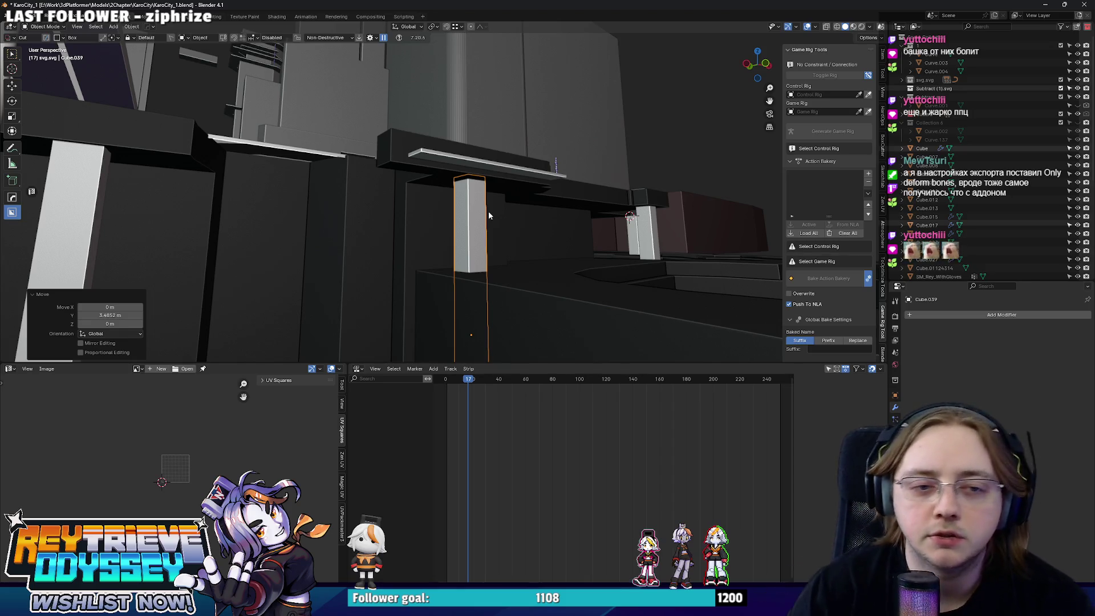
mouse_move(543, 182)
middle_down()
mouse_move(524, 204)
mouse_move(576, 215)
mouse_move(457, 156)
mouse_move(566, 180)
mouse_move(507, 171)
middle_up()
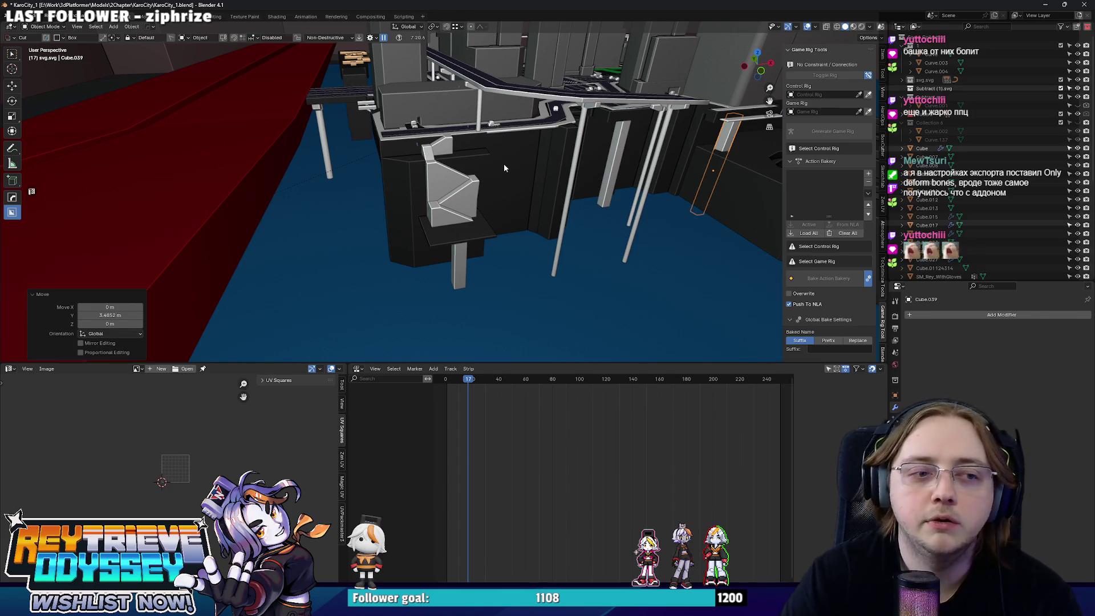
mouse_move(504, 165)
middle_down()
mouse_move(488, 161)
mouse_move(485, 183)
mouse_move(562, 192)
mouse_move(389, 245)
mouse_move(337, 186)
mouse_move(346, 171)
mouse_move(383, 187)
mouse_move(457, 188)
mouse_move(457, 177)
middle_up()
click(382, 187)
- Fly out over the city and select Curve.026, then Curve.007, to show their Boolean modifiers
key(s)
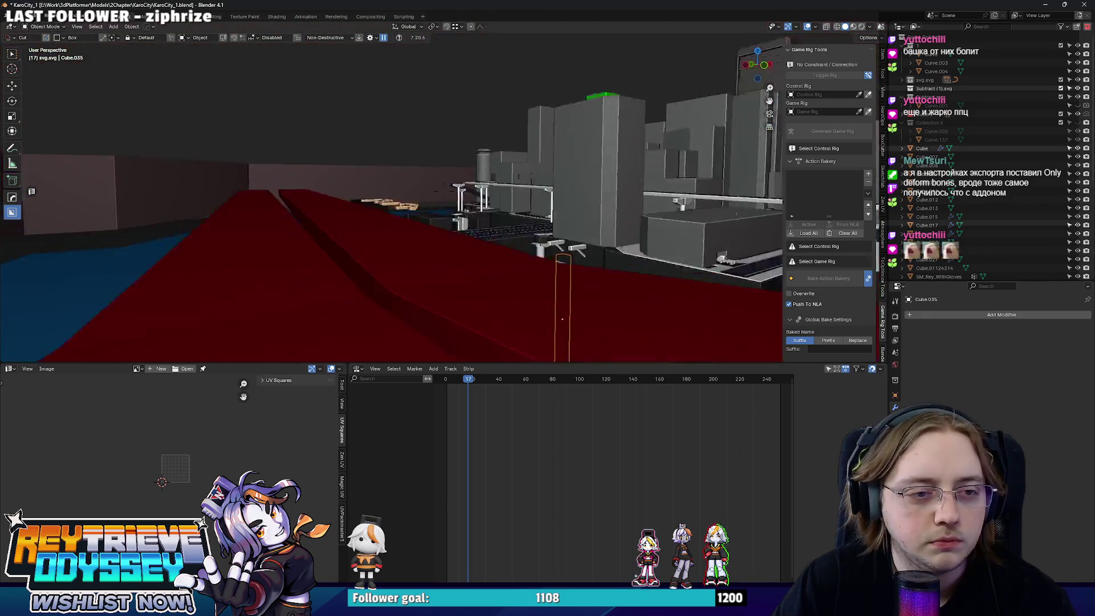
click(394, 164)
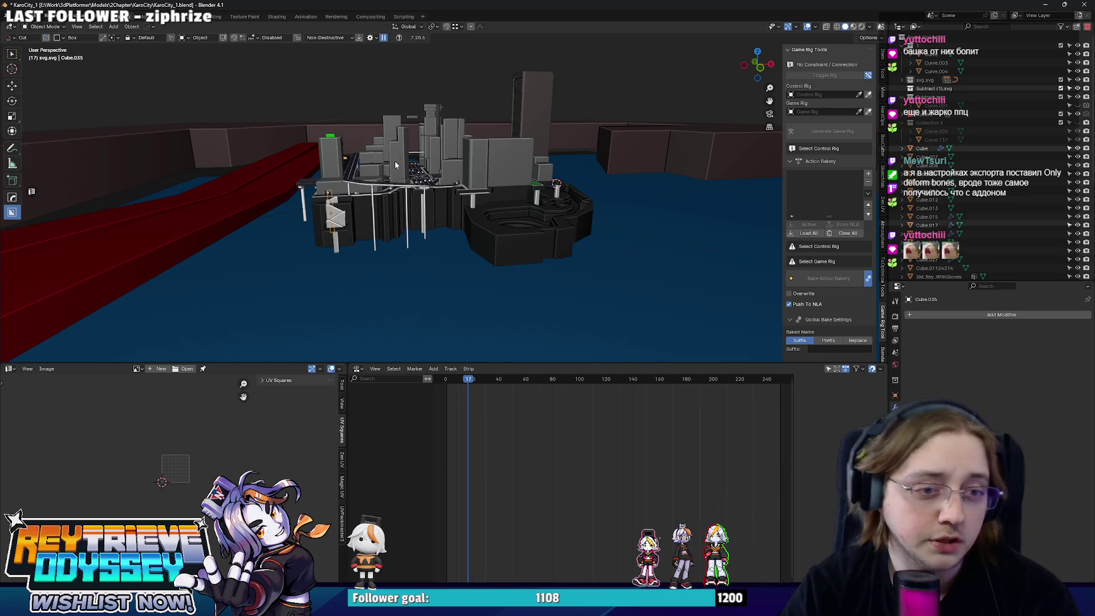
scroll(394, 161, up, 8)
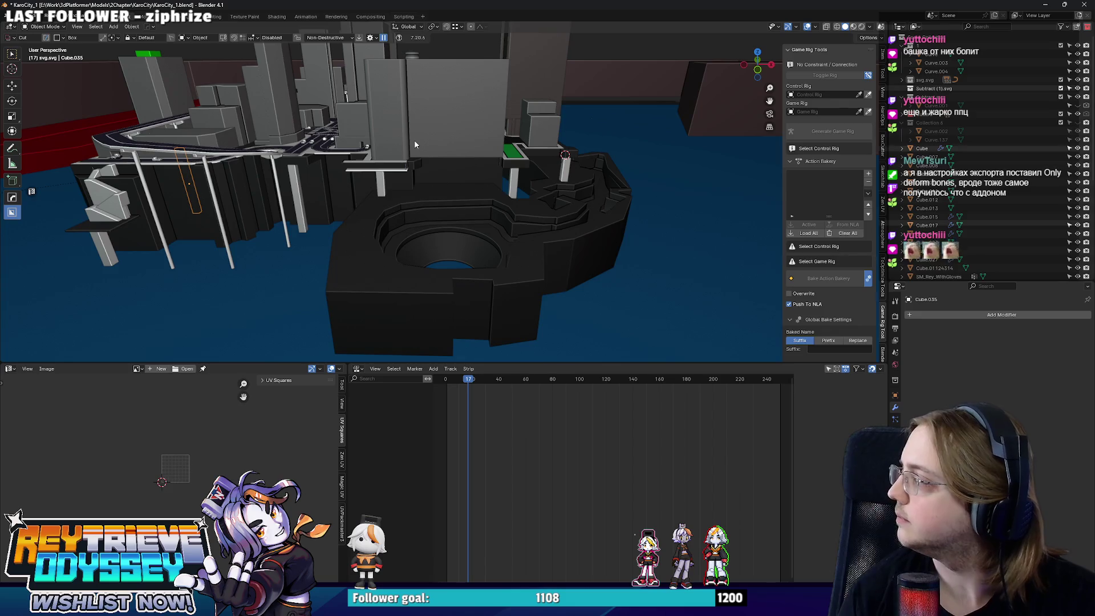
scroll(474, 166, up, 2)
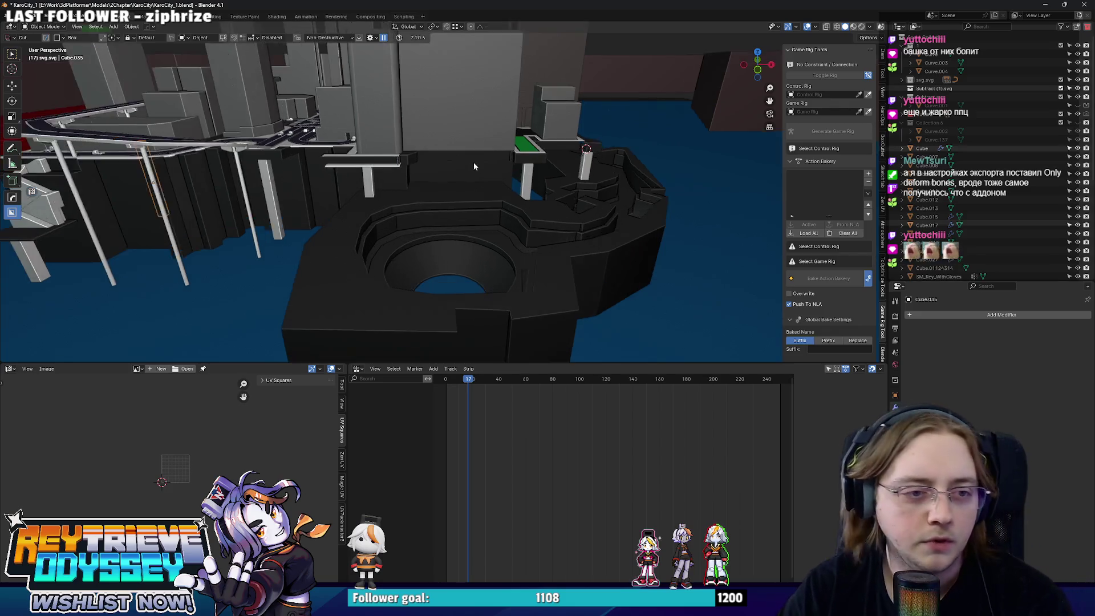
mouse_move(473, 166)
middle_down()
mouse_move(449, 202)
mouse_move(522, 213)
mouse_move(471, 198)
mouse_move(511, 251)
mouse_move(488, 227)
mouse_move(413, 225)
mouse_move(597, 200)
mouse_move(406, 187)
mouse_move(560, 210)
mouse_move(462, 245)
mouse_move(405, 231)
mouse_move(406, 221)
mouse_move(471, 233)
mouse_move(455, 188)
mouse_move(498, 183)
mouse_move(370, 193)
mouse_move(615, 213)
mouse_move(457, 225)
mouse_move(683, 207)
mouse_move(535, 213)
mouse_move(541, 198)
mouse_move(590, 236)
middle_up()
click(488, 228)
click(482, 187)
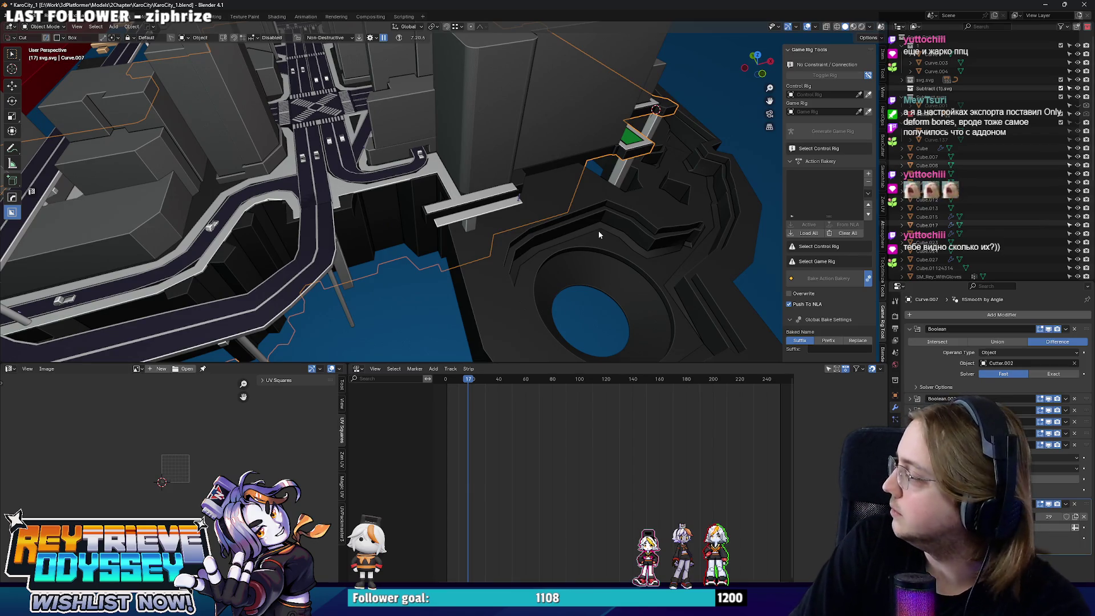
- Inspect Curve.007's dark wall geometry in Edit Mode, then switch to Unreal's KaroCity level
mouse_move(598, 229)
middle_down()
mouse_move(597, 186)
mouse_move(434, 165)
mouse_move(452, 189)
mouse_move(401, 170)
mouse_move(442, 187)
mouse_move(413, 209)
mouse_move(450, 163)
mouse_move(396, 182)
mouse_move(355, 176)
mouse_move(365, 188)
mouse_move(357, 209)
mouse_move(446, 190)
mouse_move(509, 201)
mouse_move(381, 191)
mouse_move(535, 183)
mouse_move(406, 221)
mouse_move(552, 237)
mouse_move(505, 223)
mouse_move(574, 221)
mouse_move(517, 195)
middle_up()
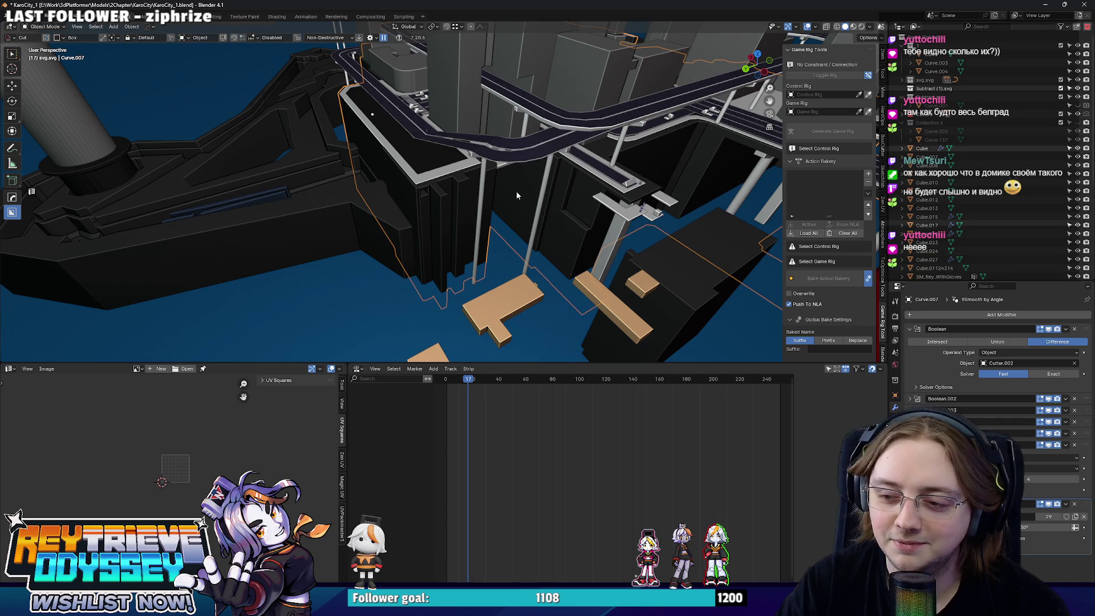
scroll(517, 195, up, 3)
mouse_move(516, 195)
middle_down()
mouse_move(442, 170)
mouse_move(446, 182)
mouse_move(542, 193)
mouse_move(637, 170)
mouse_move(185, 190)
middle_up()
key(Tab)
key(Tab)
key(alt+w)
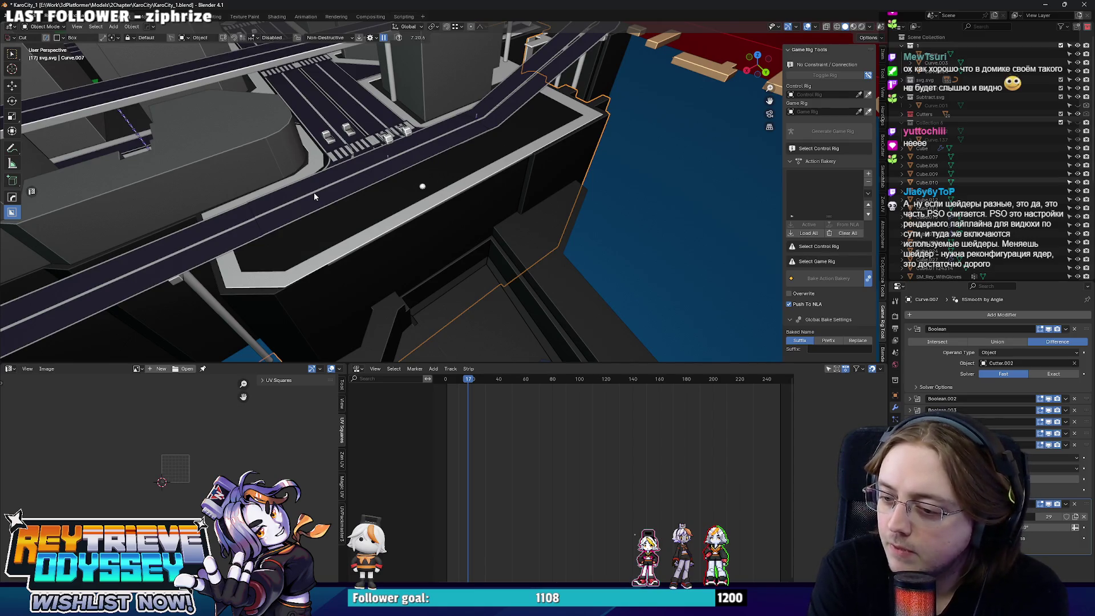
key(alt+Tab)
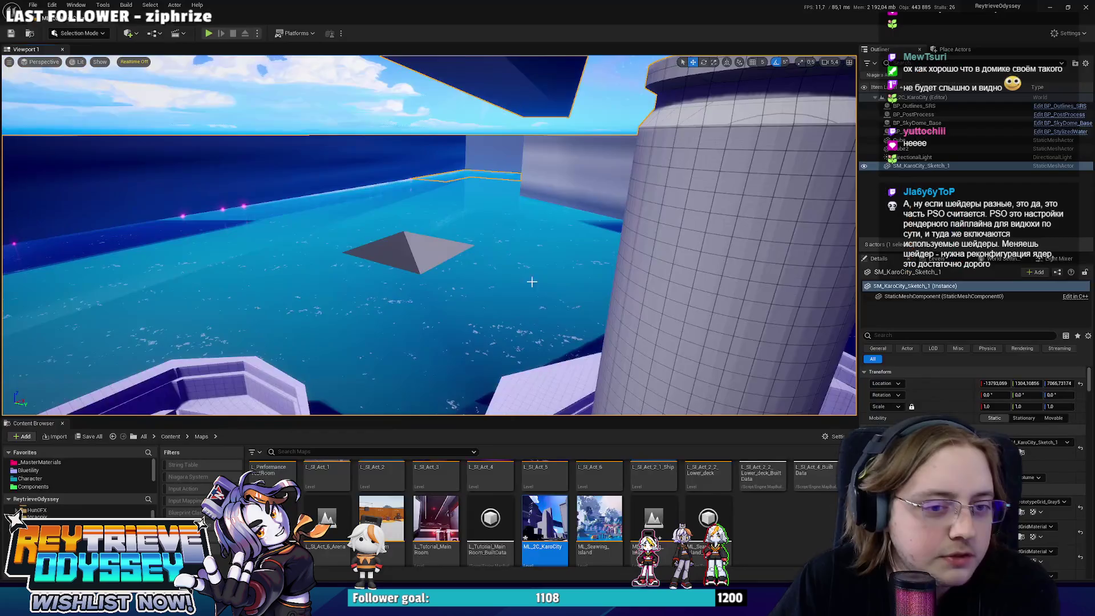
- Fly the viewport camera above KaroCity's streets and forward toward the tall building
right_drag(532, 282, 570, 258)
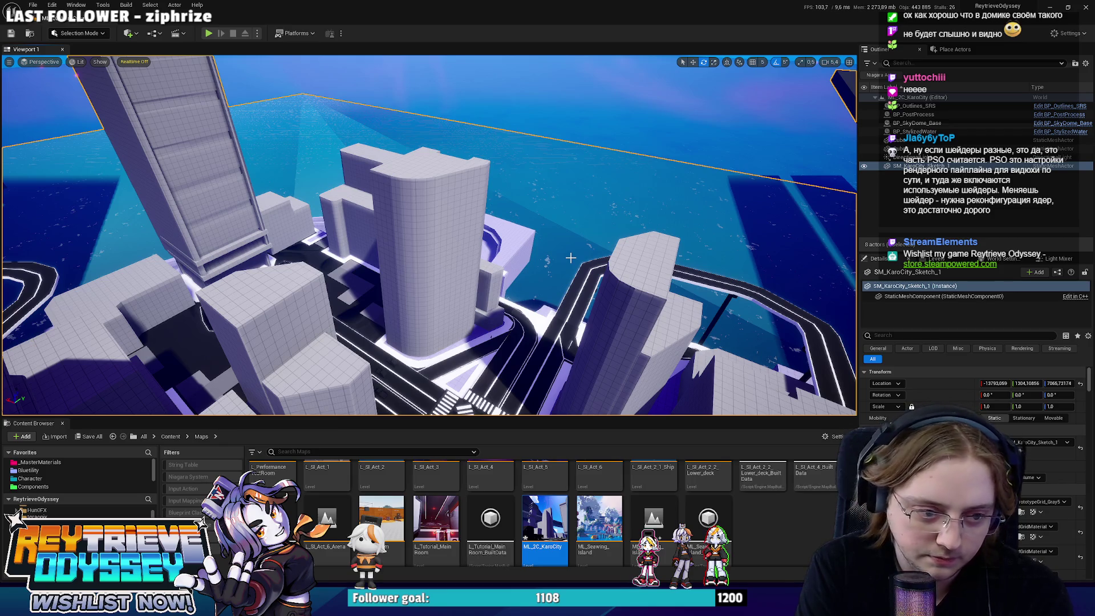
key(w)
mouse_move(570, 258)
right_down()
mouse_move(571, 236)
mouse_move(556, 259)
right_up()
- Back in Blender, select the blue Curve.017 block and move it along X
key(alt+Tab)
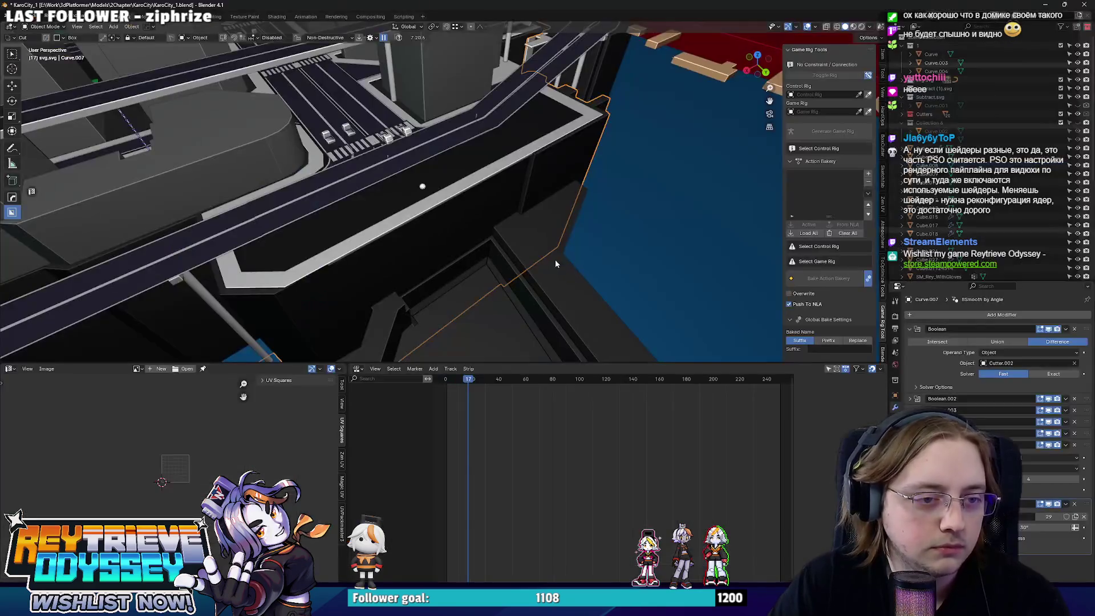
mouse_move(467, 210)
middle_down()
mouse_move(422, 218)
mouse_move(468, 217)
mouse_move(420, 208)
mouse_move(504, 233)
mouse_move(426, 203)
mouse_move(451, 183)
mouse_move(423, 227)
mouse_move(509, 265)
middle_up()
click(447, 192)
key(g)
click(440, 211)
- In Edit Mode, box-select a small piece of Curve.017 and raise it along Z
key(Tab)
drag(494, 274, 496, 273)
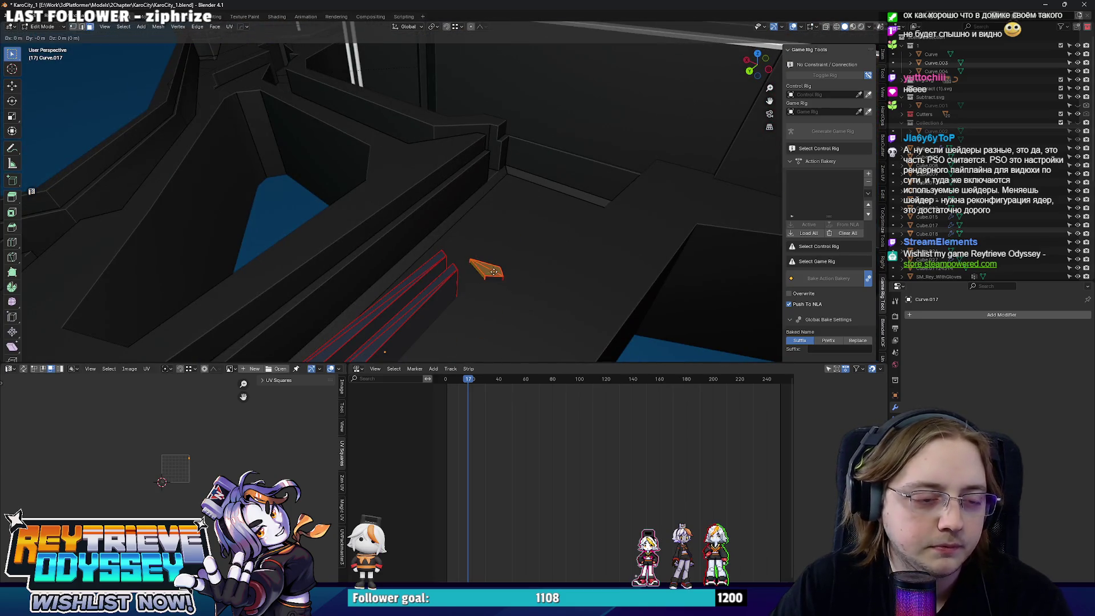
key(g)
key(z)
key(Escape)
click(497, 267)
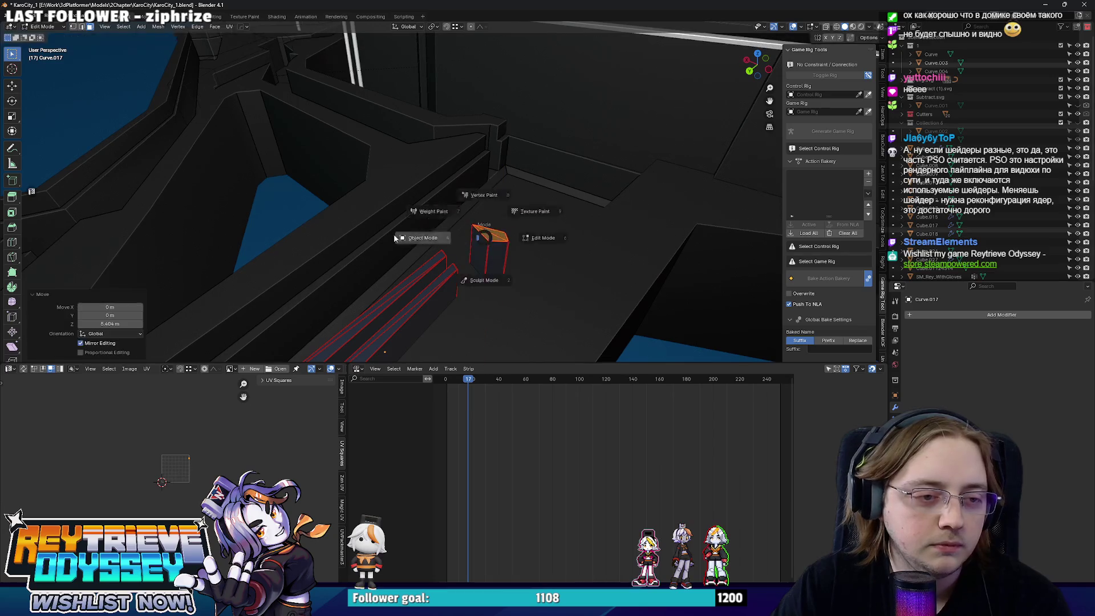
key(Tab)
mouse_move(394, 234)
middle_down()
mouse_move(474, 216)
mouse_move(475, 242)
mouse_move(518, 238)
mouse_move(478, 231)
mouse_move(451, 178)
mouse_move(522, 238)
mouse_move(484, 254)
mouse_move(532, 292)
middle_up()
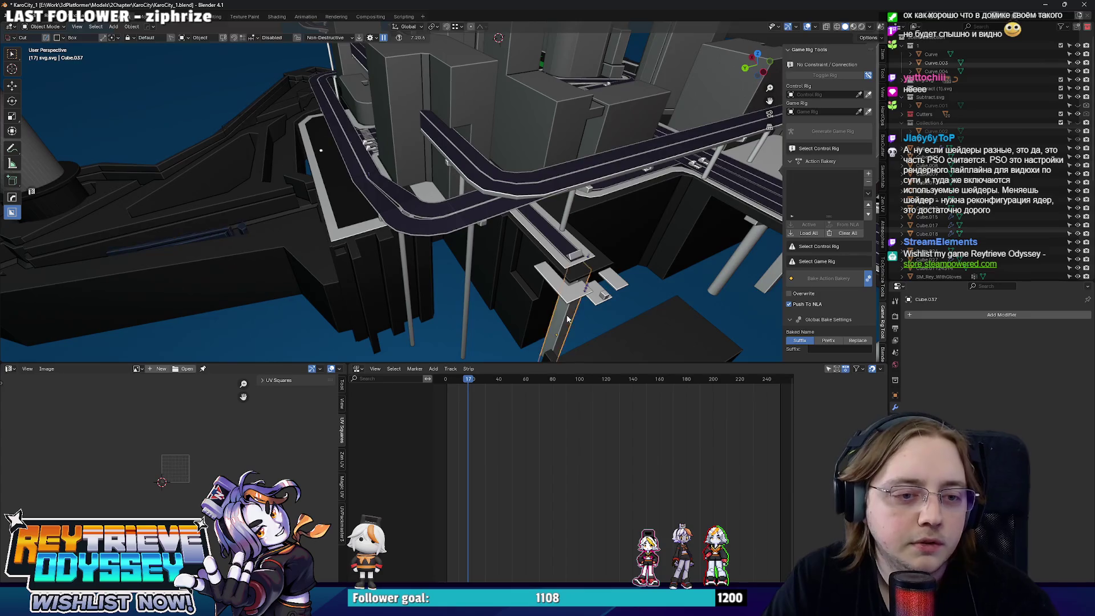
- Duplicate the pillar as Cube.040 and move it roughly beneath the elevated road
key(shift+d)
click(436, 251)
mouse_move(437, 251)
middle_down()
mouse_move(457, 216)
mouse_move(444, 239)
mouse_move(296, 305)
mouse_move(399, 268)
middle_up()
key(g)
click(425, 242)
key(g)
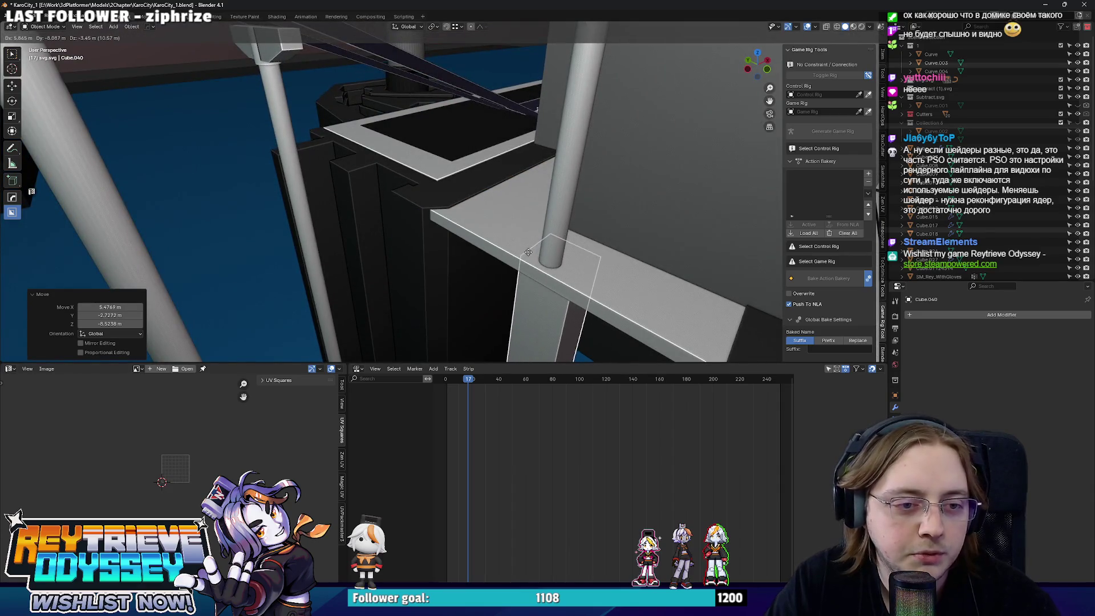
click(528, 252)
middle_drag(528, 252, 604, 170)
- Fine-tune Cube.040 with axis-constrained moves, ending about 2.4 m along X under the beams
key(g)
key(y)
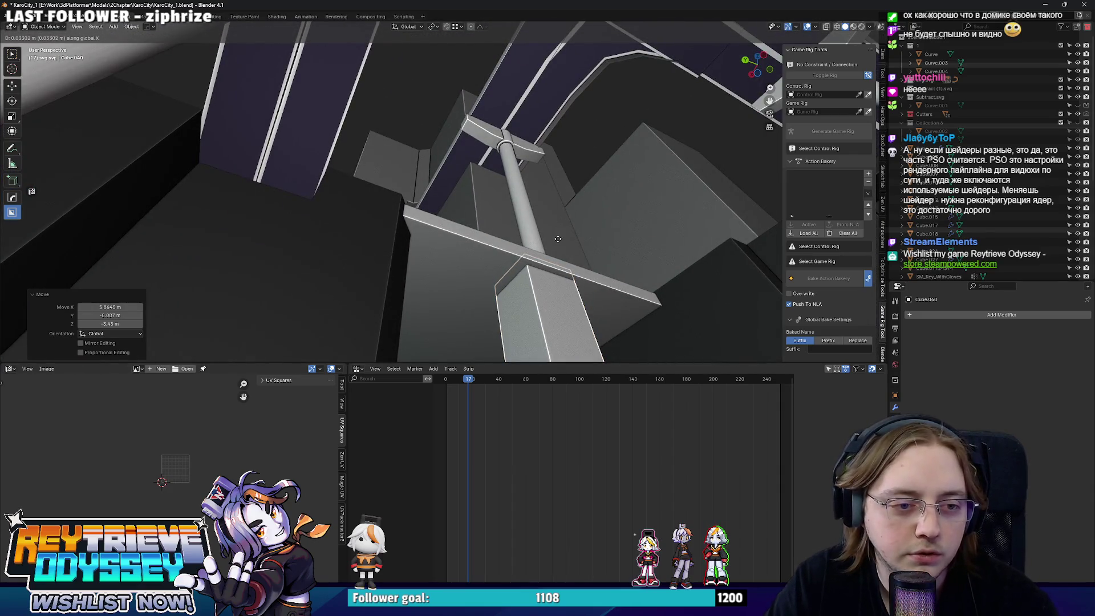
click(558, 238)
mouse_move(558, 238)
middle_down()
mouse_move(449, 271)
mouse_move(486, 232)
middle_up()
scroll(490, 239, down, 8)
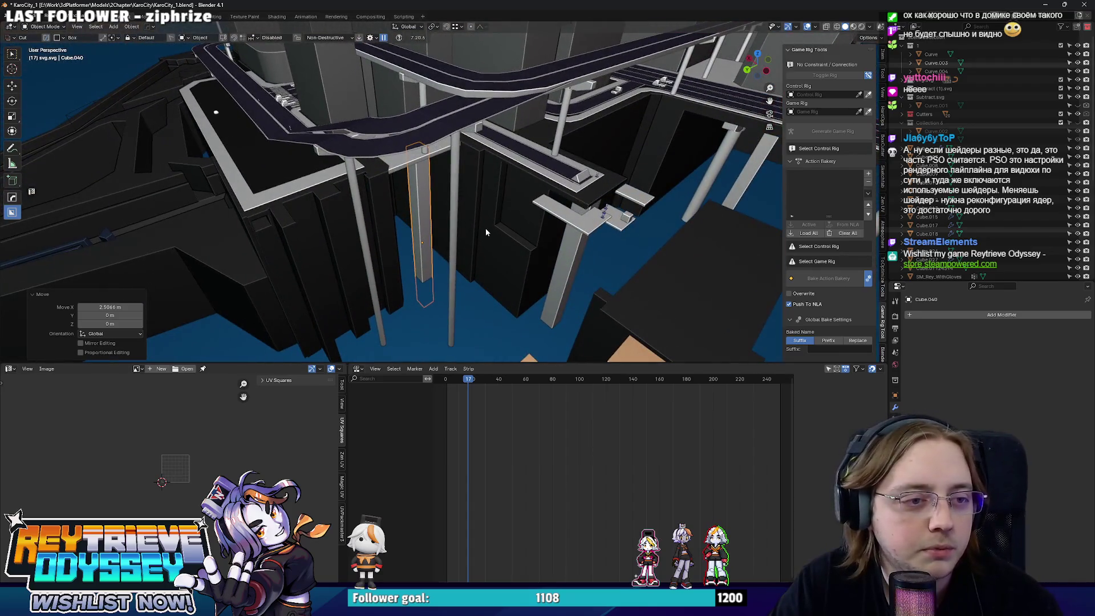
key(g)
key(x)
click(444, 197)
middle_drag(444, 197, 462, 197)
- Select Curve.007's Cutter.002 and lower its mesh along Z in Edit Mode
click(499, 199)
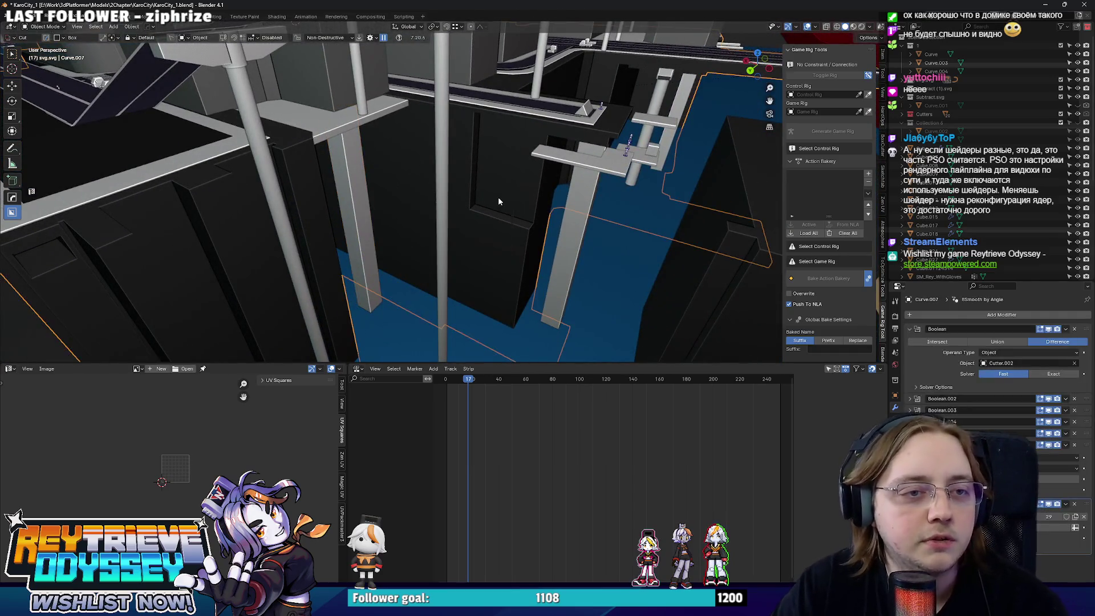
ctrl+alt+scroll(496, 199, down, 3)
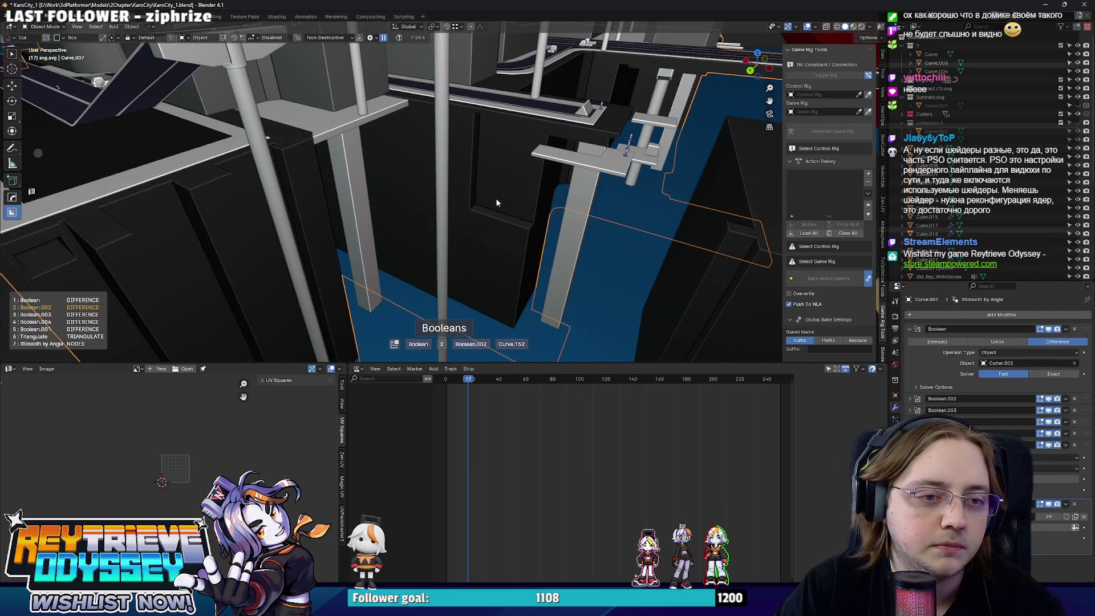
mouse_move(496, 201)
middle_down()
mouse_move(511, 179)
mouse_move(457, 187)
middle_up()
key(Tab)
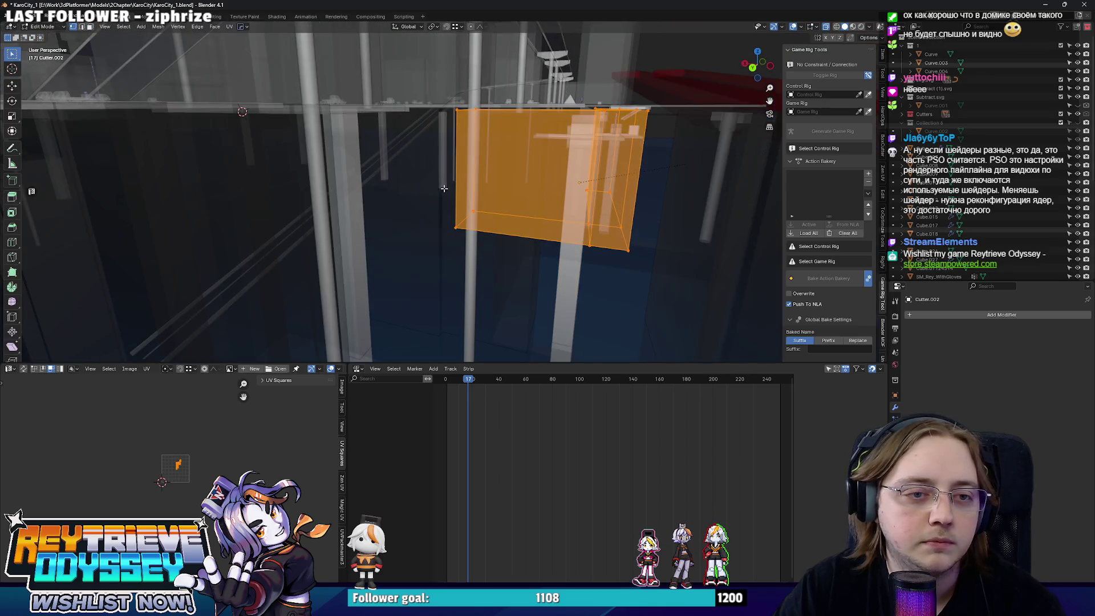
key(g)
key(z)
click(639, 353)
middle_drag(627, 342, 473, 268)
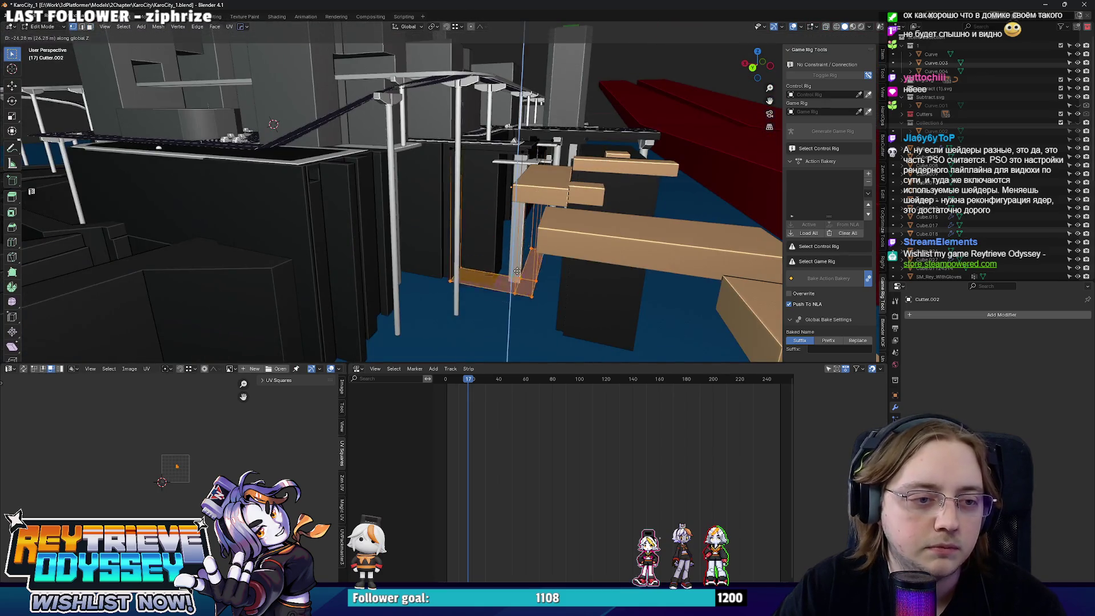
key(ctrl+Tab)
click(364, 255)
mouse_move(364, 256)
middle_down()
mouse_move(429, 206)
mouse_move(396, 204)
mouse_move(387, 184)
mouse_move(451, 122)
mouse_move(406, 176)
mouse_move(279, 184)
mouse_move(424, 181)
mouse_move(445, 188)
mouse_move(451, 219)
middle_up()
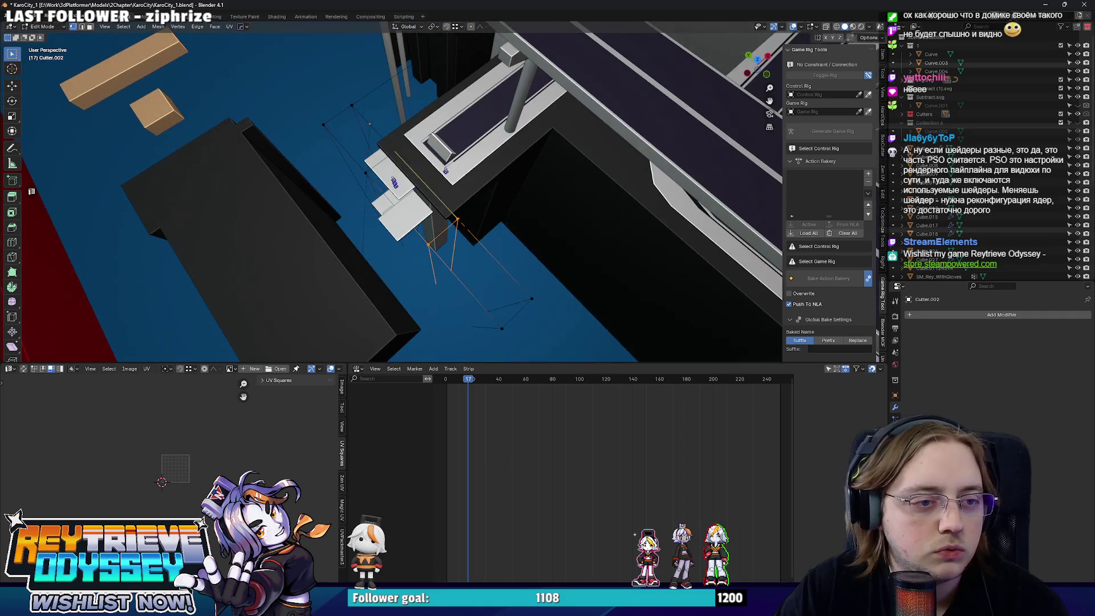
- Add an edge loop to Cutter.002 and extrude its face into a tall block
key(Tab)
key(ctrl+r)
click(451, 223)
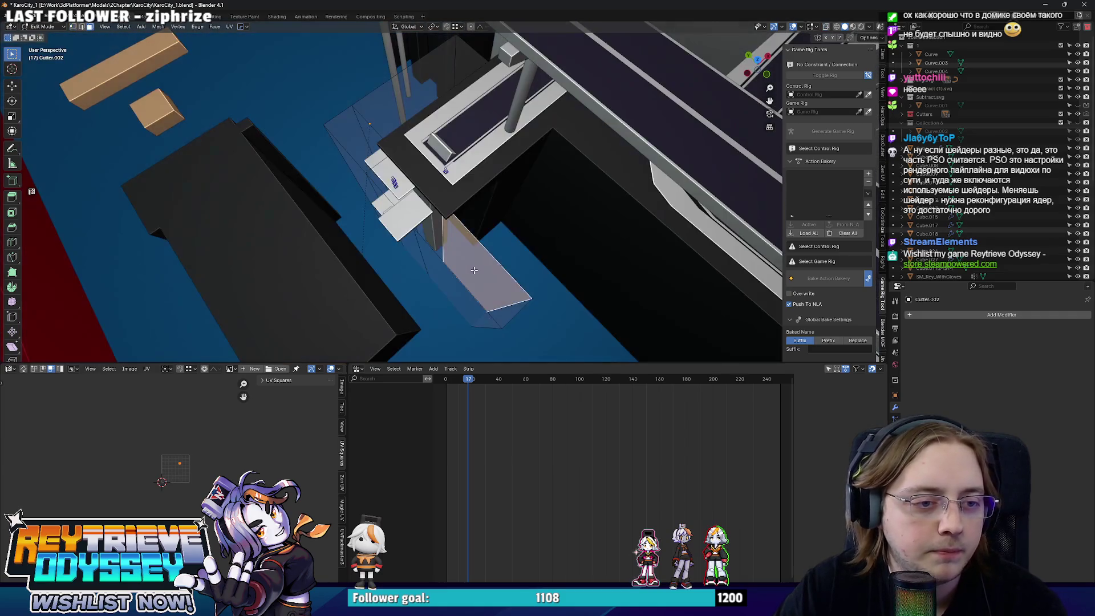
click(539, 229)
key(e)
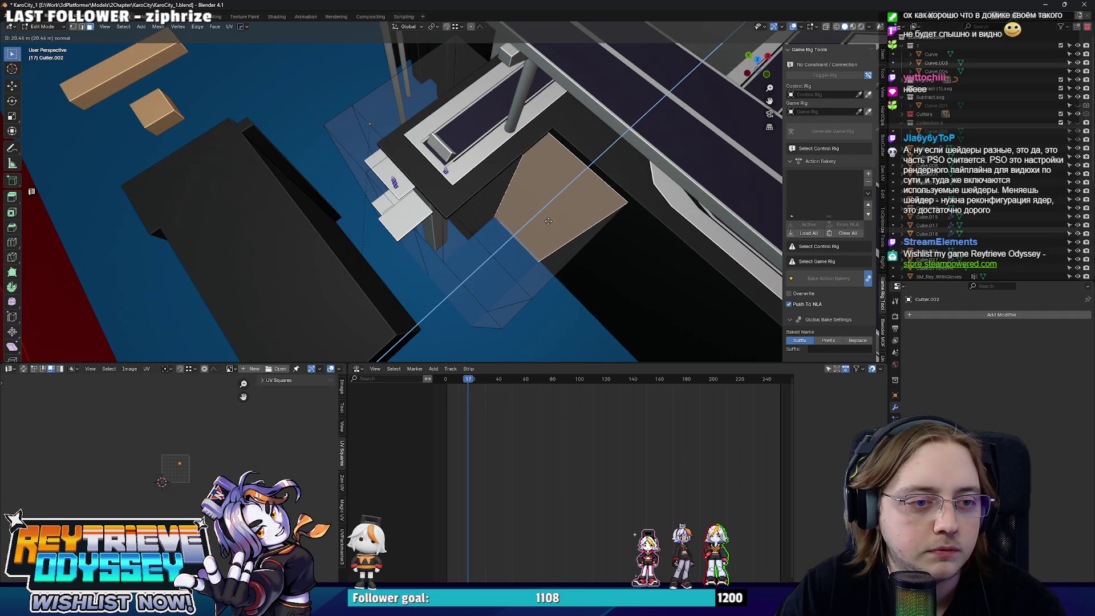
click(548, 221)
key(Tab)
mouse_move(549, 221)
middle_down()
mouse_move(444, 170)
mouse_move(501, 191)
mouse_move(480, 137)
mouse_move(489, 132)
mouse_move(444, 219)
mouse_move(491, 242)
mouse_move(442, 210)
mouse_move(456, 202)
middle_up()
scroll(490, 132, down, 5)
scroll(437, 207, up, 5)
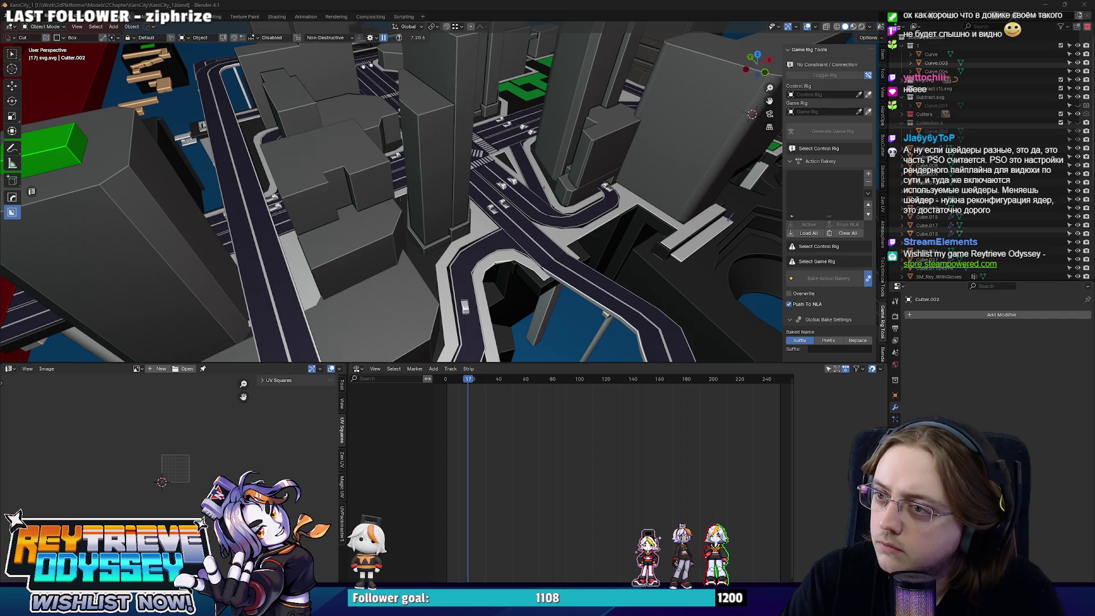
mouse_move(604, 253)
middle_down()
mouse_move(404, 190)
mouse_move(404, 268)
mouse_move(480, 204)
mouse_move(556, 207)
mouse_move(551, 197)
mouse_move(324, 179)
mouse_move(534, 232)
mouse_move(521, 278)
mouse_move(552, 256)
mouse_move(481, 154)
mouse_move(480, 216)
mouse_move(599, 149)
mouse_move(585, 167)
mouse_move(495, 205)
mouse_move(539, 207)
mouse_move(467, 172)
mouse_move(587, 233)
mouse_move(478, 265)
mouse_move(525, 216)
mouse_move(566, 143)
mouse_move(553, 211)
mouse_move(516, 155)
mouse_move(477, 190)
mouse_move(508, 188)
mouse_move(497, 182)
mouse_move(530, 159)
mouse_move(532, 132)
mouse_move(334, 189)
mouse_move(452, 204)
mouse_move(463, 168)
mouse_move(412, 212)
mouse_move(530, 202)
mouse_move(446, 218)
mouse_move(551, 221)
mouse_move(396, 217)
mouse_move(424, 189)
mouse_move(440, 209)
mouse_move(538, 214)
middle_up()
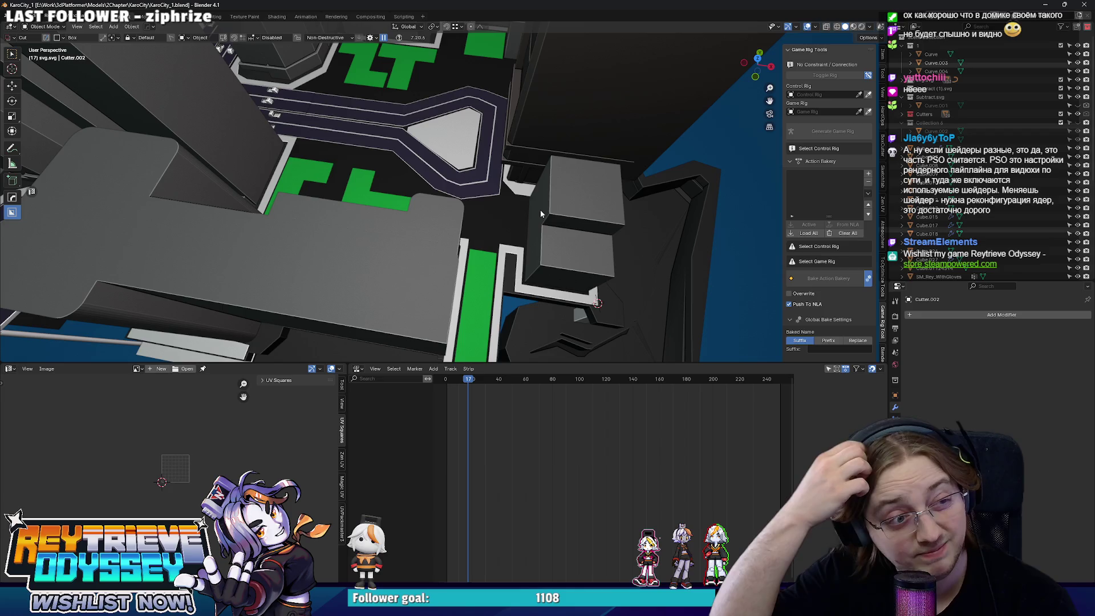
mouse_move(518, 196)
middle_down()
mouse_move(360, 245)
mouse_move(355, 185)
mouse_move(370, 210)
mouse_move(344, 268)
mouse_move(482, 298)
middle_up()
scroll(381, 176, up, 3)
scroll(382, 181, down, 3)
scroll(482, 298, up, 3)
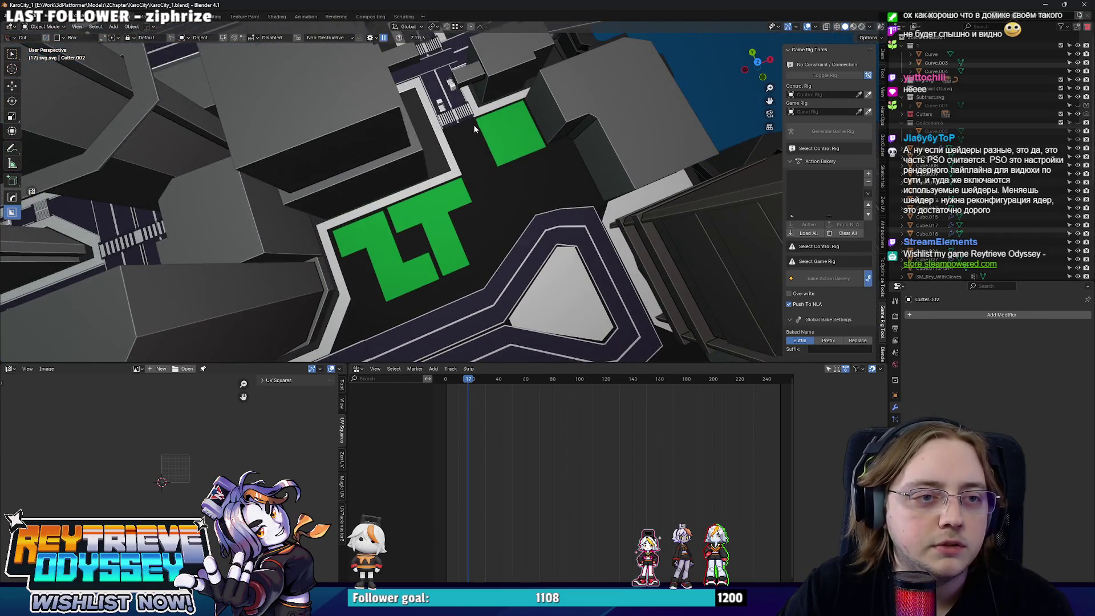
mouse_move(474, 124)
middle_down()
mouse_move(466, 172)
mouse_move(433, 91)
mouse_move(539, 231)
mouse_move(437, 40)
mouse_move(662, 222)
mouse_move(621, 237)
mouse_move(519, 231)
mouse_move(505, 296)
mouse_move(445, 233)
mouse_move(426, 155)
mouse_move(420, 192)
middle_up()
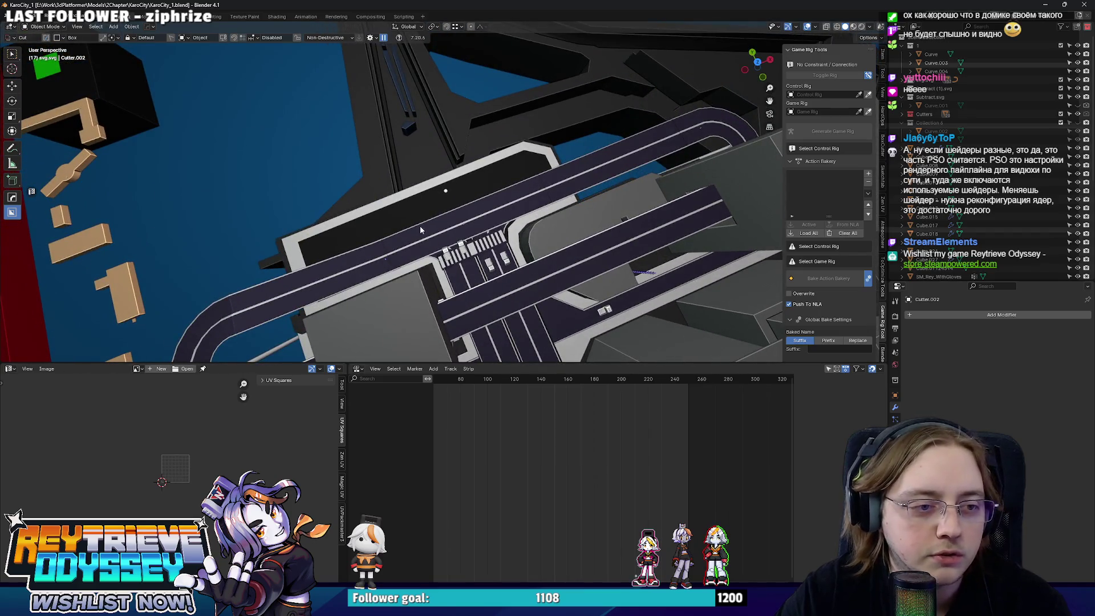
middle_drag(420, 229, 460, 254)
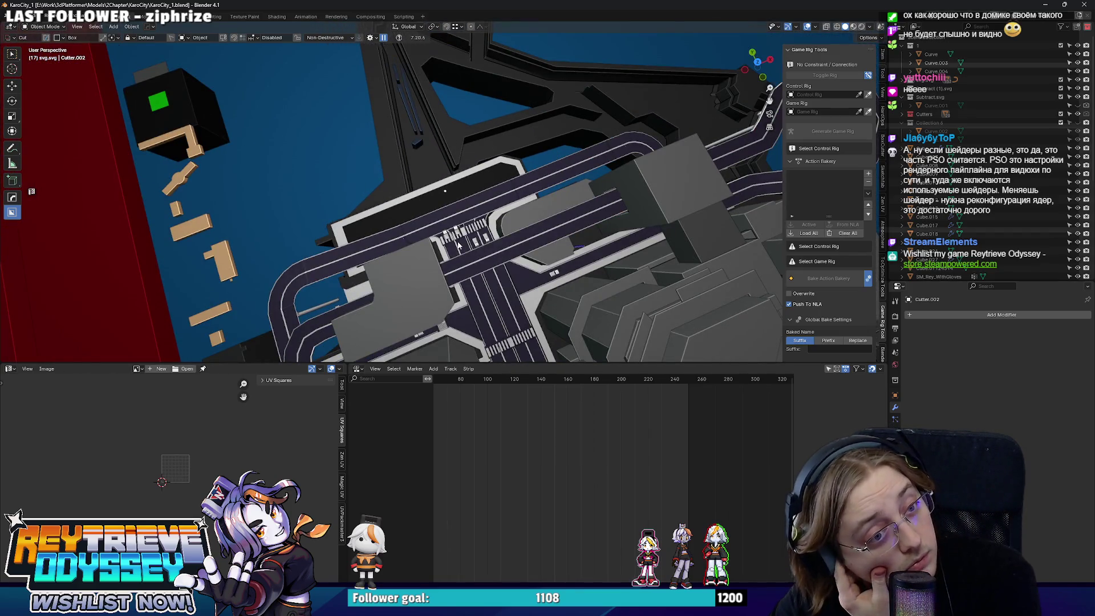
scroll(458, 245, up, 2)
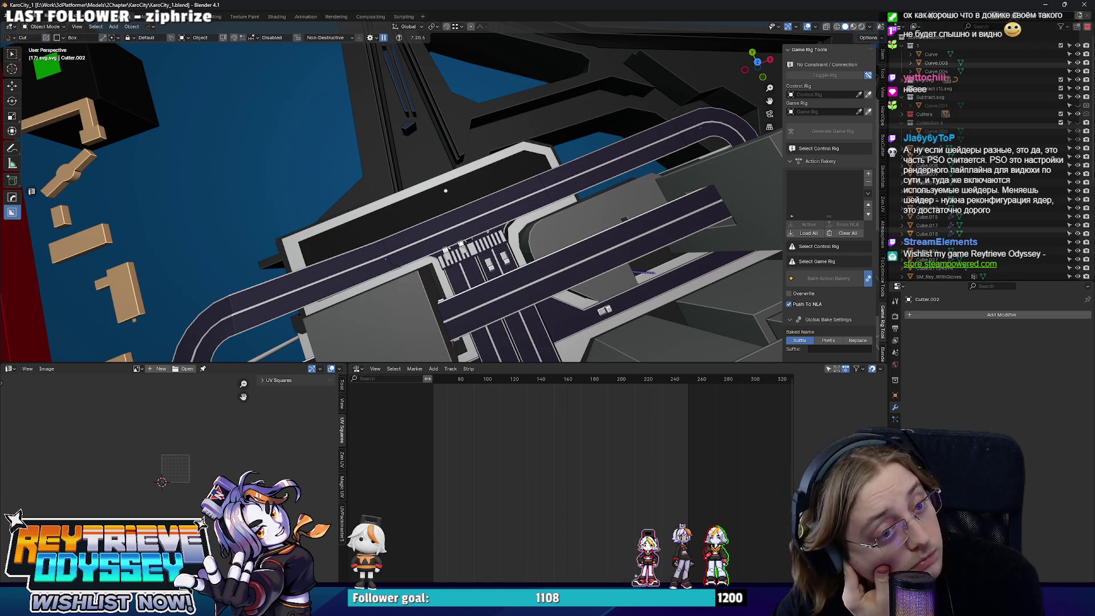
right_click(470, 254)
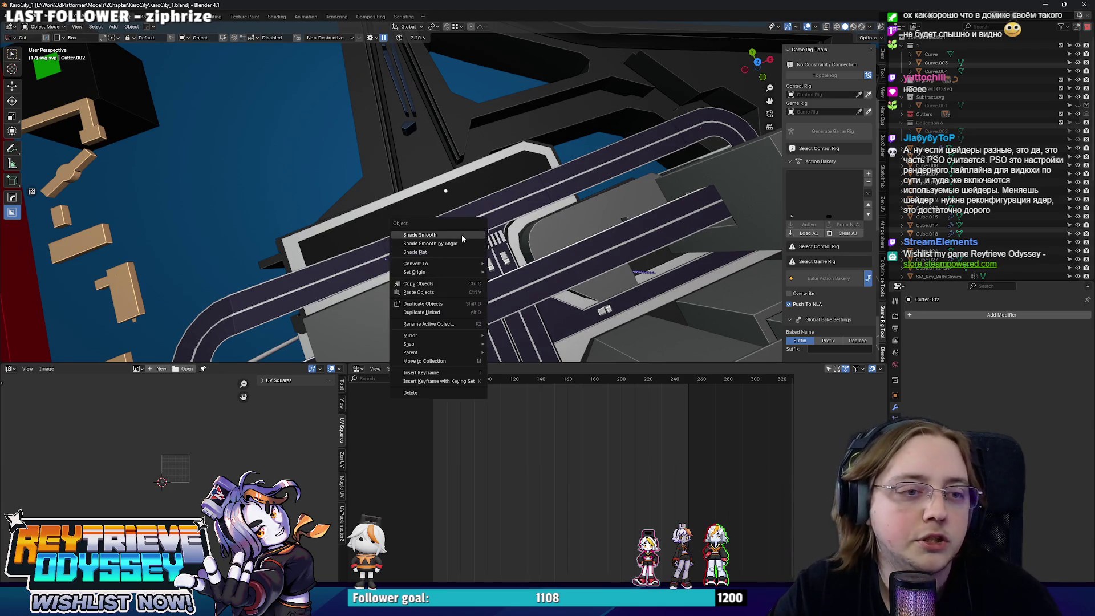
key(Escape)
middle_drag(494, 214, 494, 251)
scroll(388, 247, up, 5)
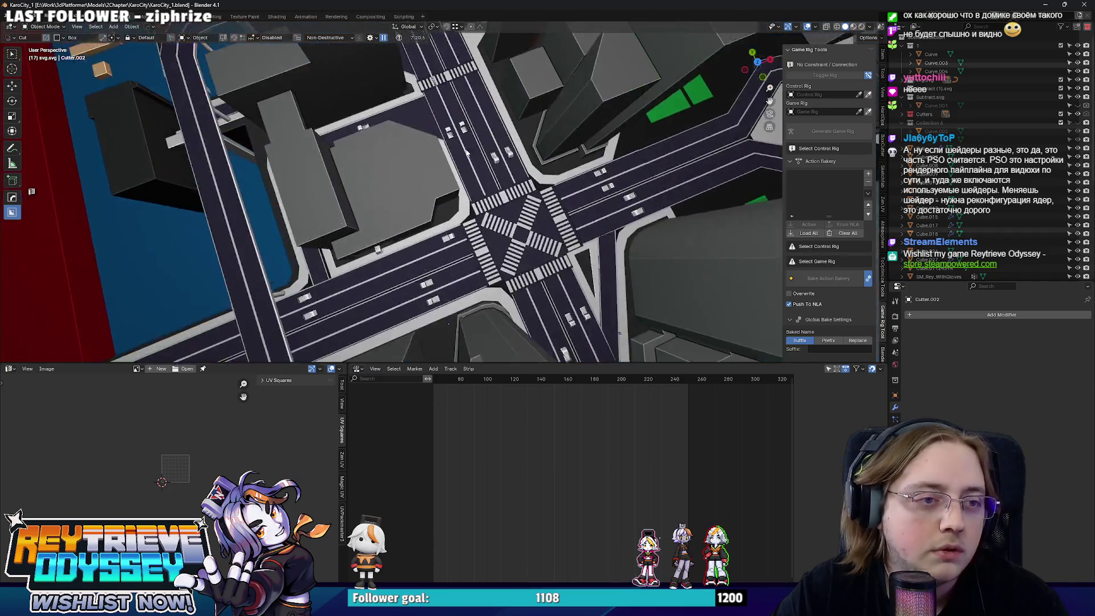
scroll(388, 246, down, 4)
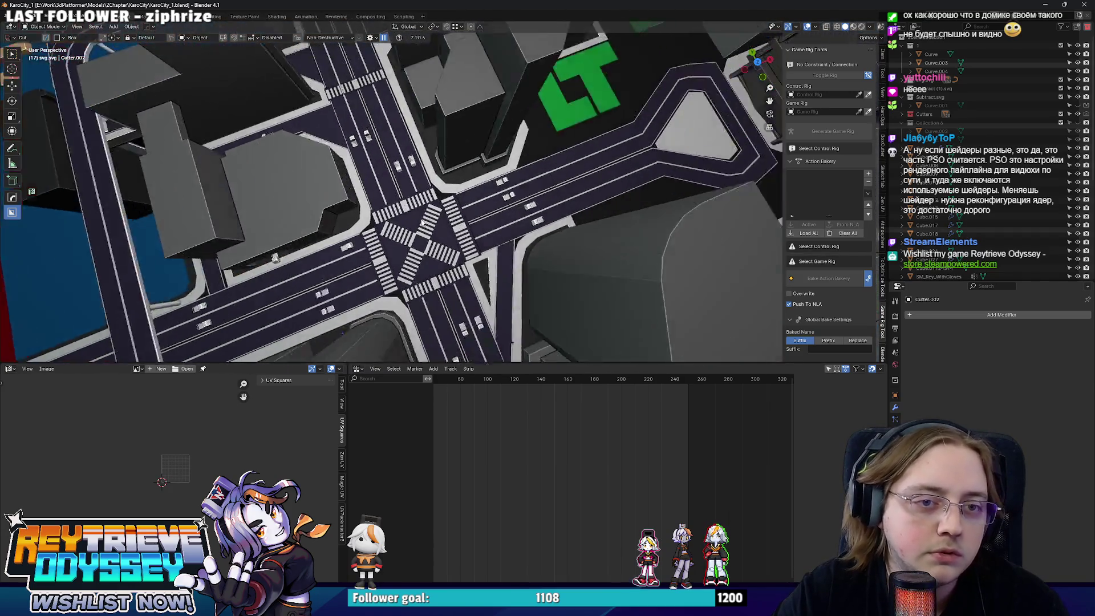
scroll(333, 291, up, 4)
mouse_move(459, 92)
middle_down()
mouse_move(531, 267)
mouse_move(467, 66)
mouse_move(462, 213)
mouse_move(495, 171)
mouse_move(421, 251)
middle_up()
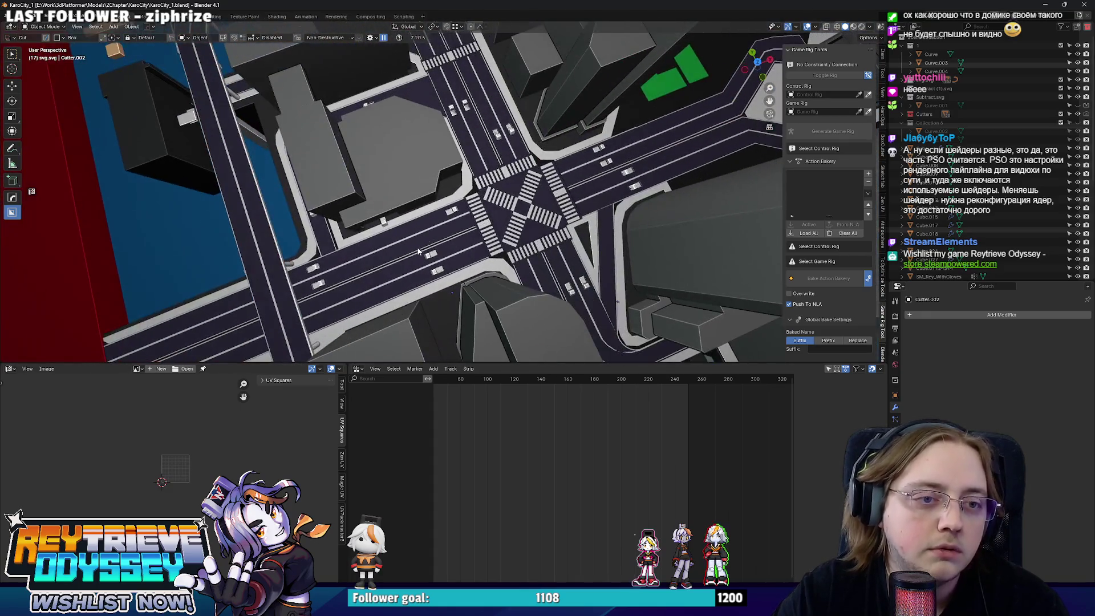
scroll(437, 247, up, 2)
mouse_move(478, 201)
middle_down()
mouse_move(468, 204)
mouse_move(496, 242)
middle_up()
scroll(530, 288, down, 3)
scroll(496, 259, up, 5)
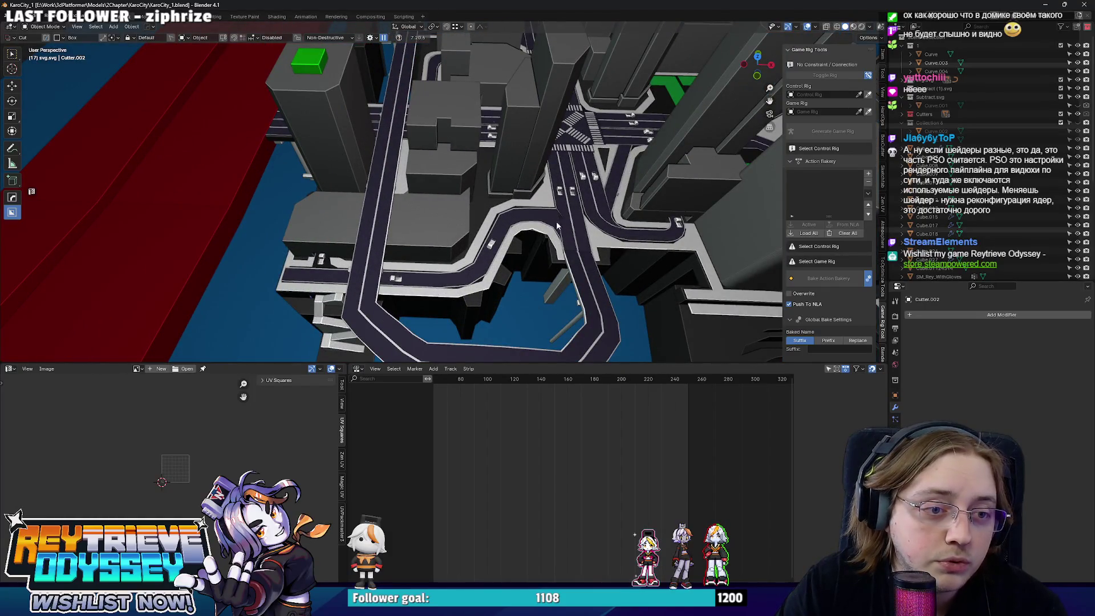
middle_drag(382, 249, 459, 311)
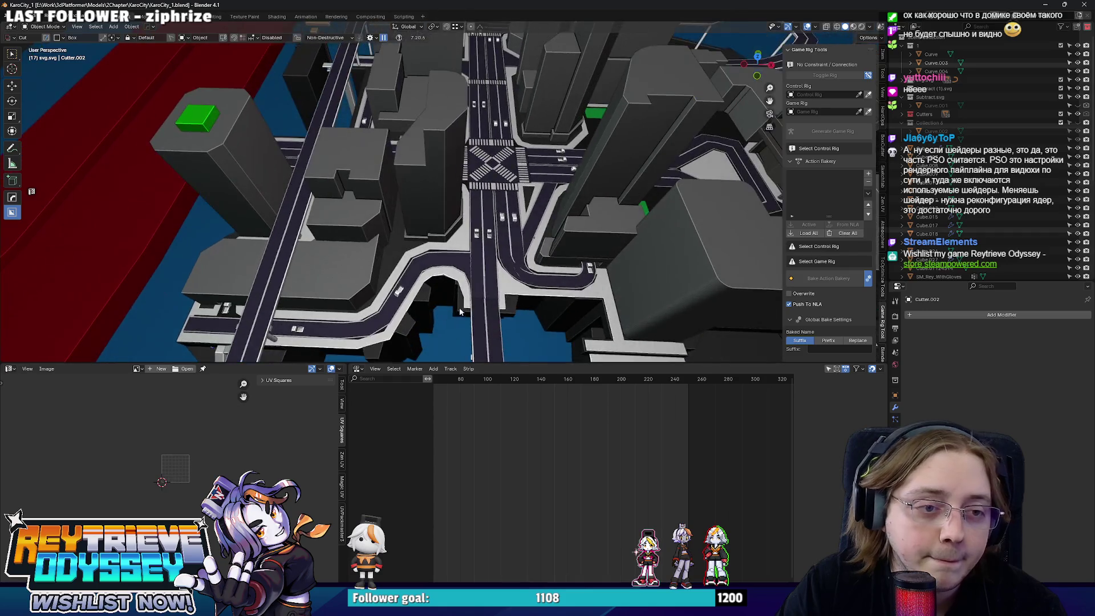
mouse_move(490, 155)
middle_down()
mouse_move(453, 258)
mouse_move(461, 258)
middle_up()
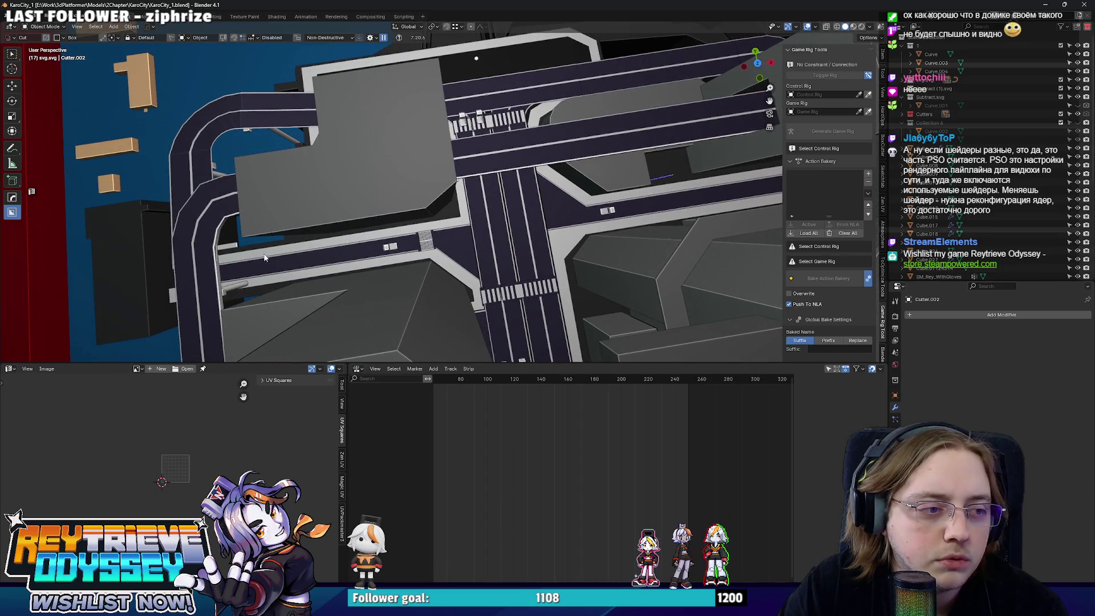
mouse_move(264, 258)
middle_down()
mouse_move(390, 340)
mouse_move(403, 301)
mouse_move(404, 173)
mouse_move(466, 195)
mouse_move(475, 226)
mouse_move(438, 244)
middle_up()
middle_drag(515, 309, 425, 231)
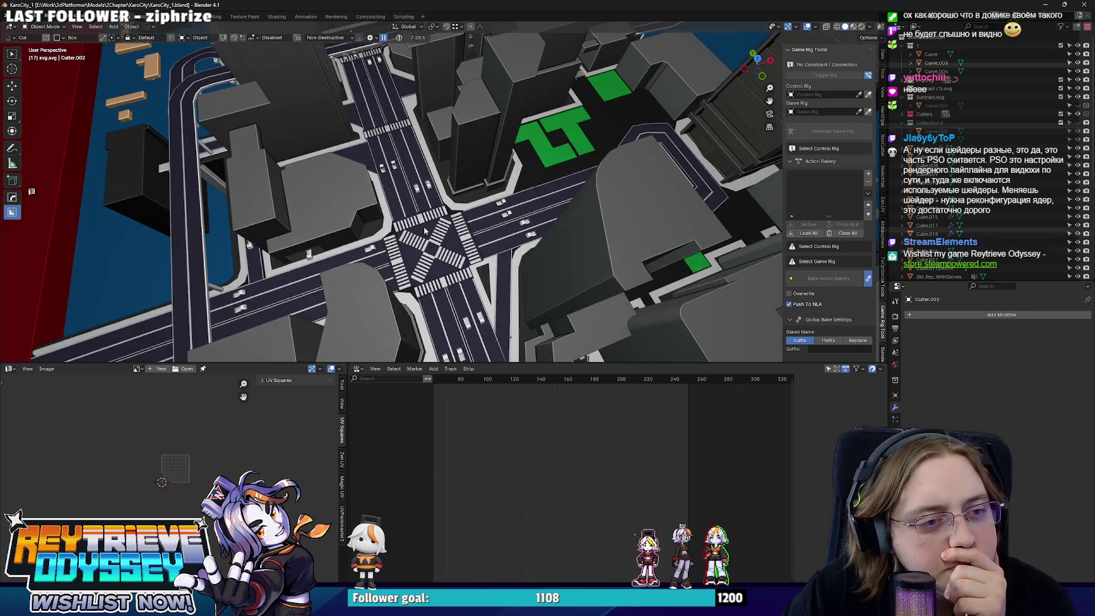
middle_drag(352, 58, 400, 190)
scroll(400, 190, down, 5)
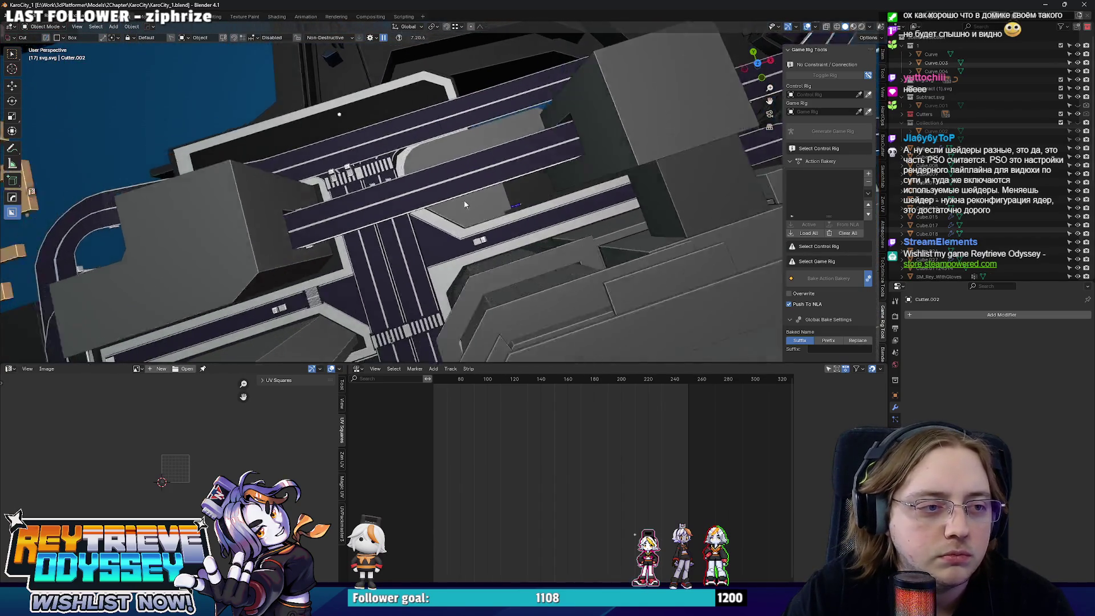
mouse_move(463, 200)
middle_down()
mouse_move(526, 254)
mouse_move(501, 244)
mouse_move(582, 221)
middle_up()
scroll(501, 247, up, 4)
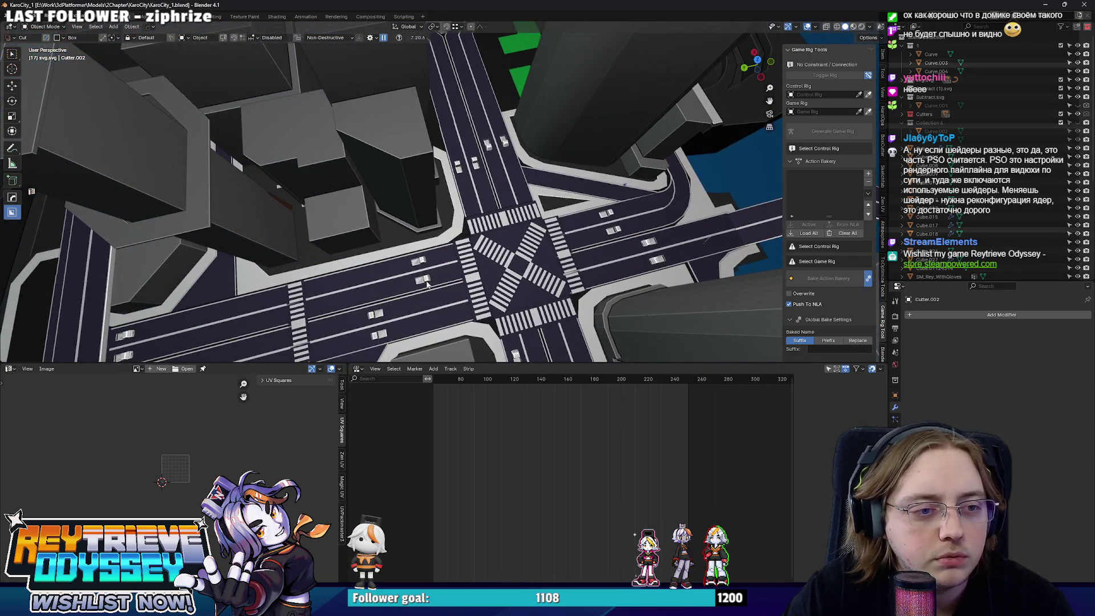
mouse_move(426, 283)
middle_down()
mouse_move(469, 183)
mouse_move(550, 180)
mouse_move(490, 228)
mouse_move(382, 238)
mouse_move(417, 235)
middle_up()
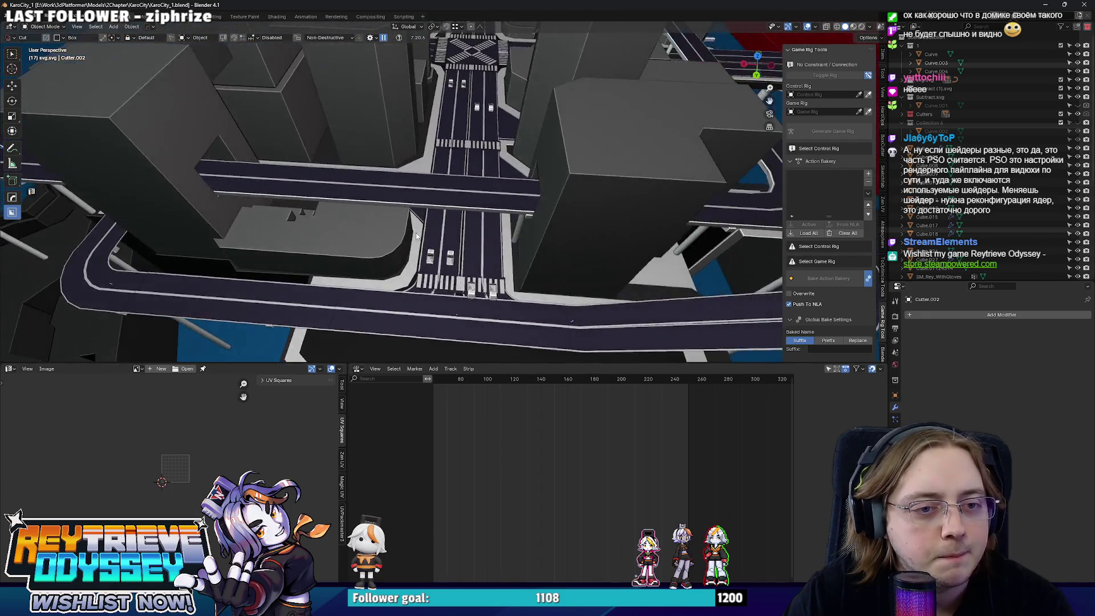
scroll(498, 237, down, 5)
mouse_move(498, 237)
middle_down()
mouse_move(641, 258)
mouse_move(478, 229)
mouse_move(547, 241)
middle_up()
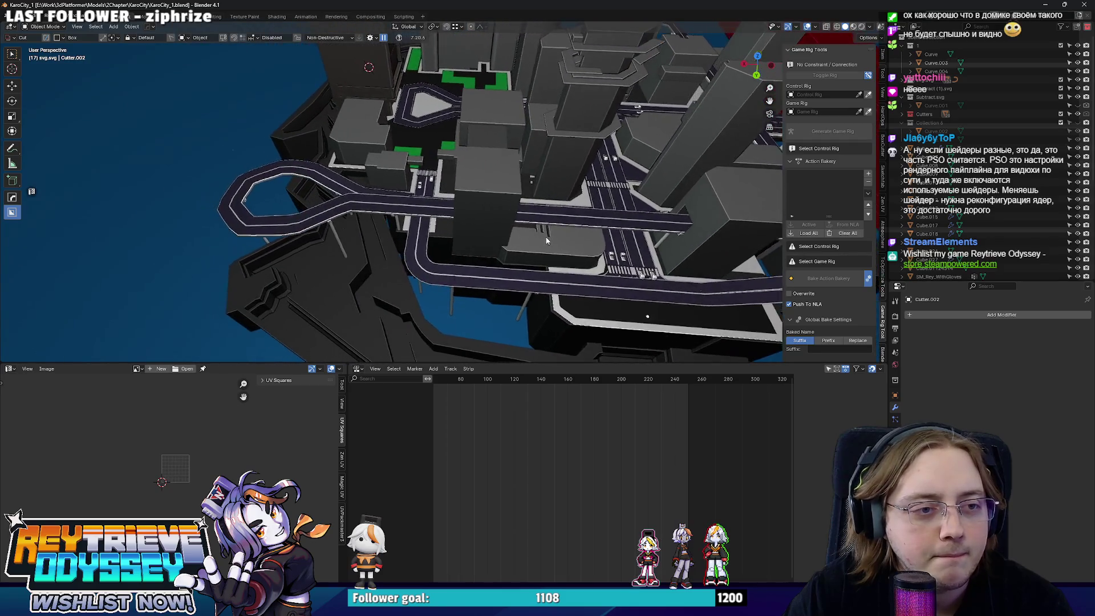
scroll(429, 200, up, 3)
scroll(429, 200, up, 4)
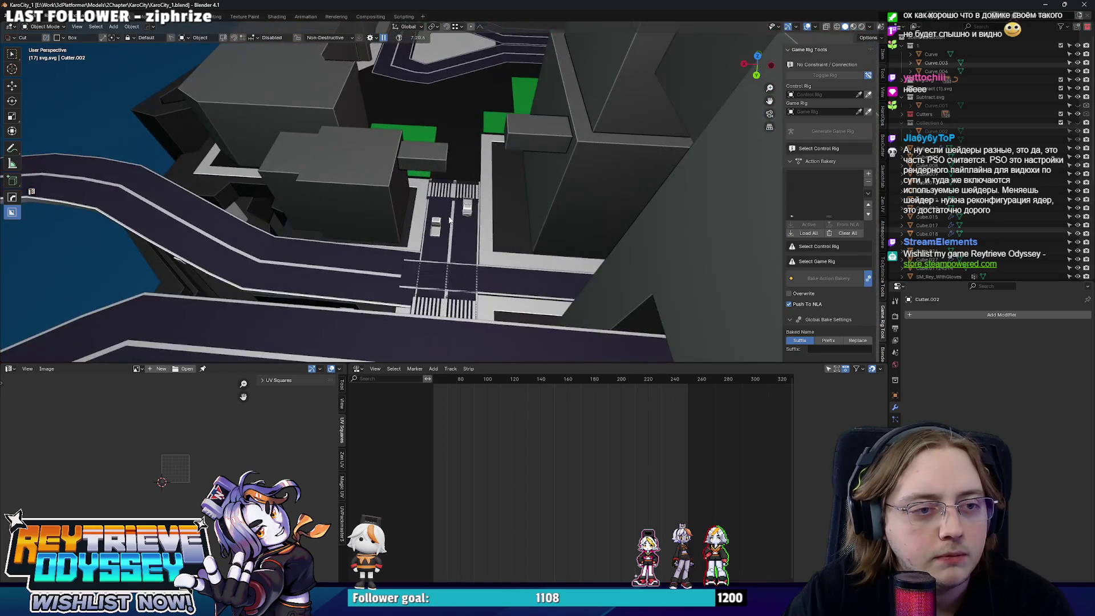
mouse_move(441, 215)
middle_down()
mouse_move(530, 251)
mouse_move(617, 259)
middle_up()
scroll(459, 223, down, 2)
click(553, 257)
key(KP_7)
key(Tab)
key(alt+z)
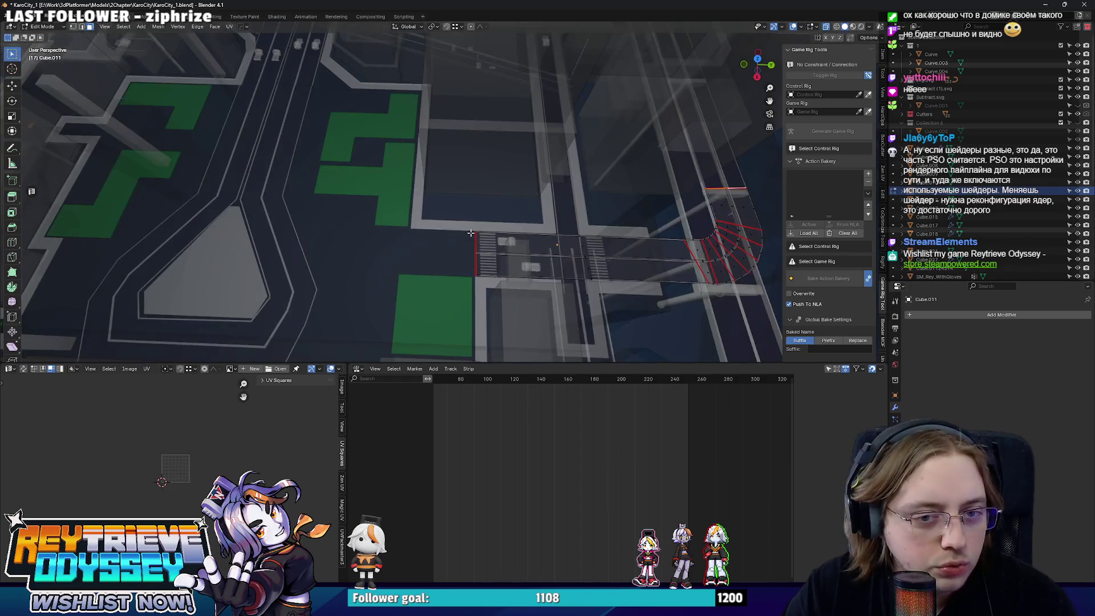
drag(436, 206, 485, 281)
key(alt+z)
key(e)
key(y)
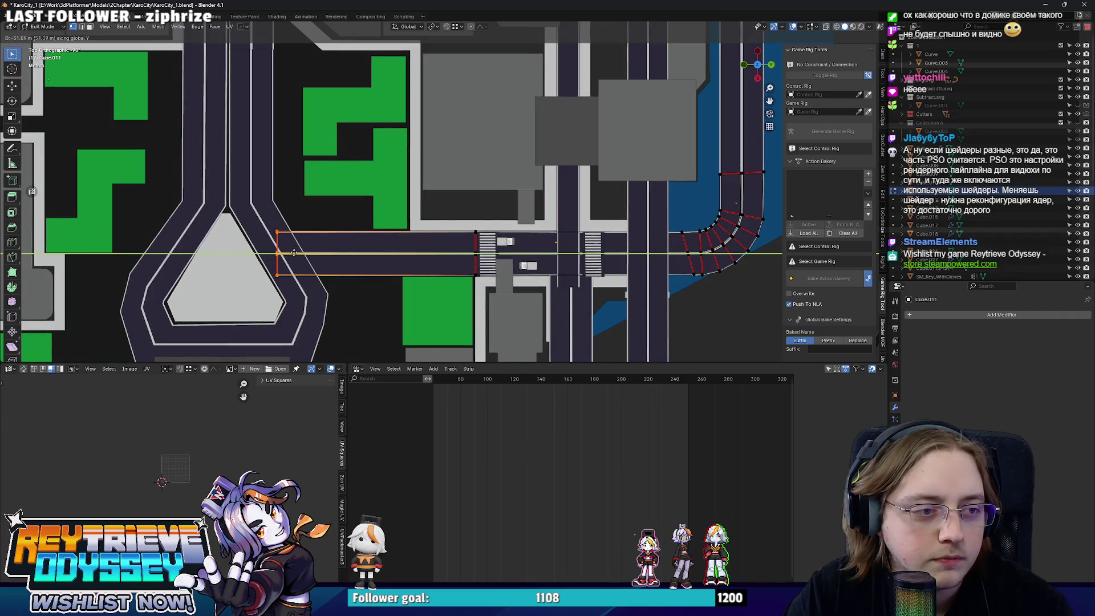
click(288, 252)
key(Tab)
mouse_move(288, 251)
middle_down()
mouse_move(498, 170)
mouse_move(535, 265)
middle_up()
key(Tab)
key(g)
key(y)
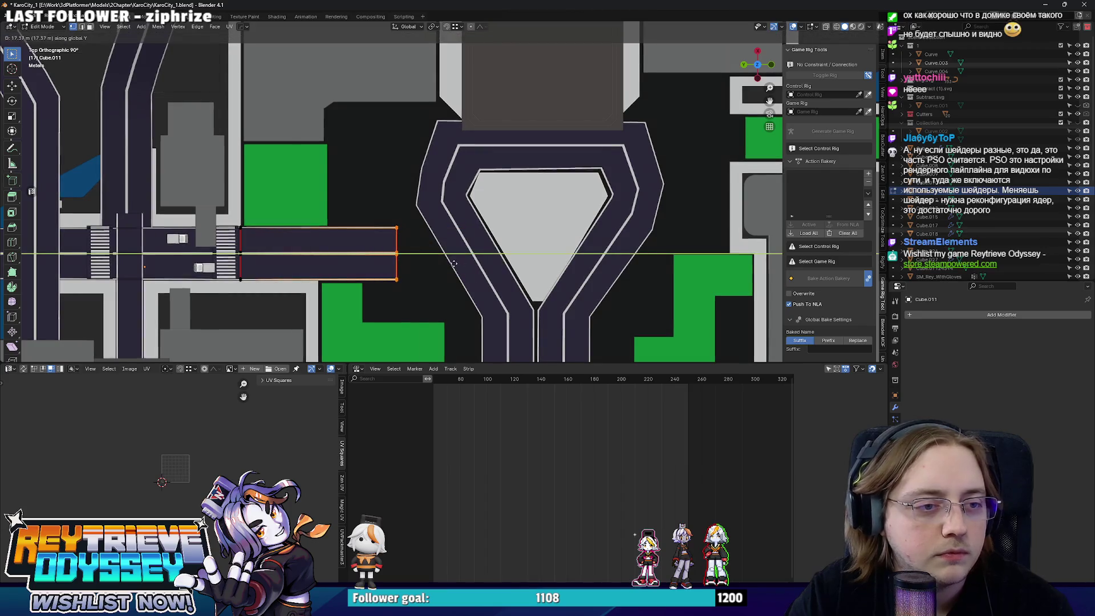
click(451, 263)
mouse_move(439, 275)
shift+middle_down()
mouse_move(456, 213)
mouse_move(498, 209)
mouse_move(372, 180)
mouse_move(317, 146)
mouse_move(480, 211)
mouse_move(487, 235)
mouse_move(466, 204)
mouse_move(473, 218)
mouse_move(444, 203)
mouse_move(466, 225)
shift+middle_up()
key(Tab)
key(KP_7)
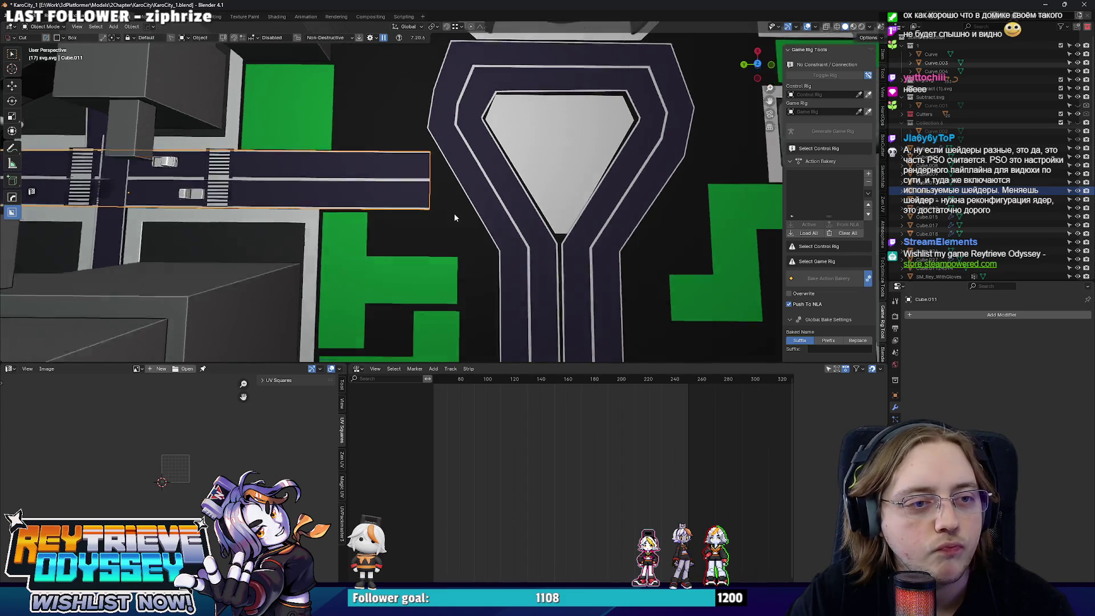
key(Tab)
scroll(457, 214, up, 2)
key(alt+z)
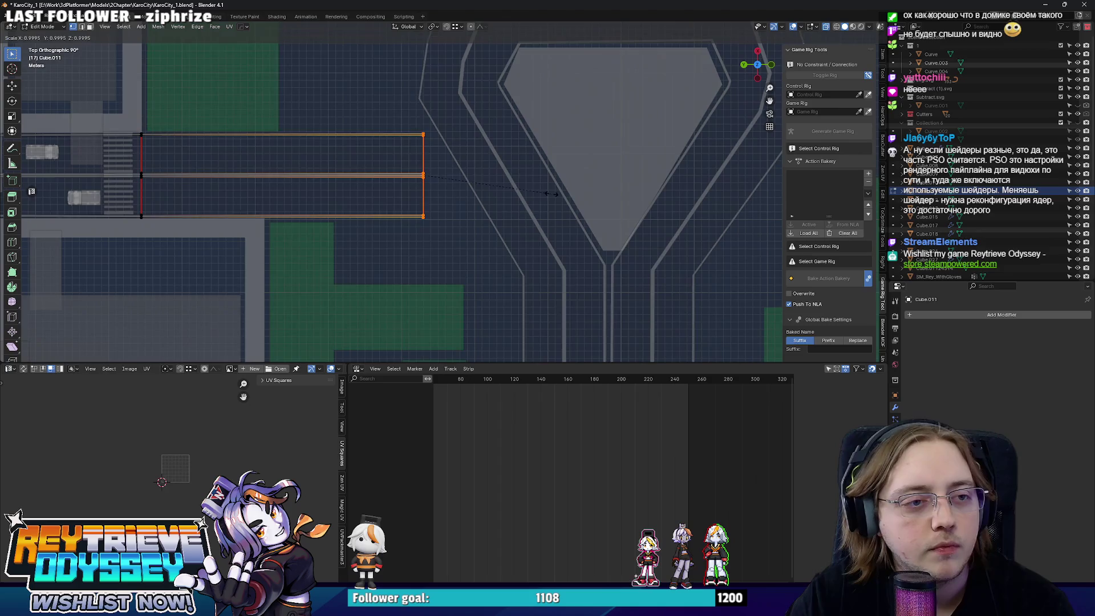
key(s)
key(y)
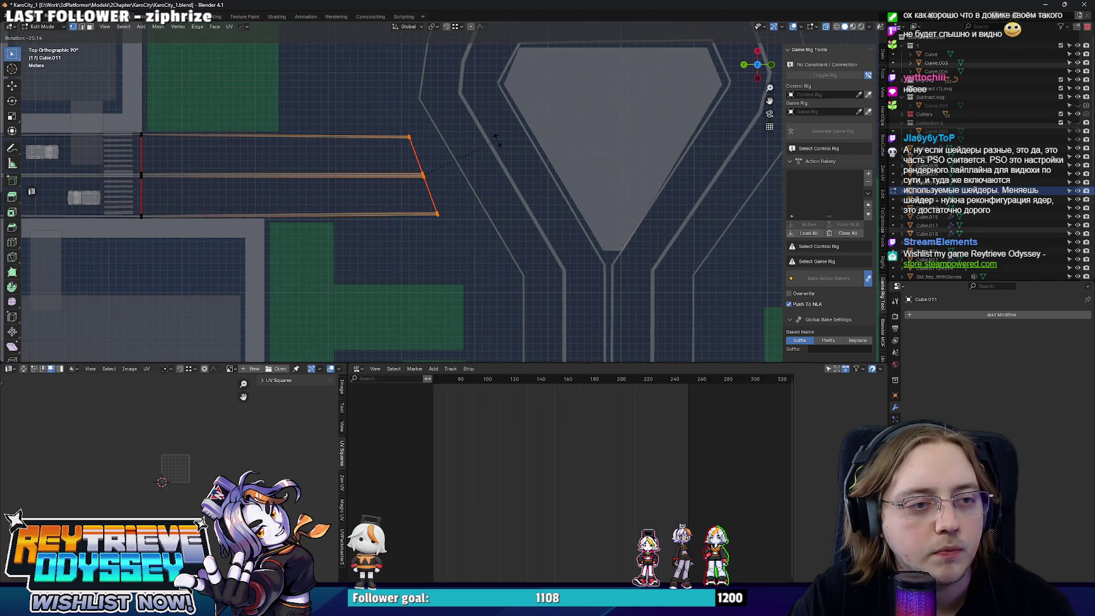
key(s)
click(496, 140)
key(g)
key(y)
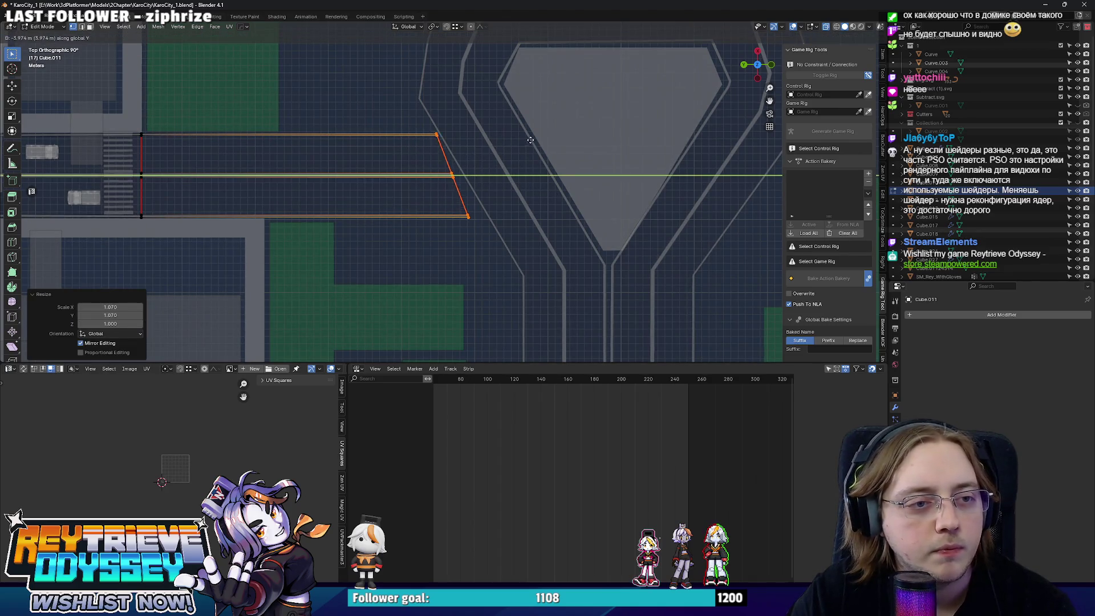
key(Escape)
key(r)
click(522, 136)
key(s)
key(shift+z)
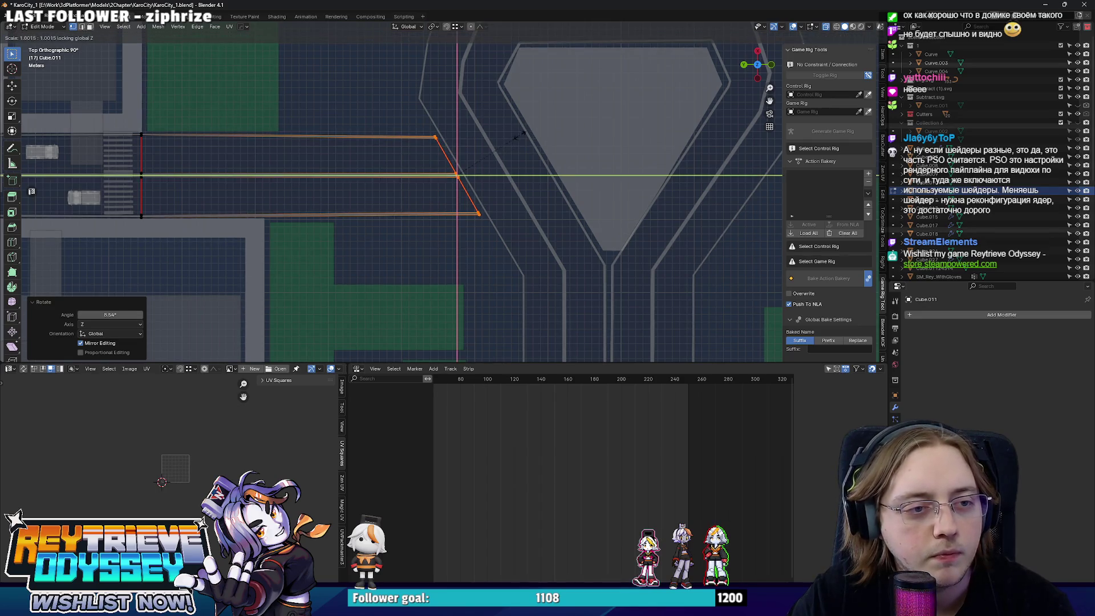
click(521, 136)
key(Tab)
key(alt+z)
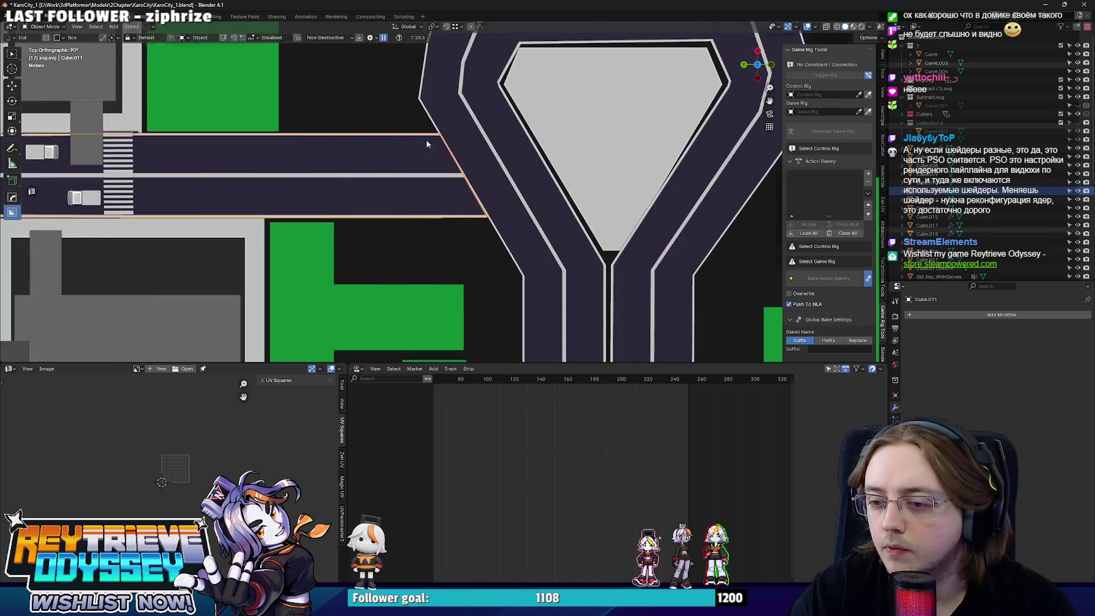
mouse_move(427, 143)
middle_down()
mouse_move(459, 169)
mouse_move(462, 197)
mouse_move(456, 172)
mouse_move(586, 231)
mouse_move(645, 330)
middle_up()
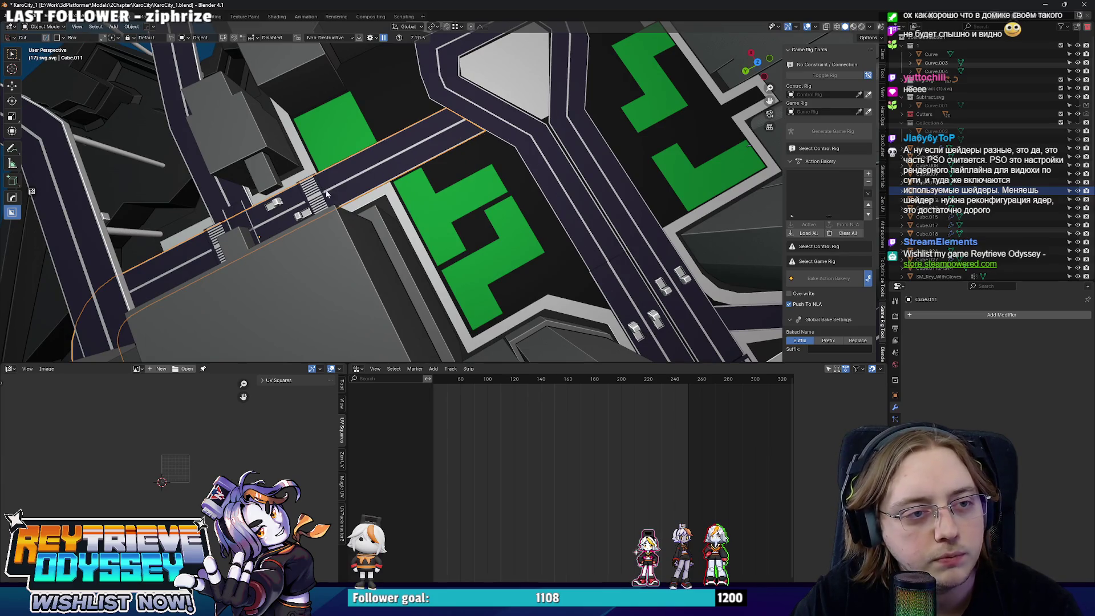
shift+middle_drag(326, 194, 287, 252)
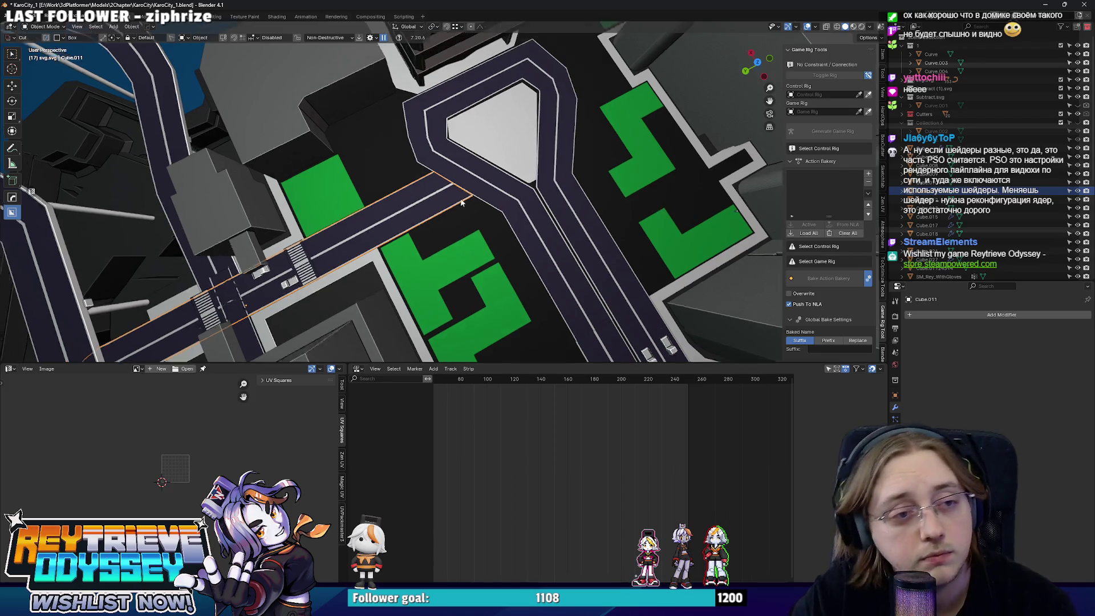
- Knife-cut across the straight road near the junction and move its outer end corner
middle_drag(471, 141, 496, 206)
scroll(512, 248, up, 3)
key(Tab)
alt+middle_drag(512, 249, 511, 241)
key(k)
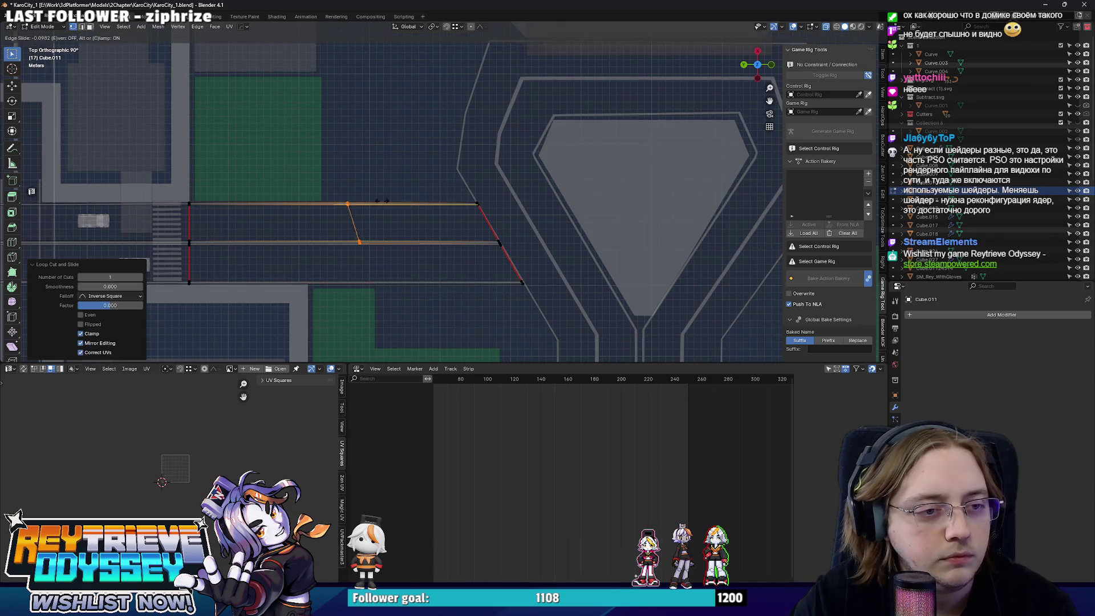
click(417, 204)
click(434, 242)
key(Return)
key(g)
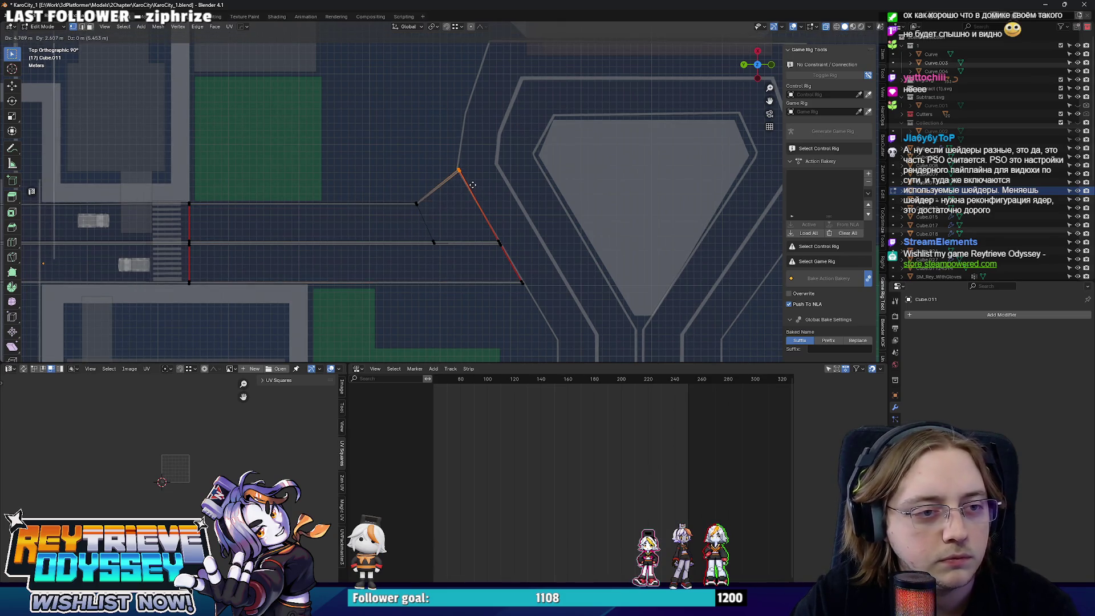
click(473, 185)
key(Tab)
- Edge-slide the inner edge diagonally, drop the lower corner onto the curve, then select Curve.007
key(w)
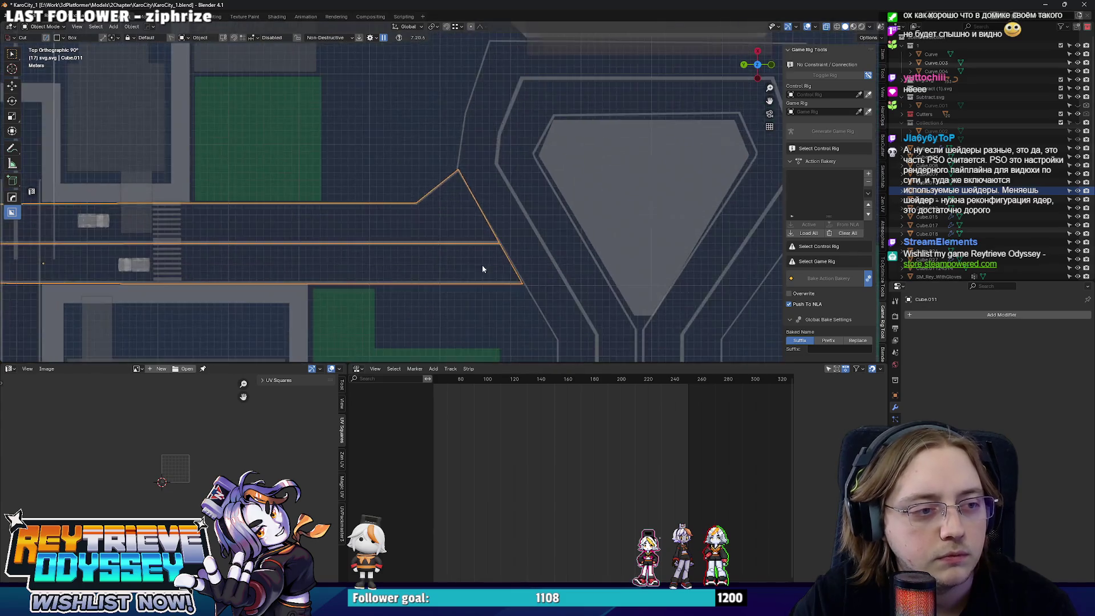
key(Tab)
shift+middle_drag(483, 269, 462, 193)
key(g)
key(g)
click(465, 205)
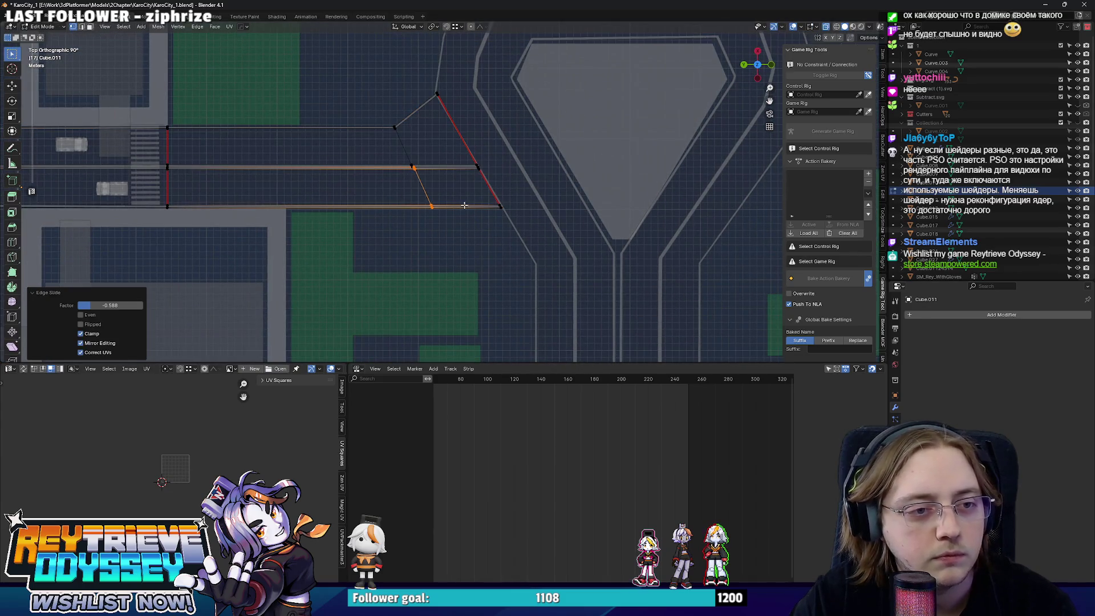
click(500, 206)
key(g)
click(527, 230)
key(Tab)
mouse_move(527, 230)
middle_down()
mouse_move(413, 177)
mouse_move(581, 209)
mouse_move(469, 204)
mouse_move(432, 38)
mouse_move(503, 225)
mouse_move(420, 235)
mouse_move(482, 242)
middle_up()
click(582, 209)
click(437, 53)
click(482, 241)
- Add a loop cut along Curve.007's road edge
key(Tab)
scroll(482, 241, up, 3)
key(ctrl+r)
click(485, 234)
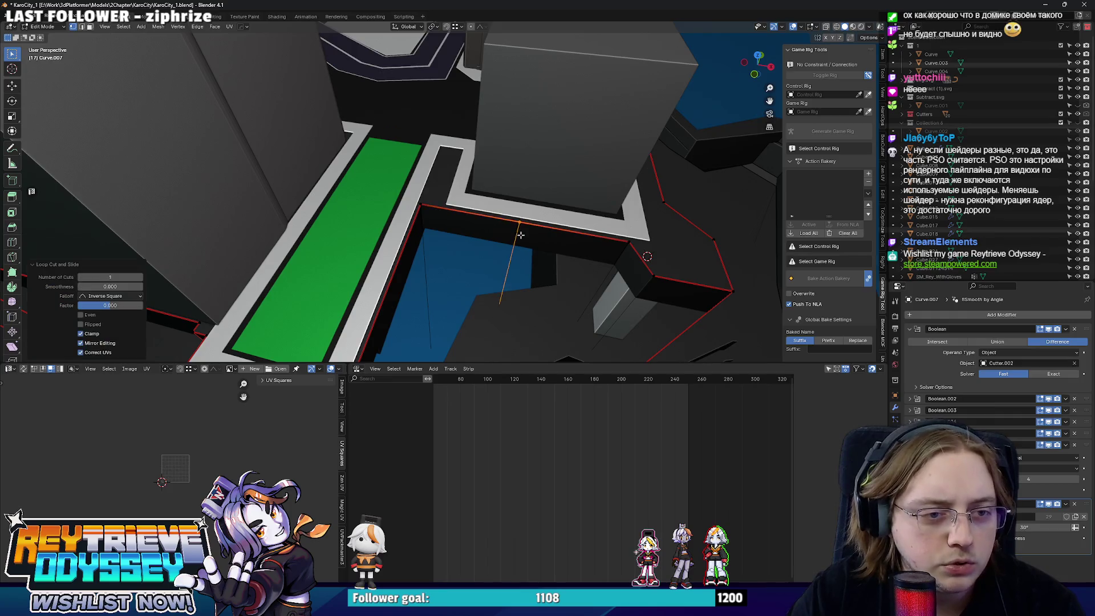
scroll(486, 230, up, 2)
click(345, 207)
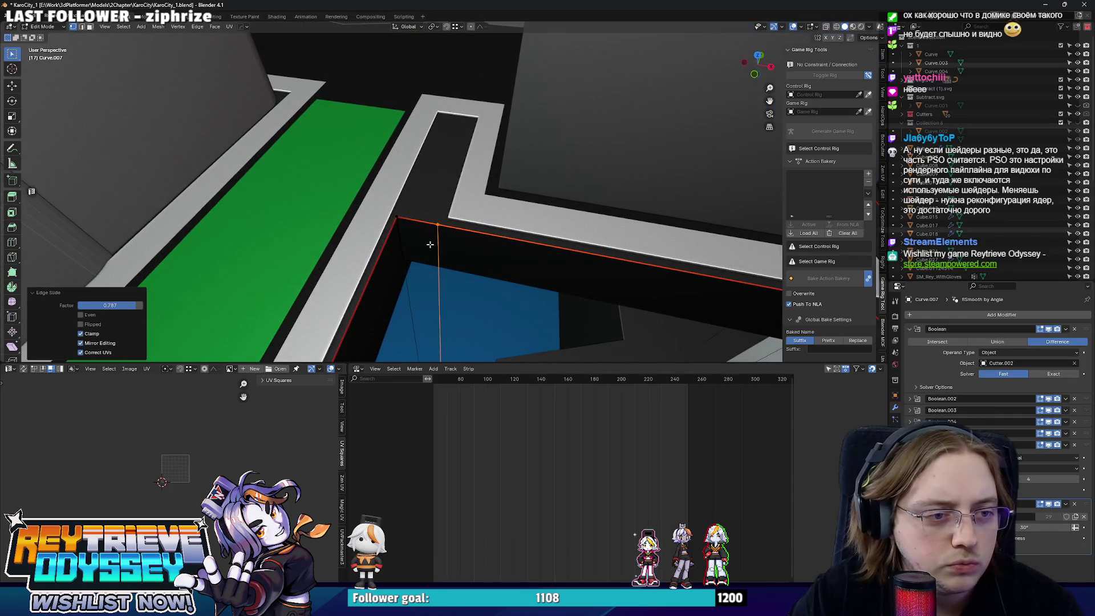
middle_drag(344, 207, 471, 153)
key(g)
key(z)
key(z)
key(Escape)
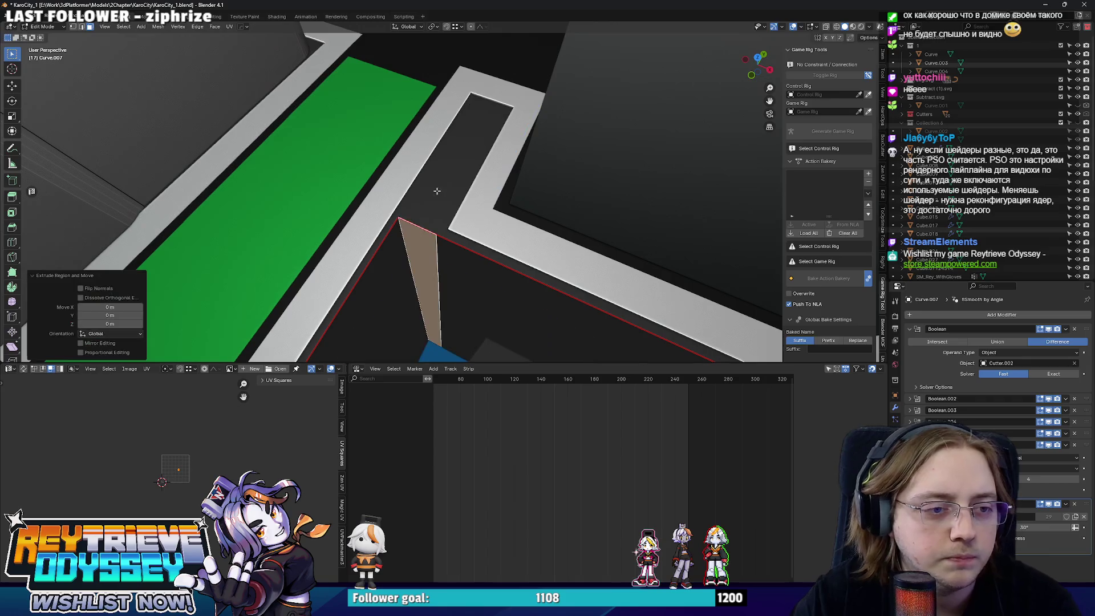
- Add a second loop cut and push the face strip between them 12.061 m along Y
key(ctrl+r)
click(427, 228)
mouse_move(428, 228)
middle_down()
mouse_move(456, 206)
mouse_move(432, 194)
mouse_move(433, 225)
mouse_move(542, 201)
mouse_move(490, 190)
mouse_move(517, 153)
mouse_move(491, 186)
mouse_move(345, 207)
mouse_move(459, 253)
mouse_move(511, 216)
mouse_move(439, 227)
mouse_move(512, 245)
middle_up()
click(458, 234)
key(g)
key(y)
click(429, 189)
- Select the whole city, export it as FBX over SM_KaroCity_Sketch_1.fbx, and minimise Blender
scroll(430, 183, down, 3)
scroll(517, 153, down, 3)
scroll(443, 224, down, 3)
scroll(345, 207, up, 5)
scroll(459, 252, up, 3)
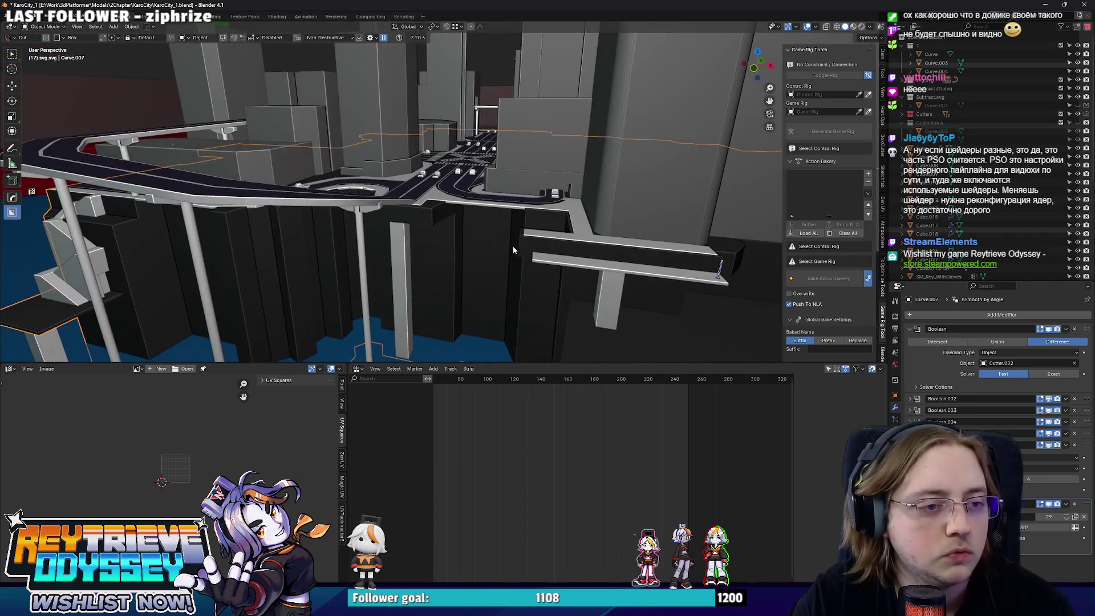
middle_drag(423, 231, 646, 166)
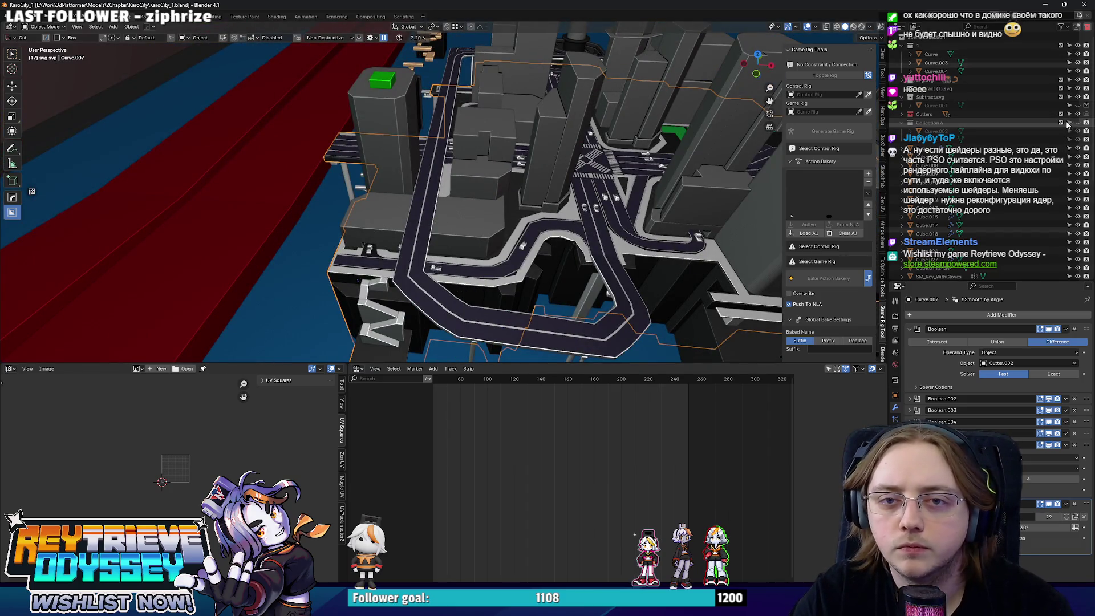
key(Home)
key(a)
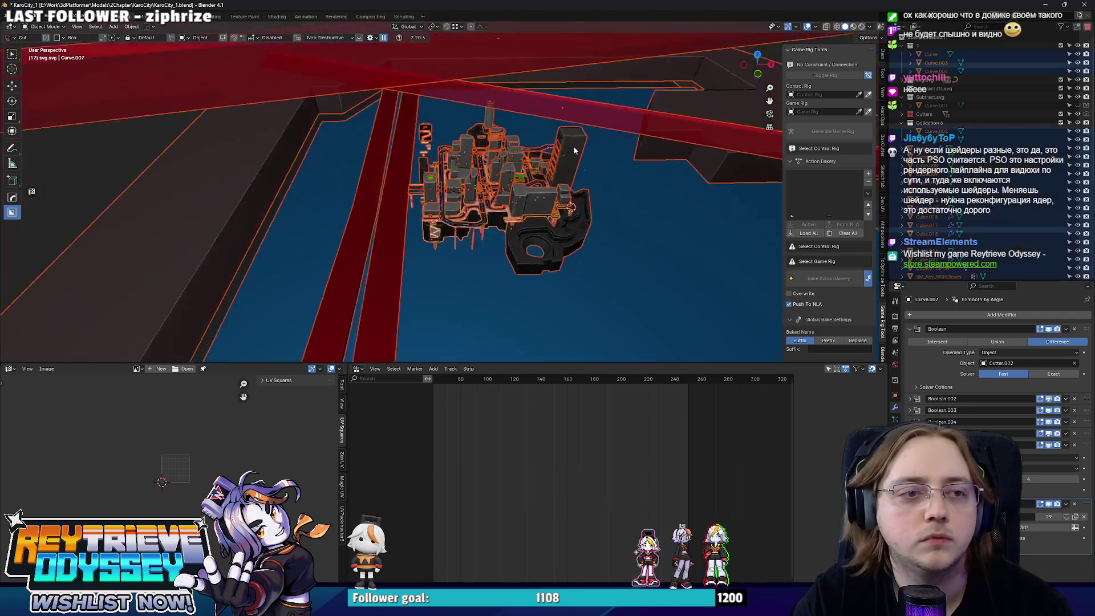
key(q)
click(579, 145)
double_click(606, 103)
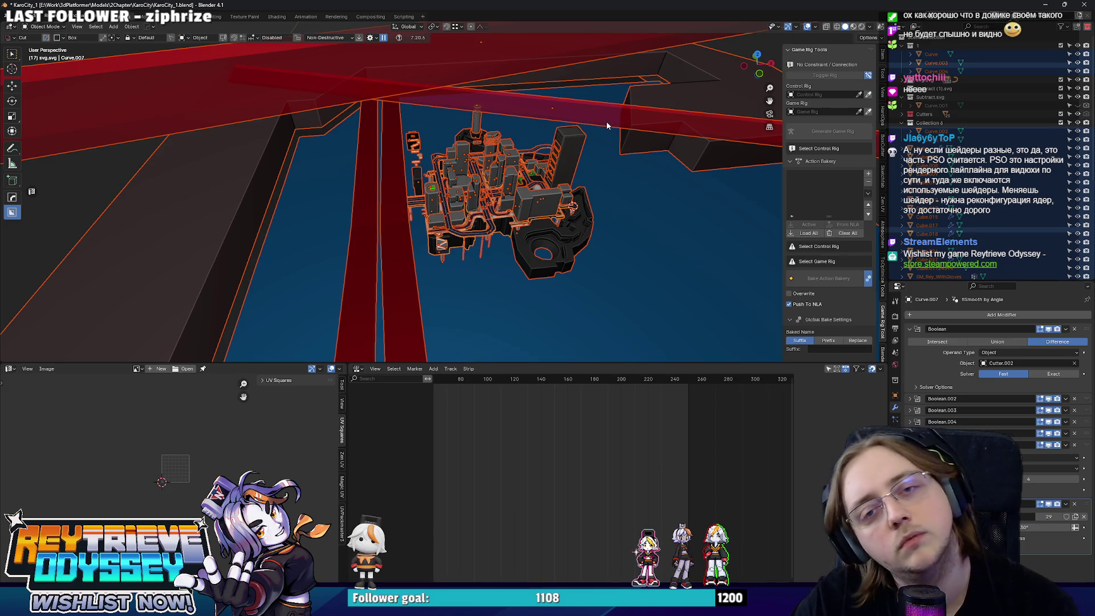
scroll(602, 121, up, 5)
click(1045, 4)
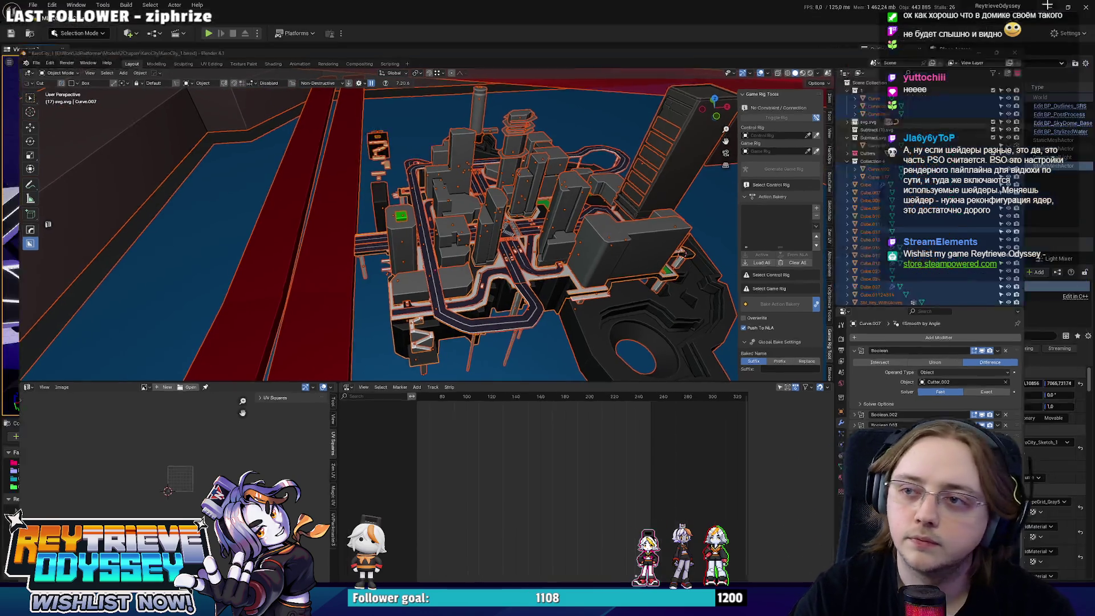
- Reimport SM_KaroCity_Sketch_1 from the updated FBX via its Content Browser asset
right_click(514, 277)
click(542, 297)
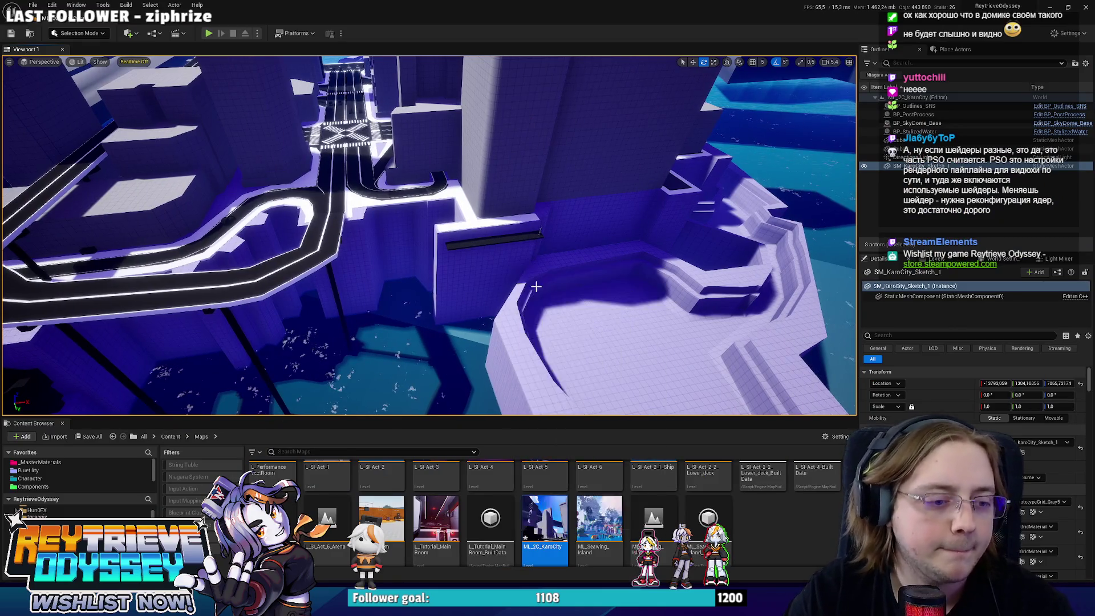
right_click(294, 482)
click(342, 247)
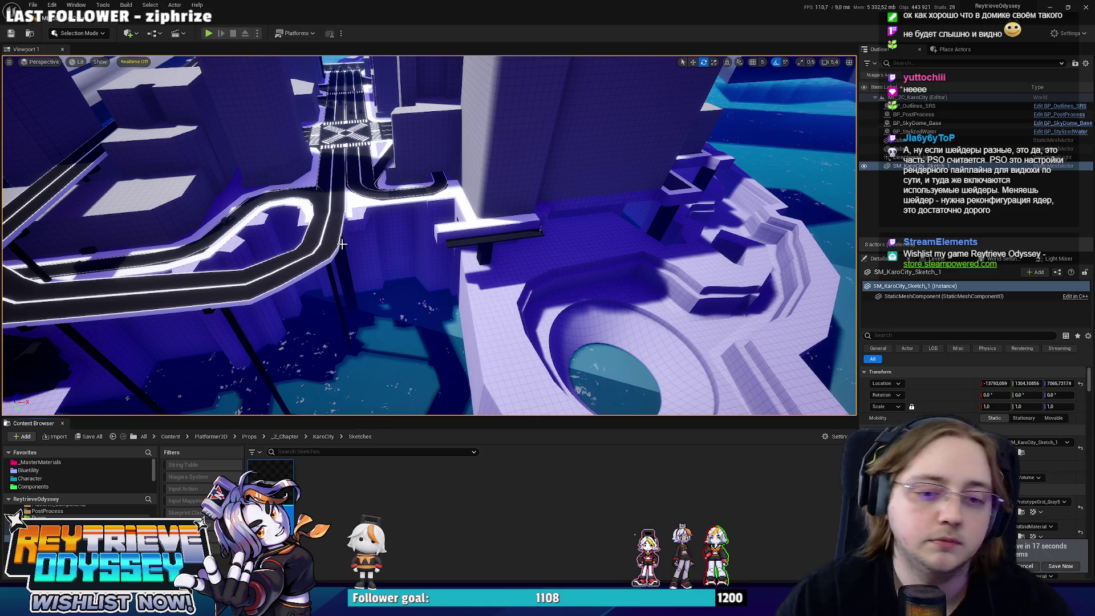
- Save the ML_2C_KaroCity level and the SM_KaroCity_Sketch_1 mesh
key(ctrl+shift+s)
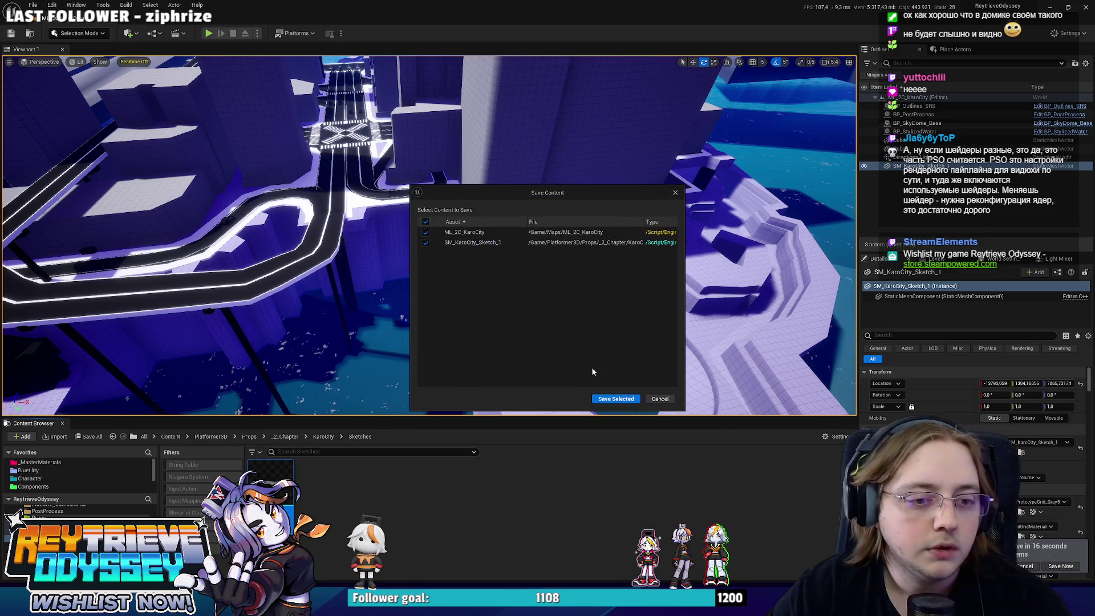
click(608, 404)
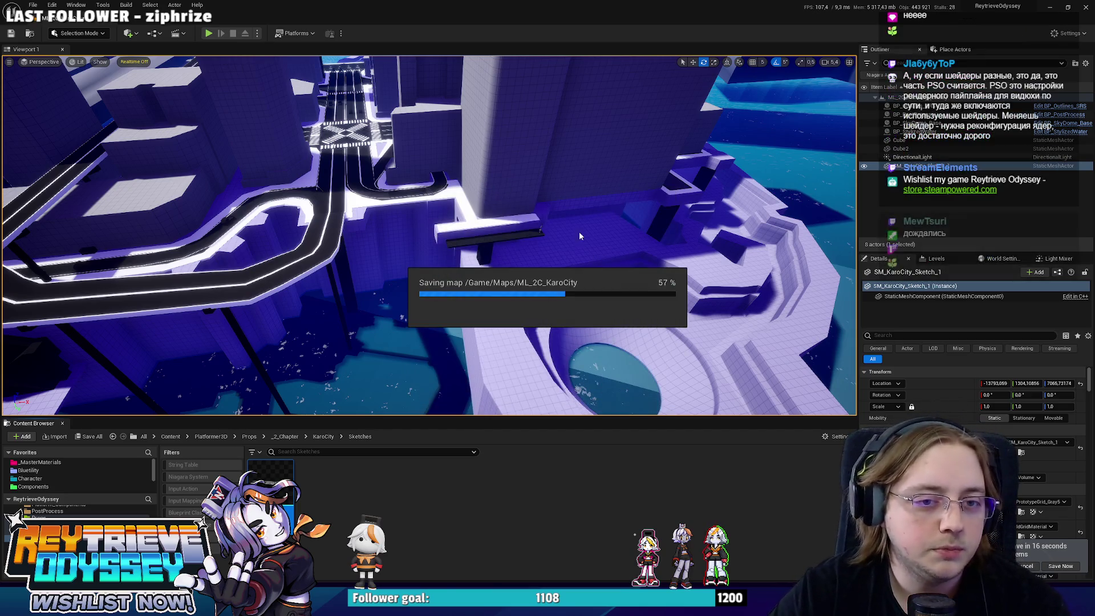
mouse_move(589, 245)
right_down()
mouse_move(645, 234)
mouse_move(593, 228)
right_up()
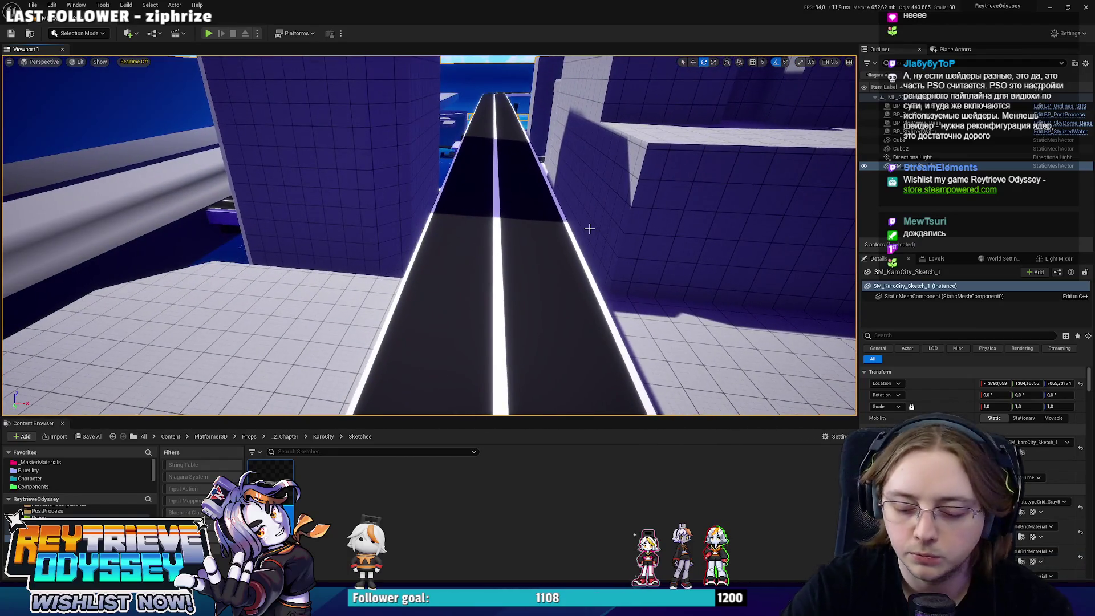
- Play-test KaroCity with Alt+P, skating, dashing and jumping across the roads, then switch to Discord
key(alt+p)
key(F11)
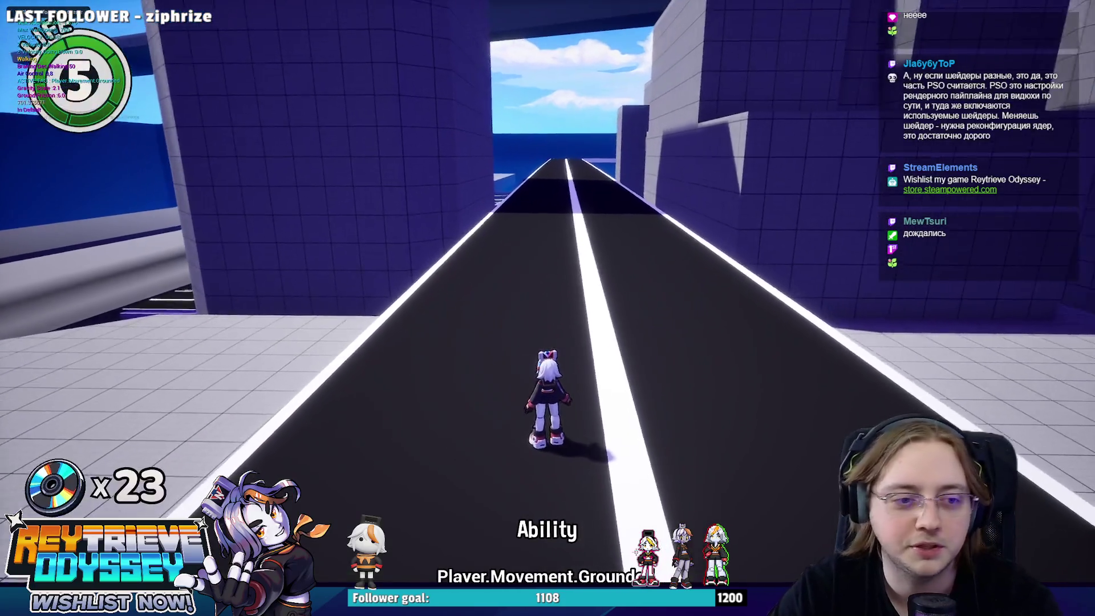
key(shift)
key(space)
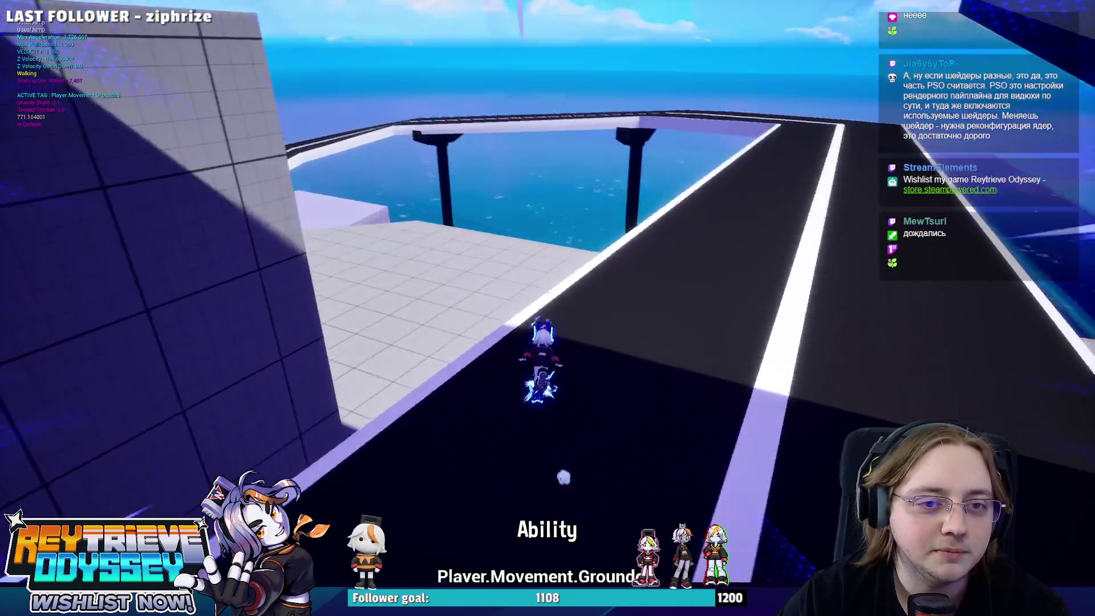
key(space)
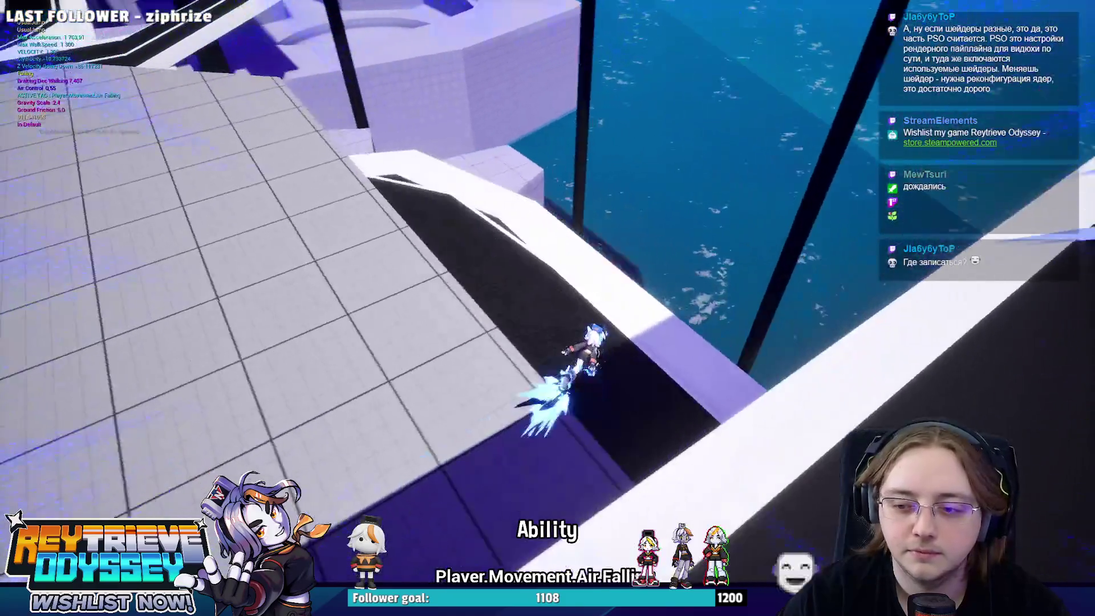
key(space)
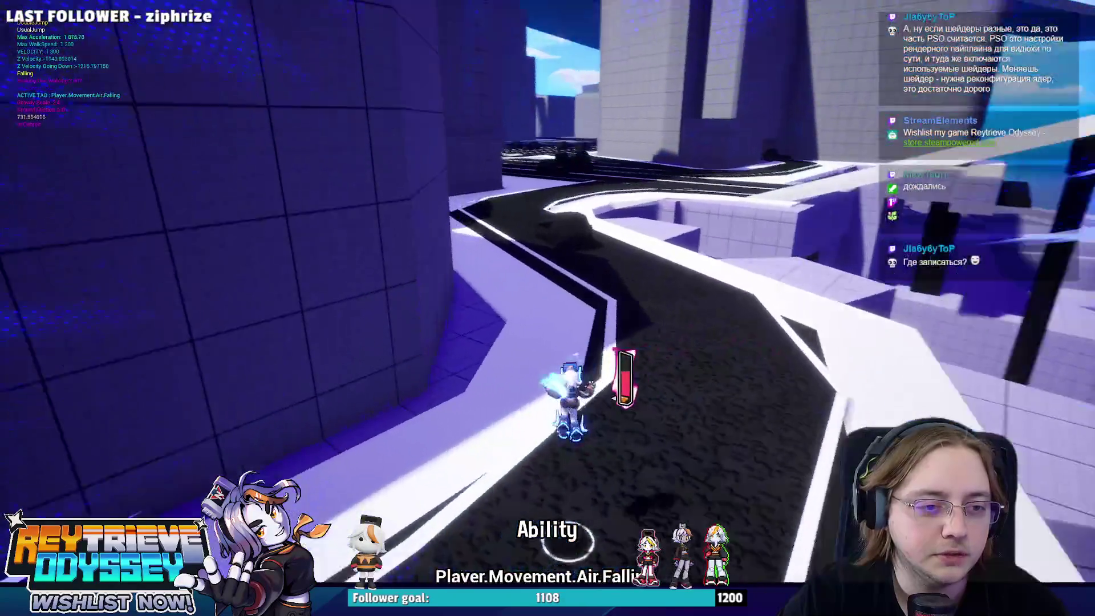
key(space)
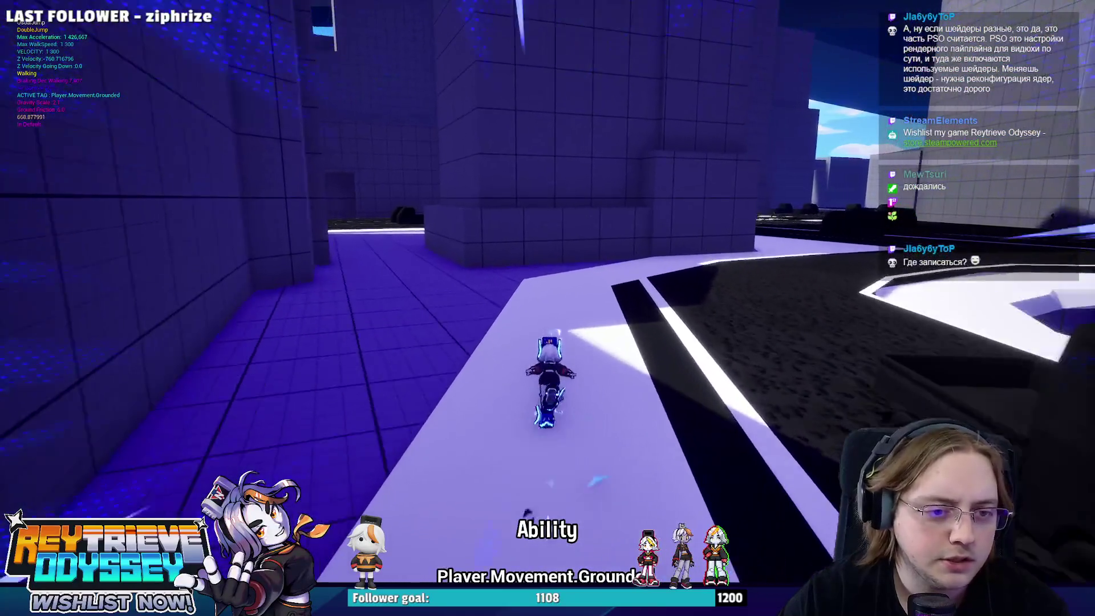
key(space)
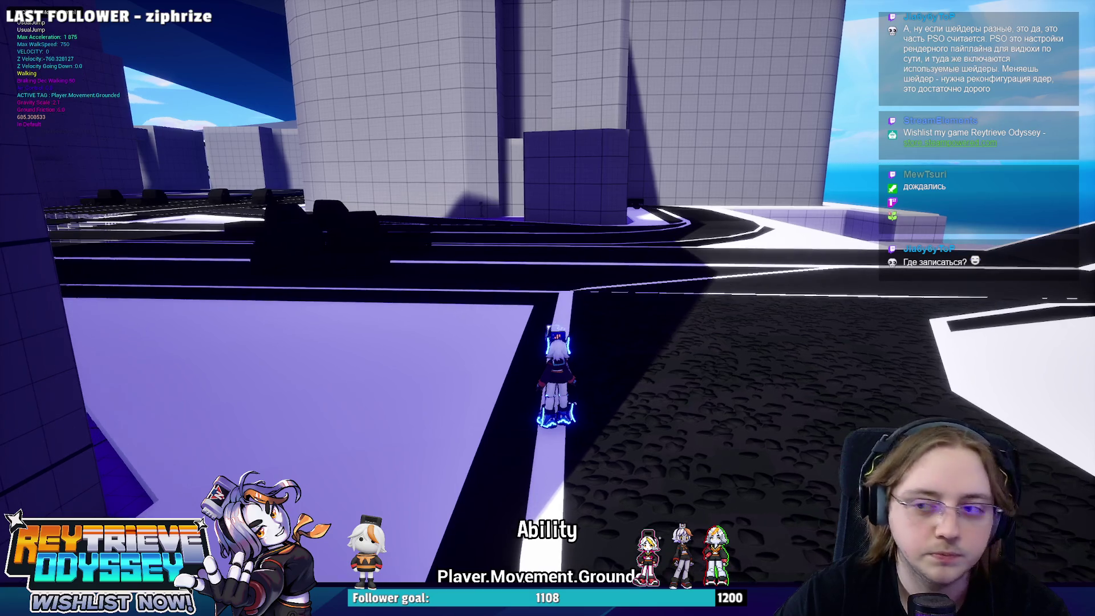
key(alt+Tab)
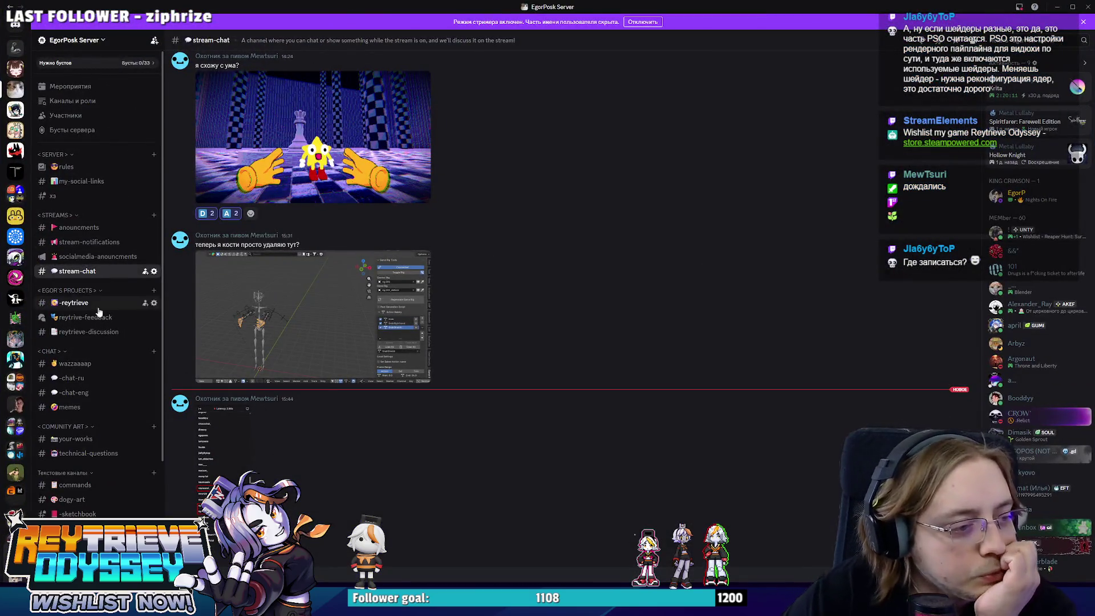
- Read through the Bugs & report post in reytrive-feedback, then start a new forum post
click(100, 318)
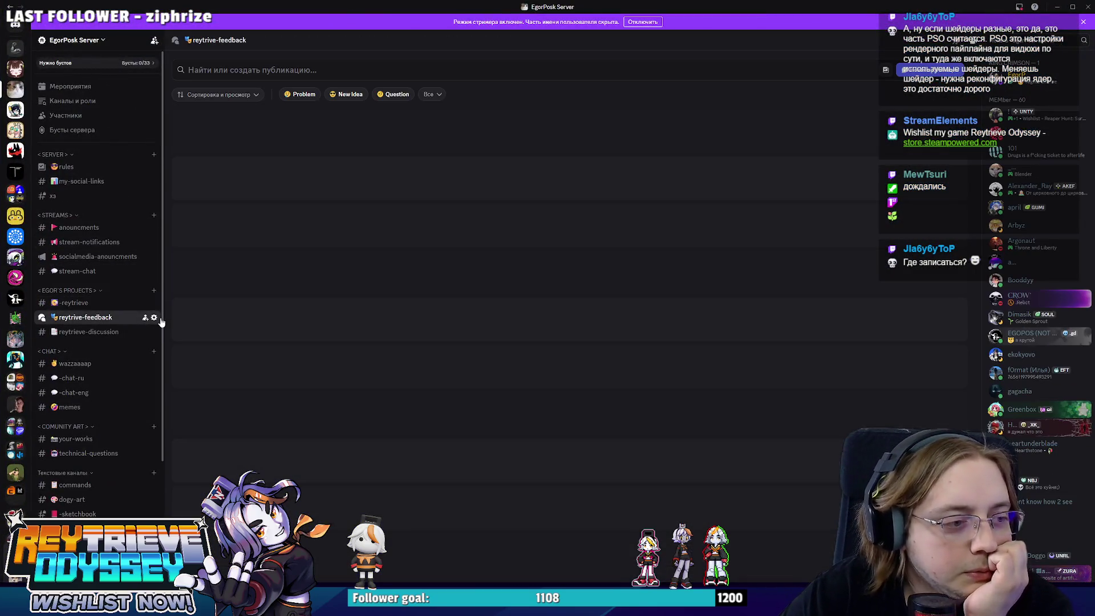
click(116, 333)
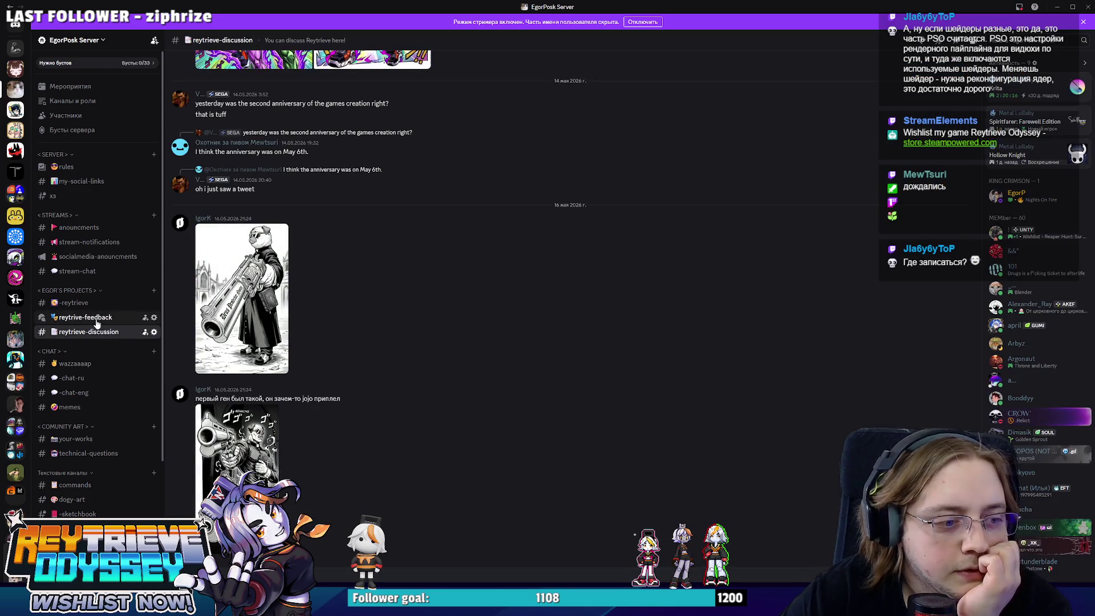
click(97, 318)
click(387, 184)
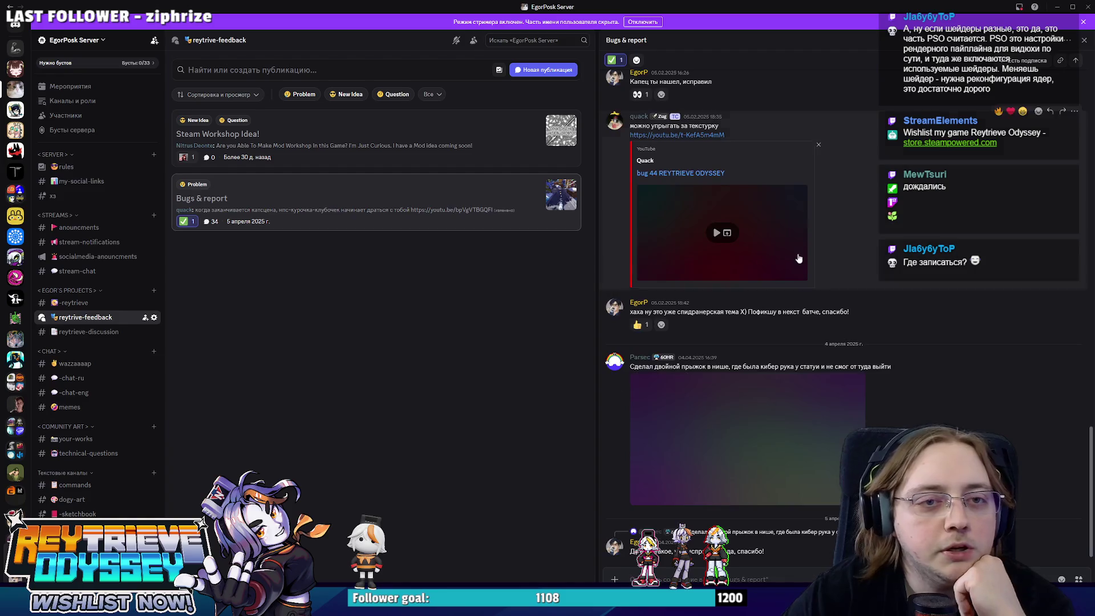
scroll(741, 257, up, 5)
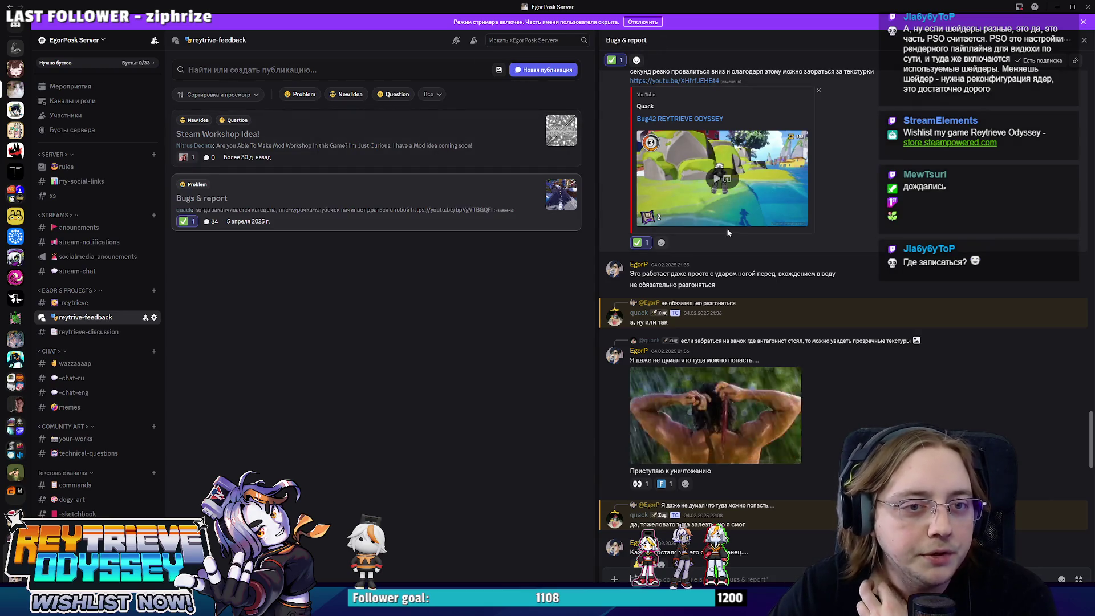
scroll(754, 262, down, 5)
scroll(755, 263, down, 4)
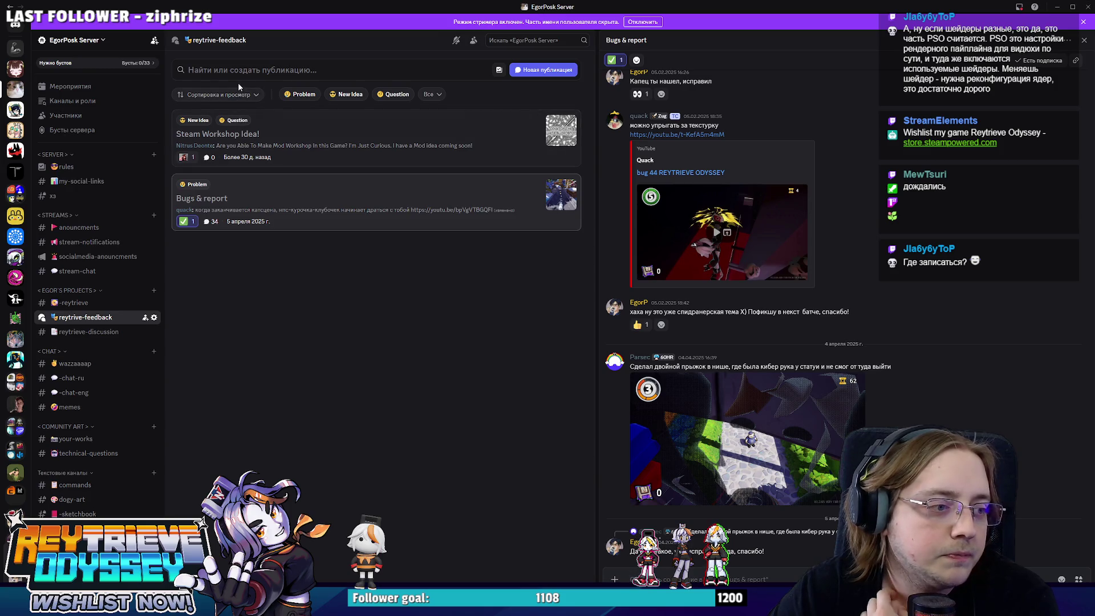
click(538, 78)
text(Запись на З)
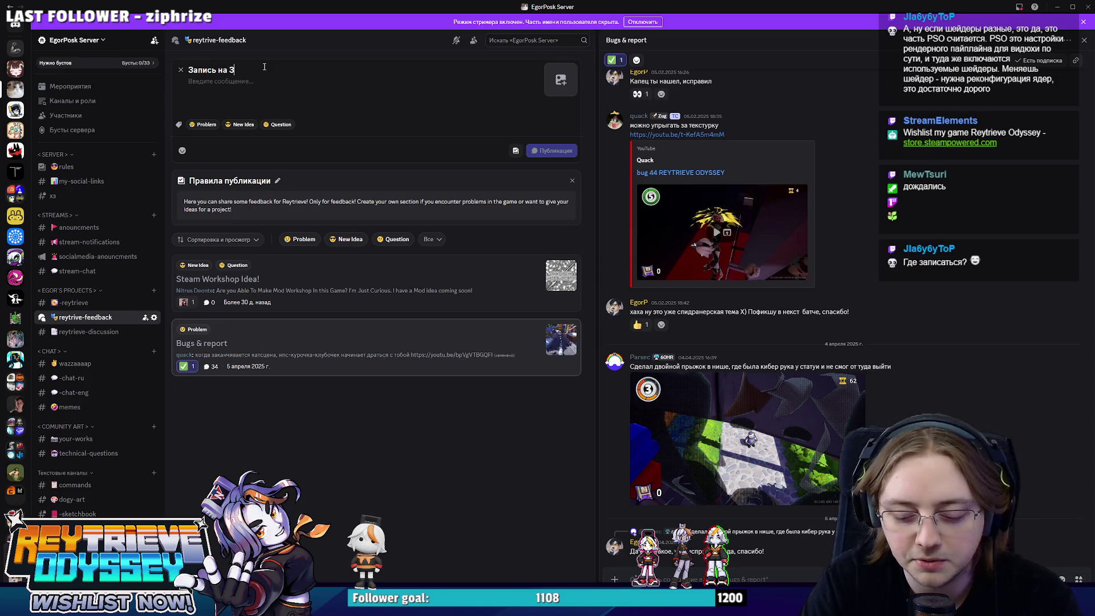
- Finish the title 'Запись на ЗБТ', add a foot emoji, tag it Question and publish
text(БТ)
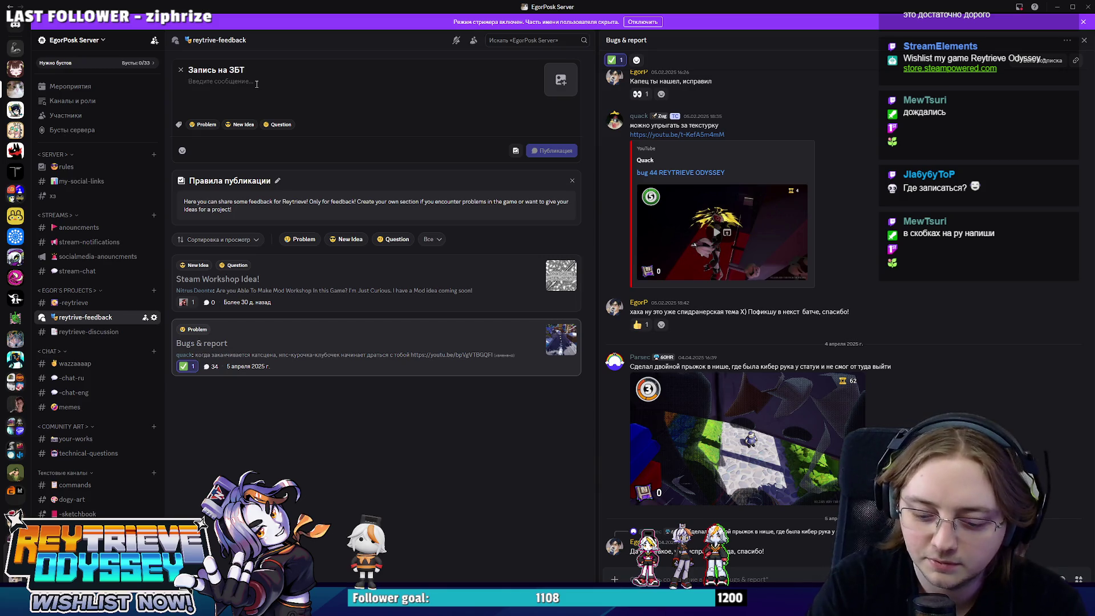
text(Кому то надо будет работать...)
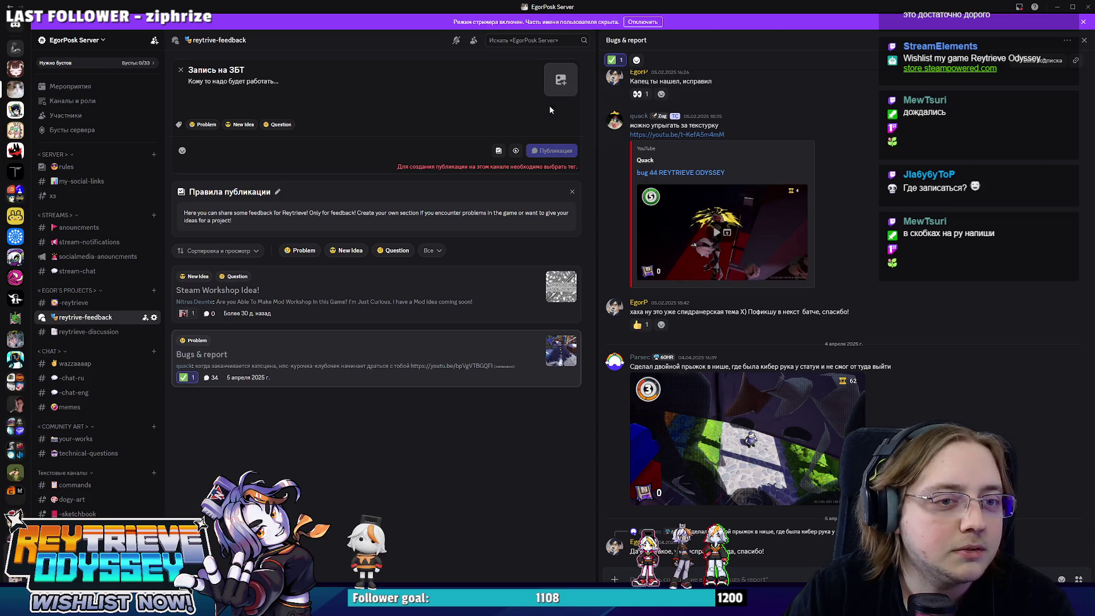
click(182, 150)
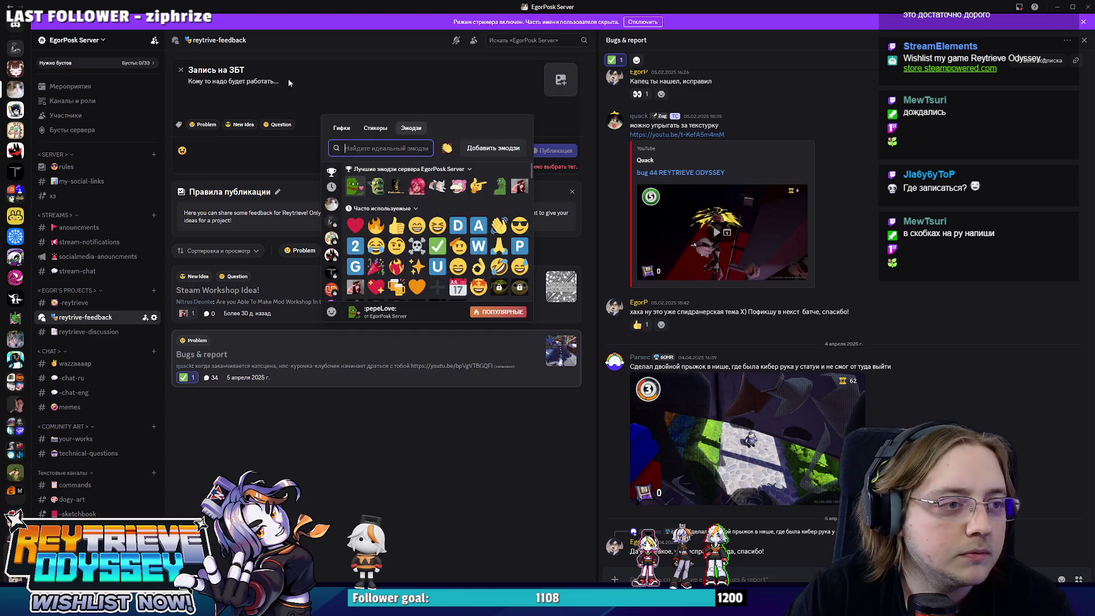
click(295, 78)
click(182, 150)
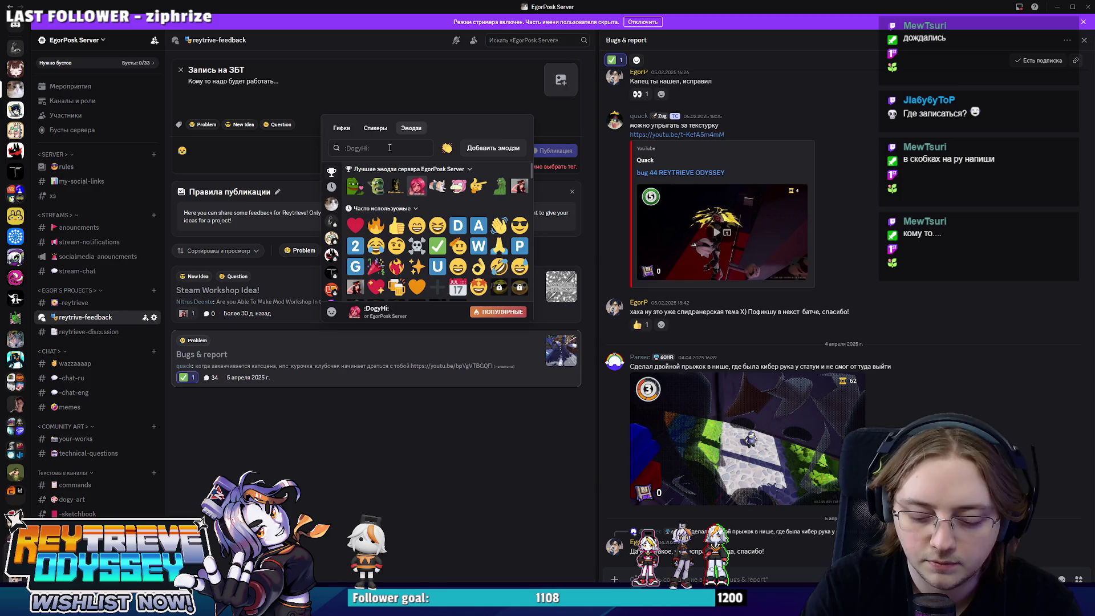
text(foot)
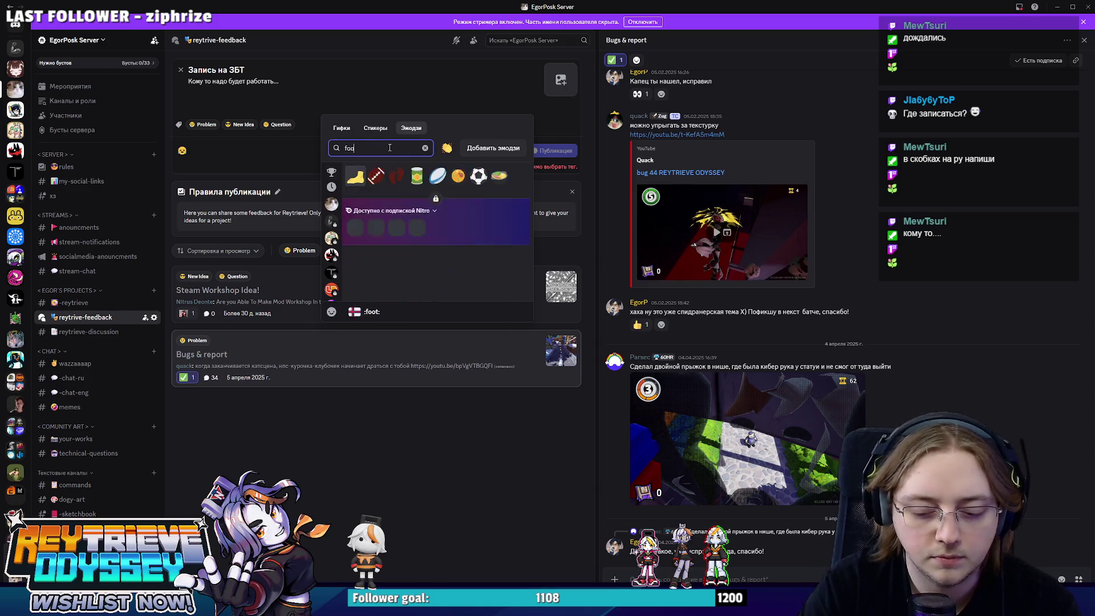
key(Return)
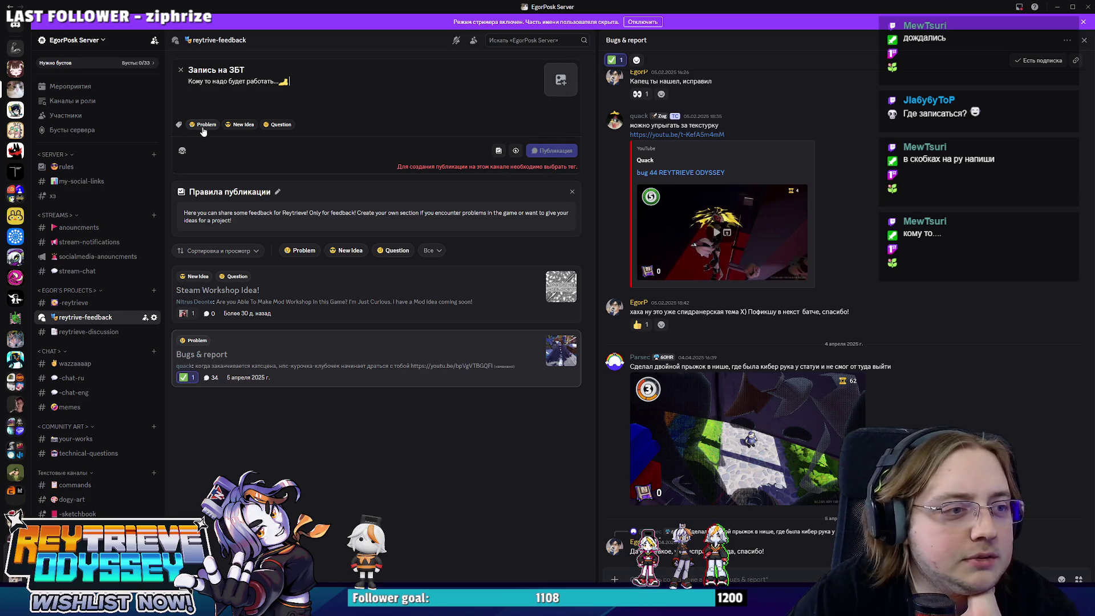
click(271, 127)
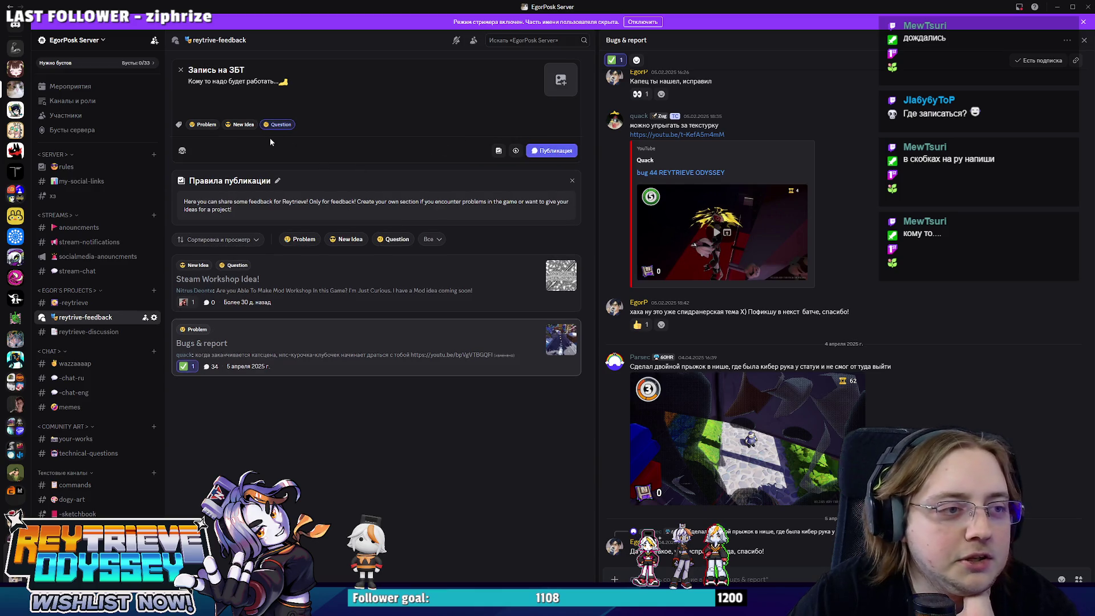
click(556, 151)
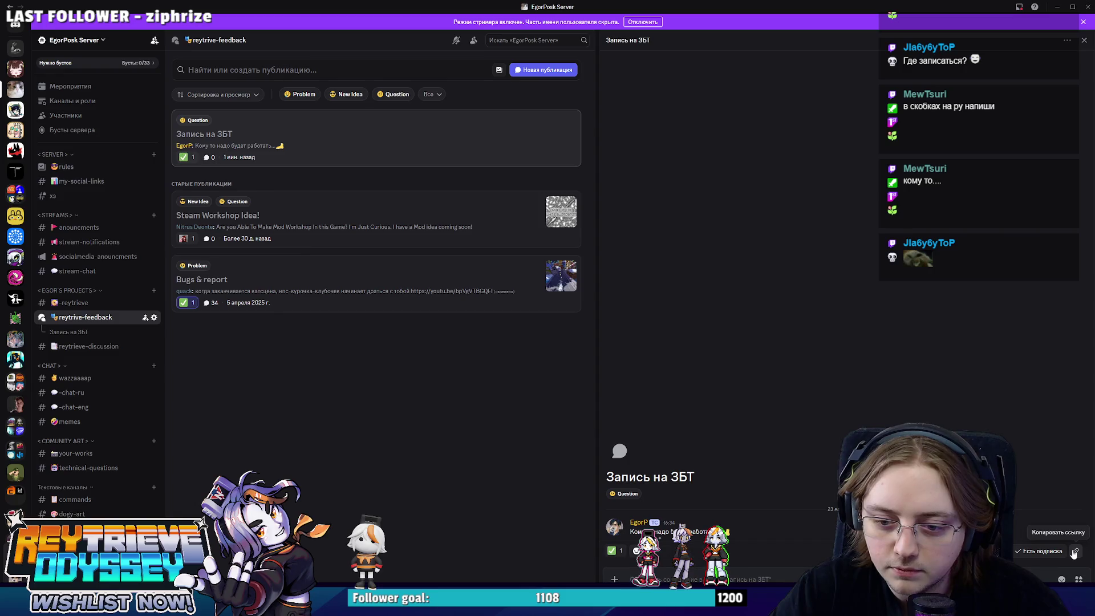
- Copy the 'Запись на ЗБТ' post link, reopen its thread, and minimize Discord
click(1075, 554)
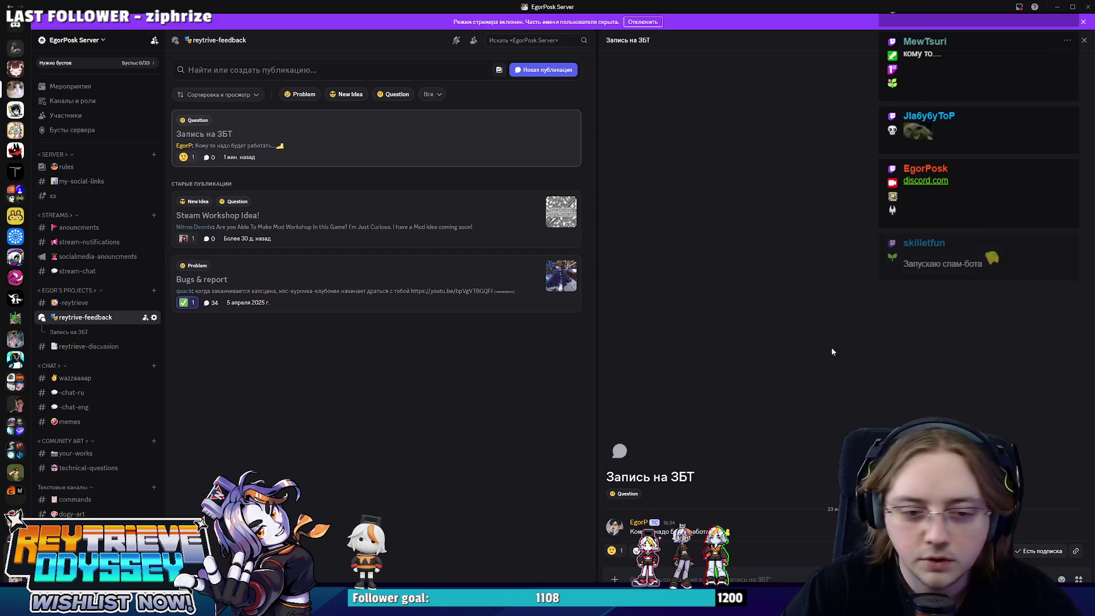
mouse_move(622, 551)
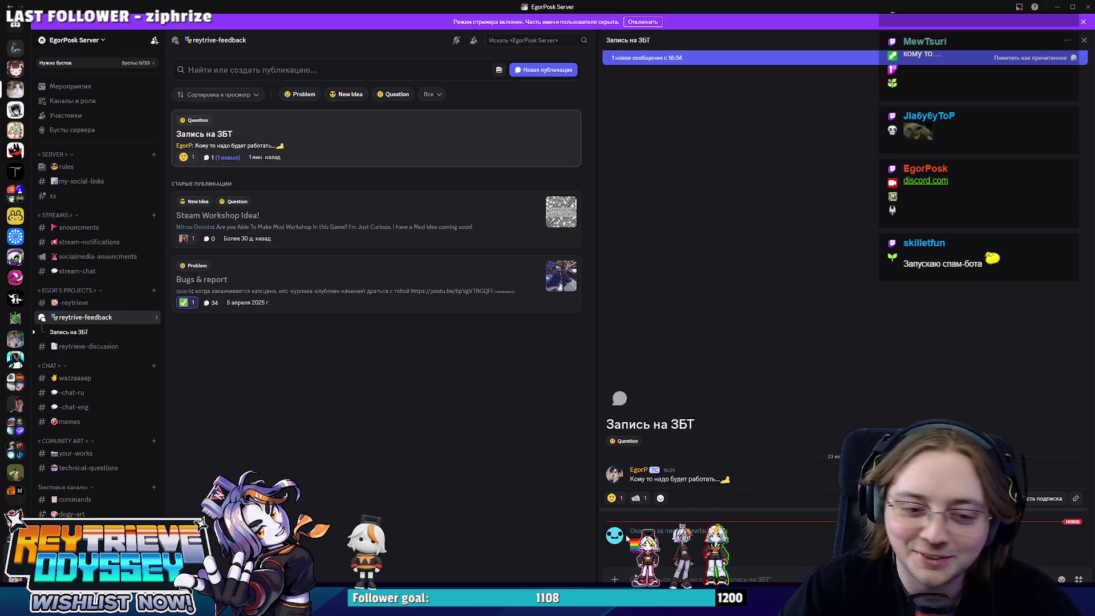
click(96, 318)
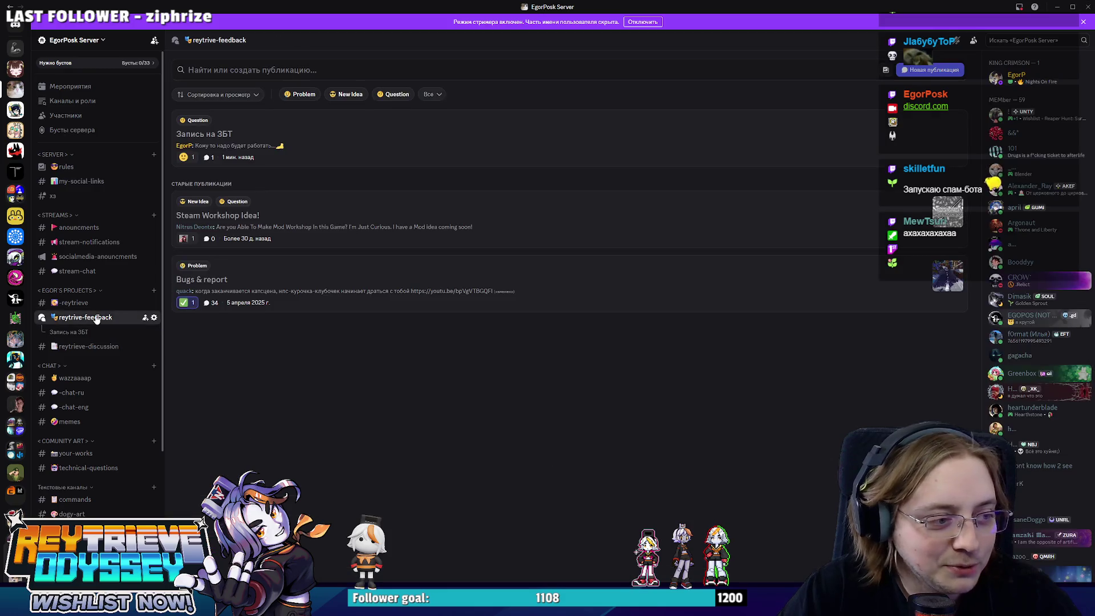
click(439, 150)
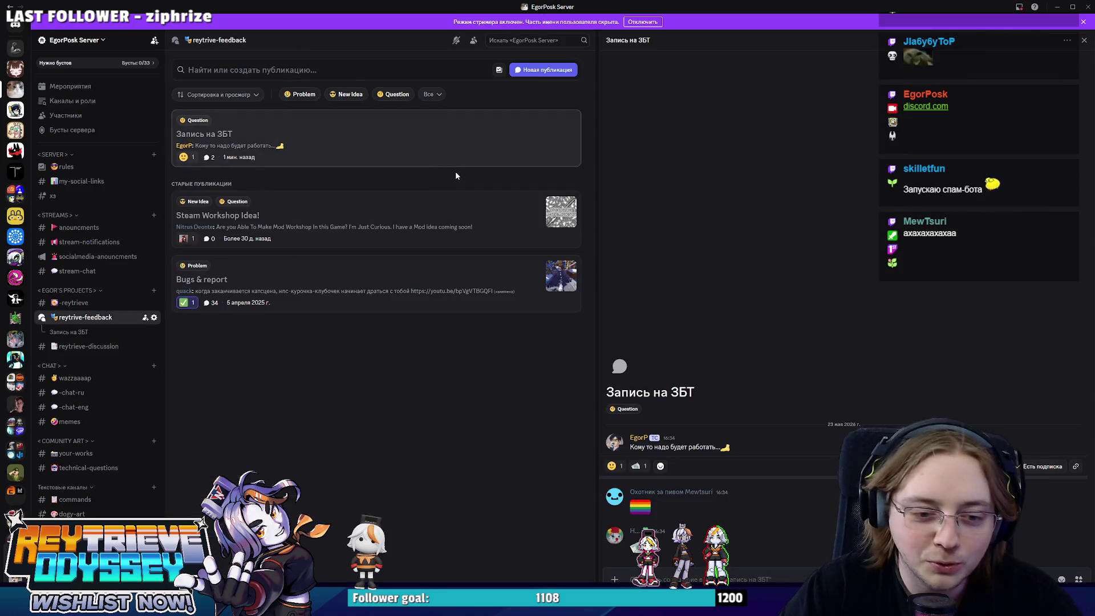
click(1059, 7)
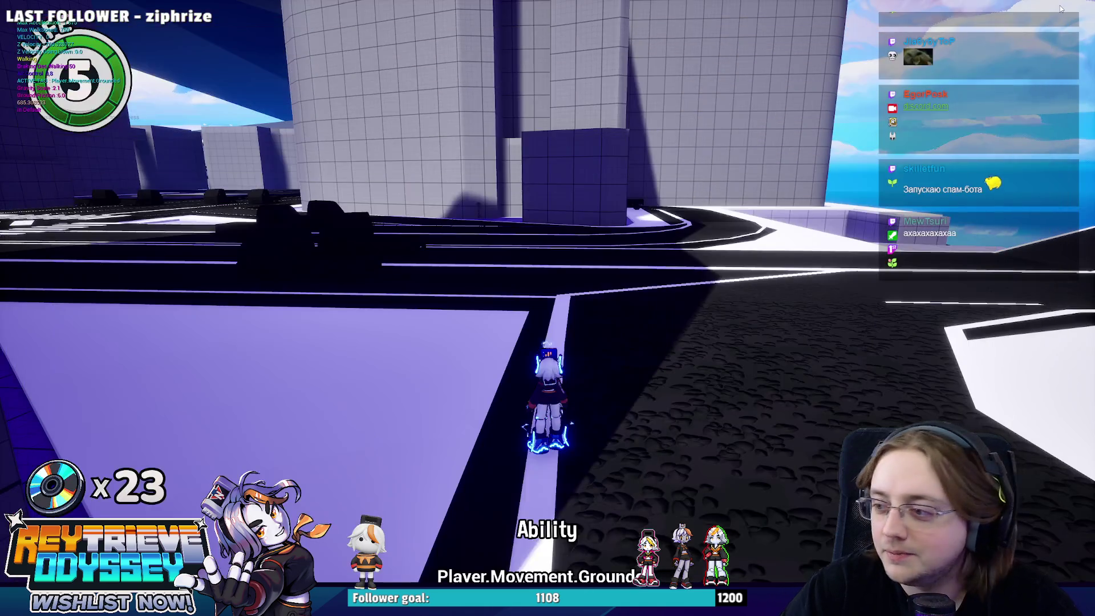
- Take control of the running game and jump and dash toward the crosswalk
click(555, 227)
key(space)
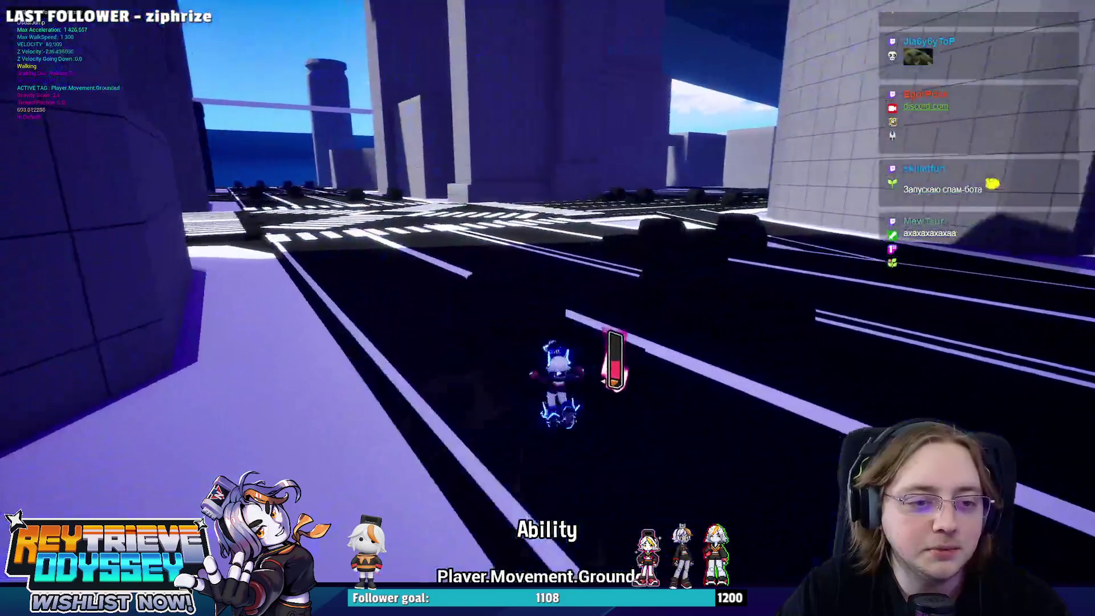
key(space)
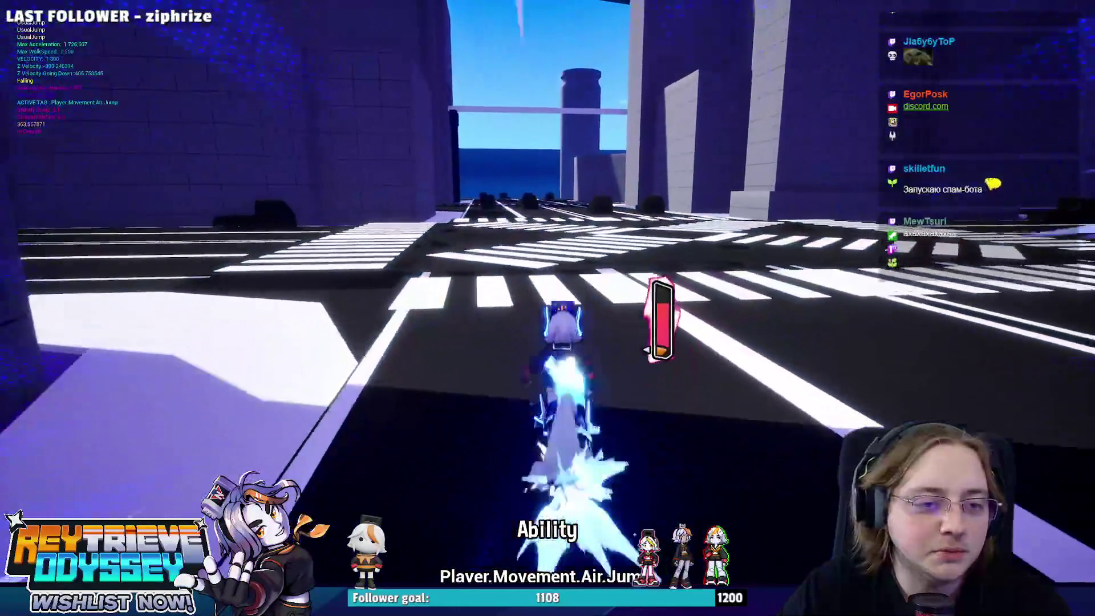
key(shift)
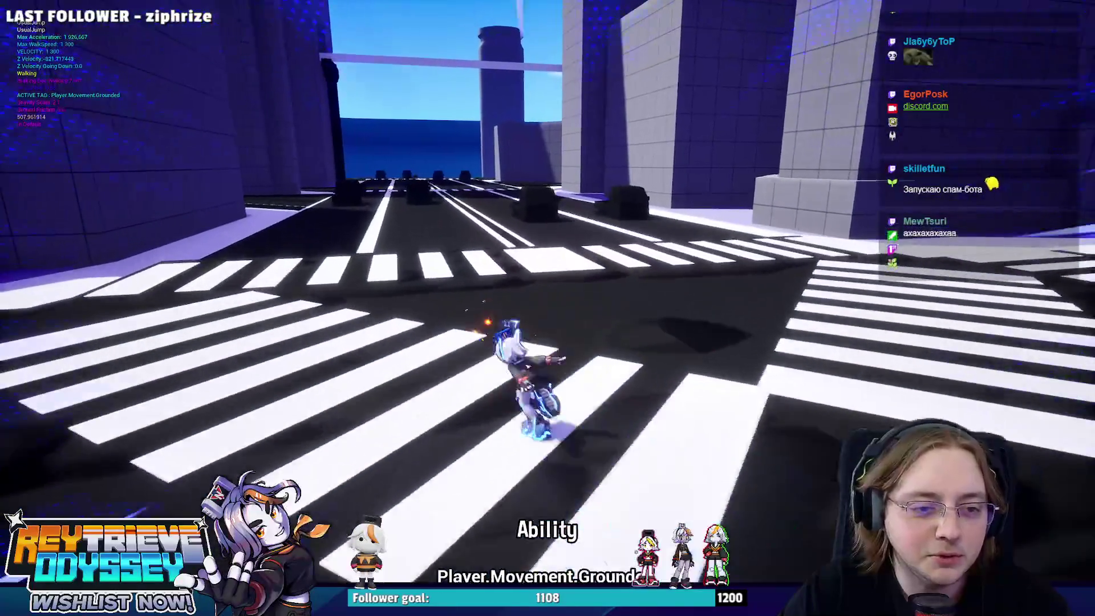
key(space)
key(space)
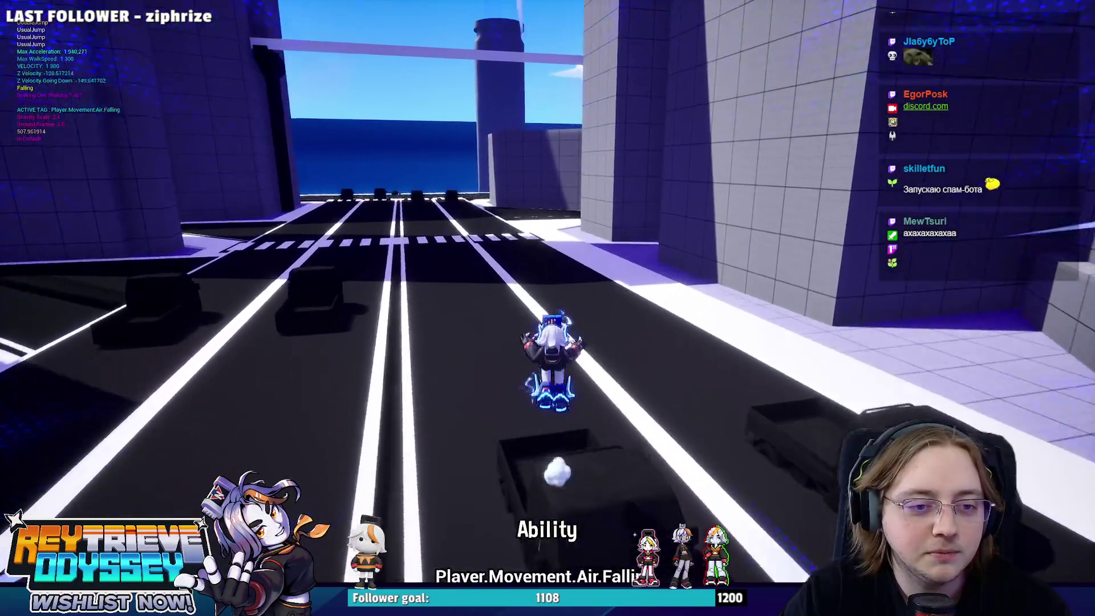
key(space)
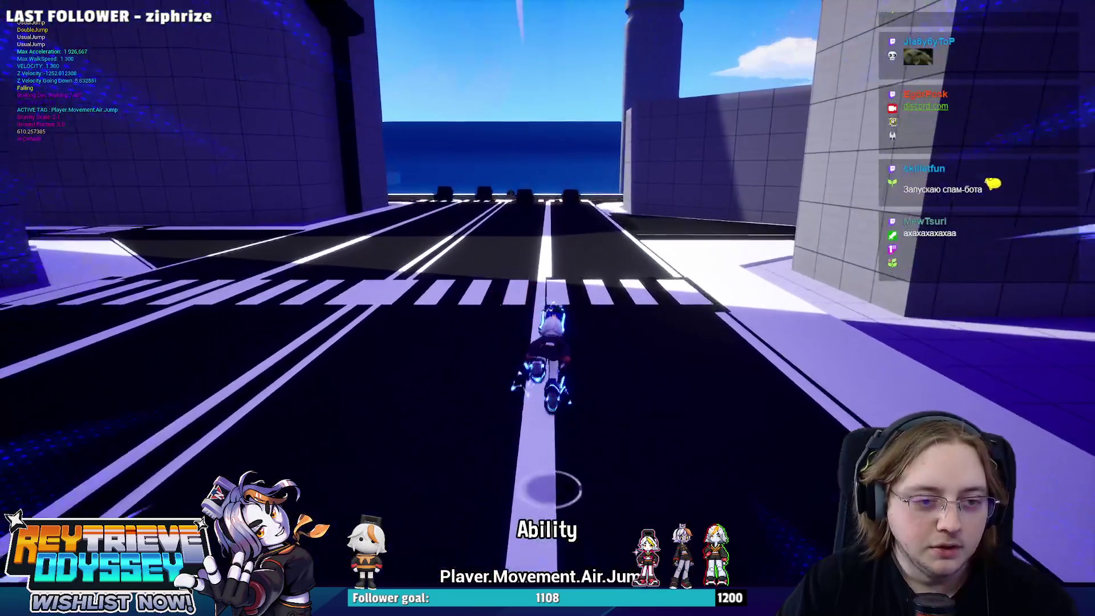
key(shift)
key(space)
key(shift)
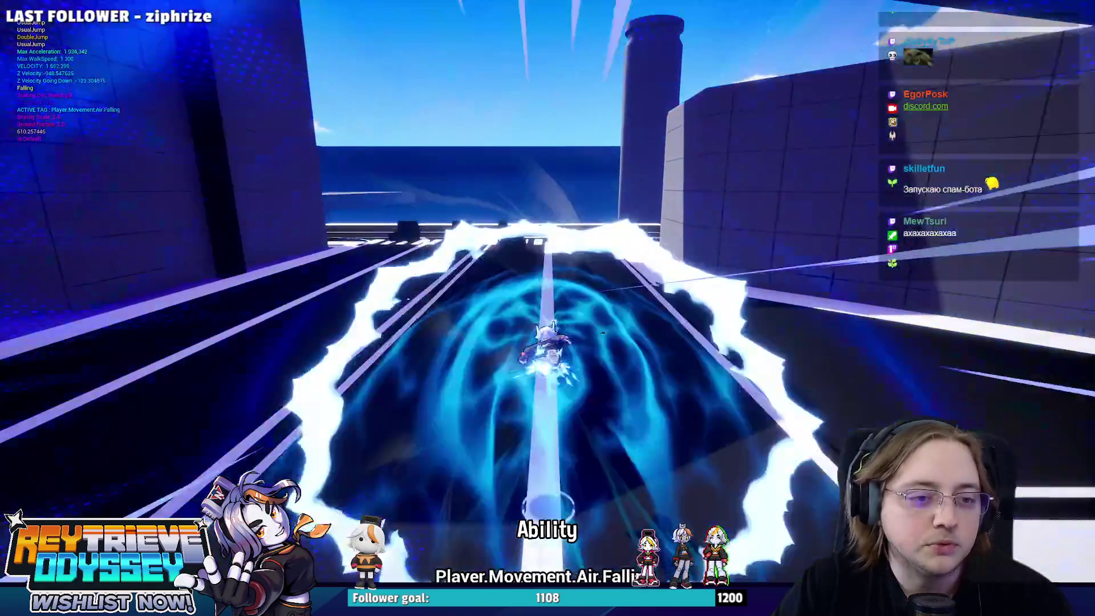
key(space)
key(shift)
key(space)
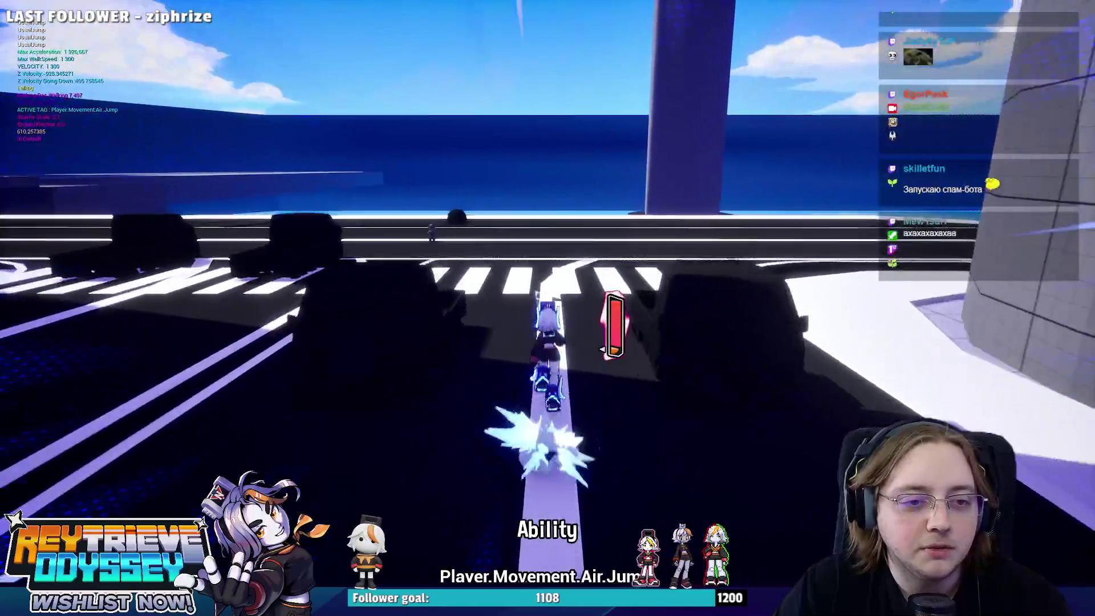
- Dash off the ledge and across the crosswalk gap into the purple-walled corridor
key(shift)
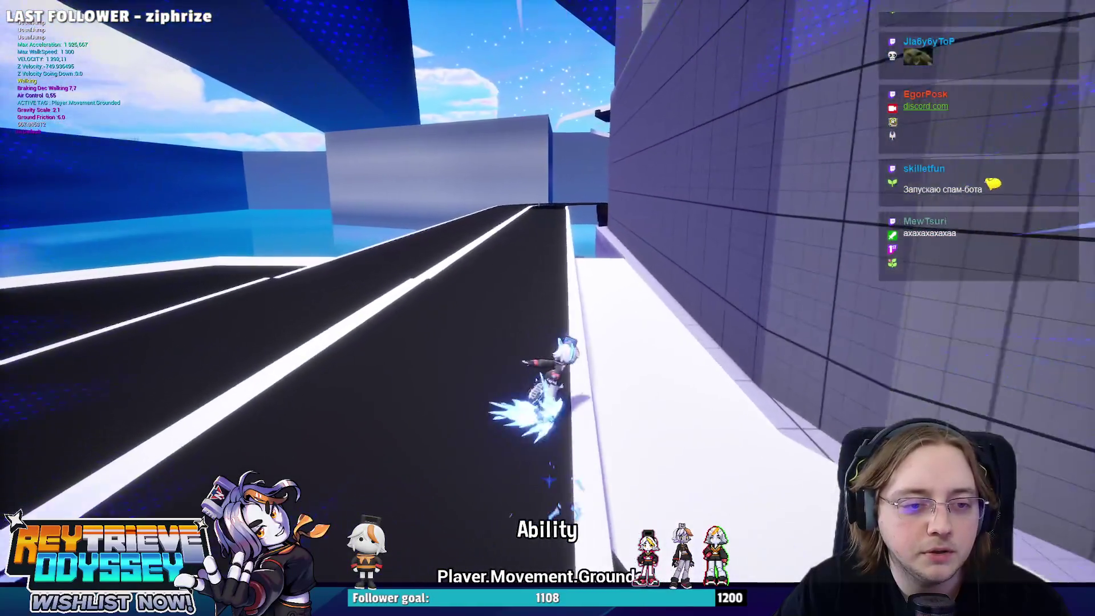
key(space)
key(shift)
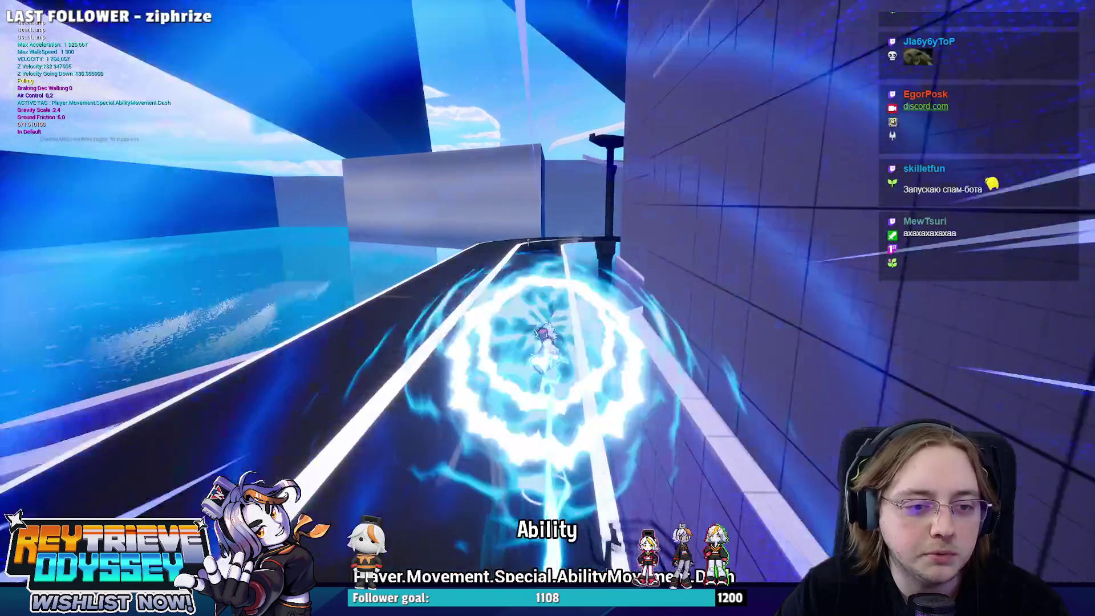
key(shift)
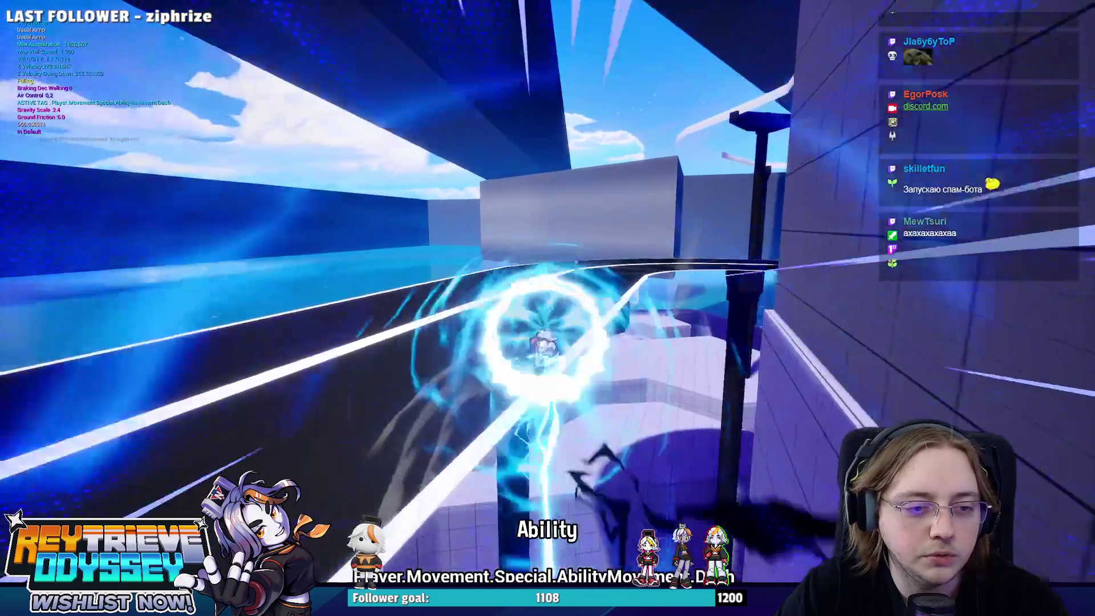
key(space)
key(shift)
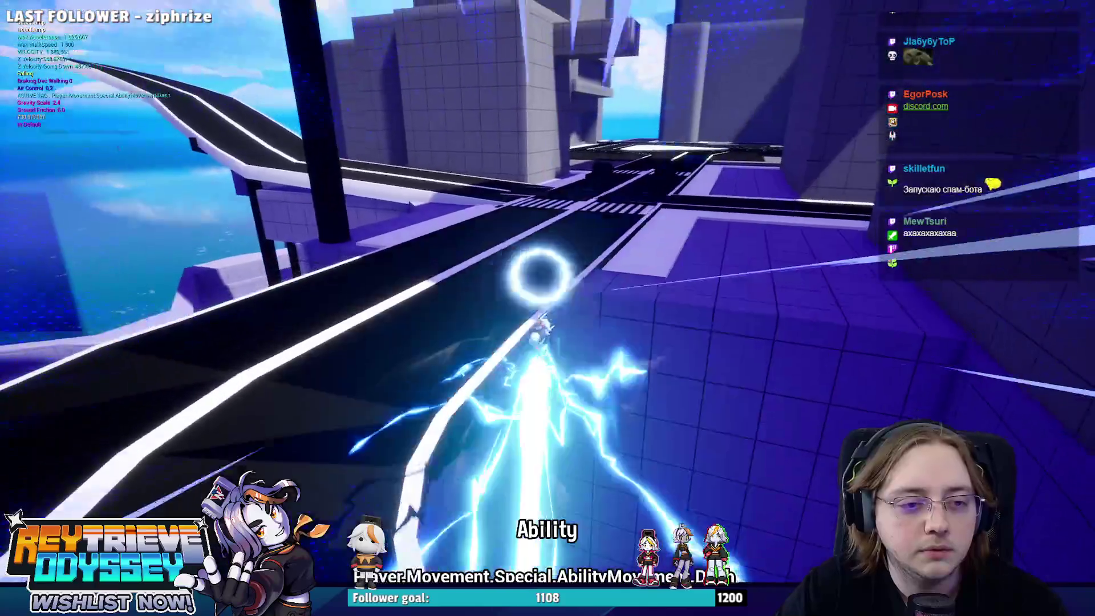
key(space)
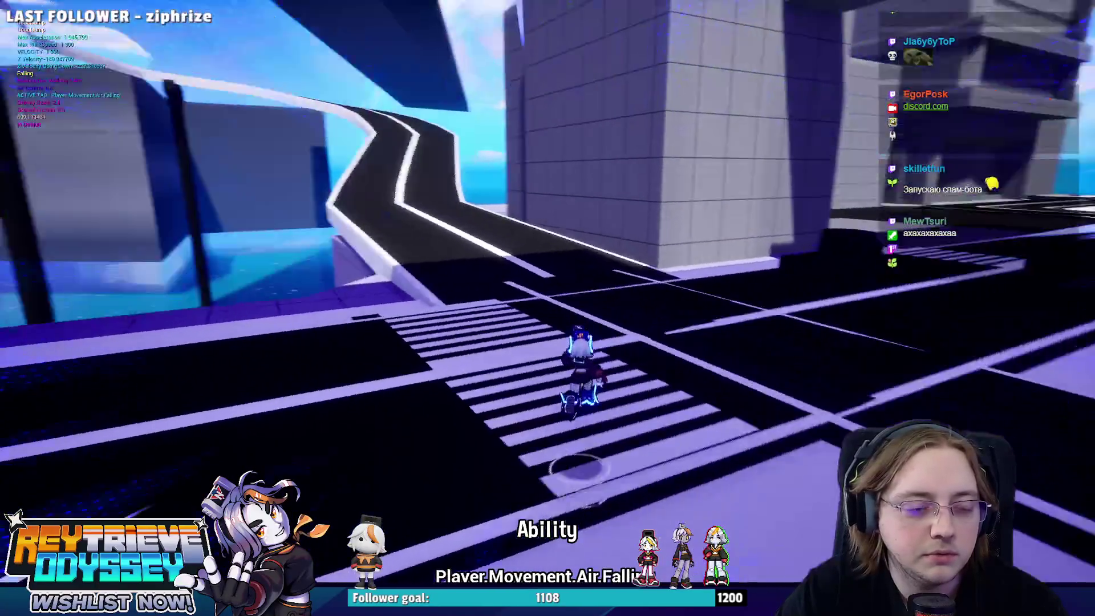
key(shift)
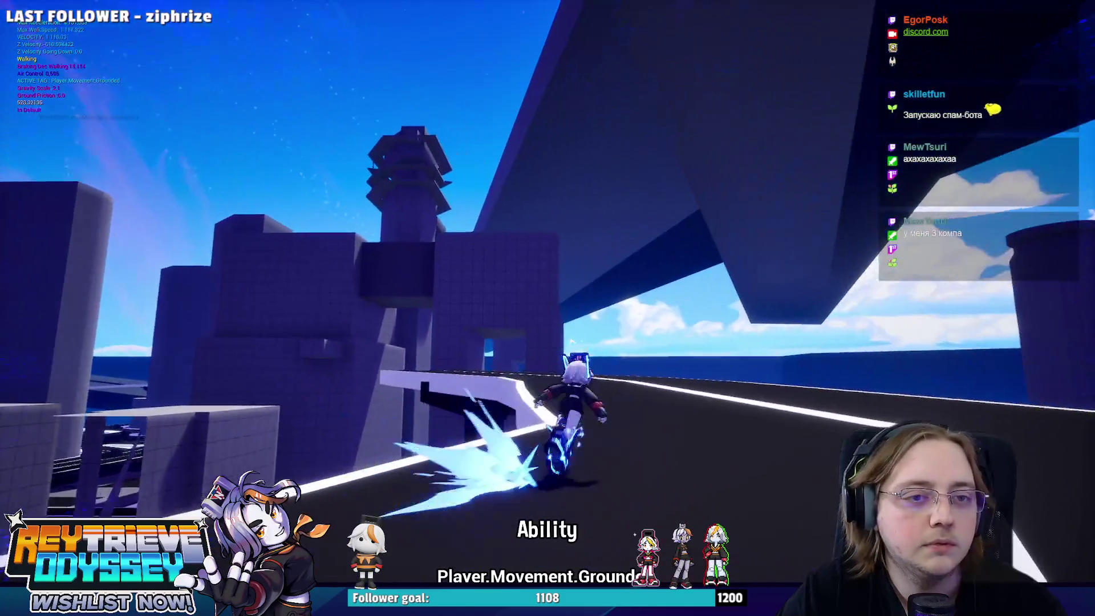
key(space)
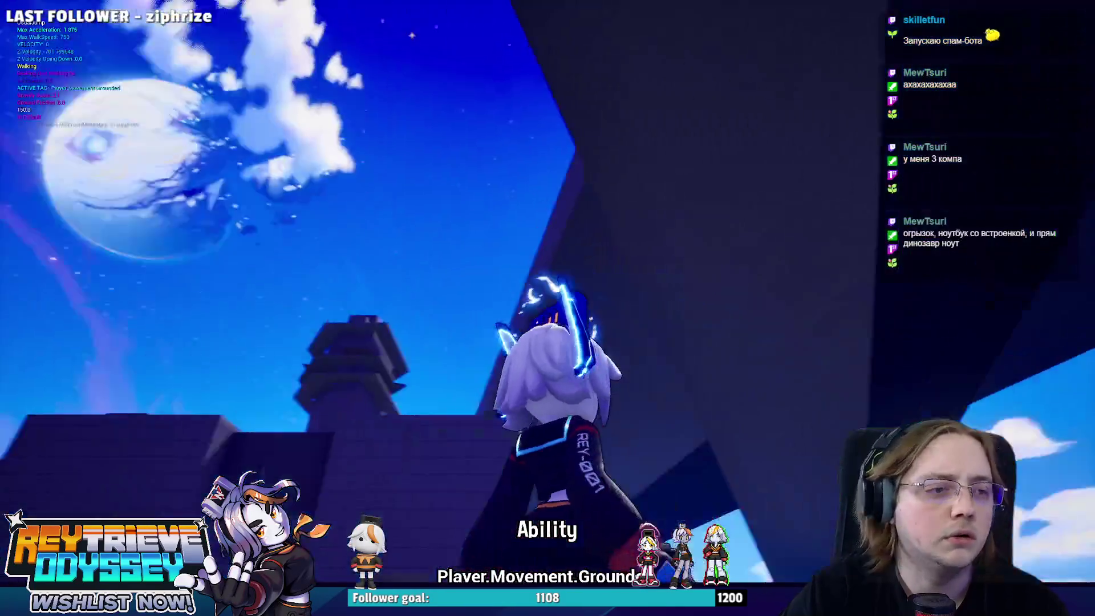
key(space)
key(space)
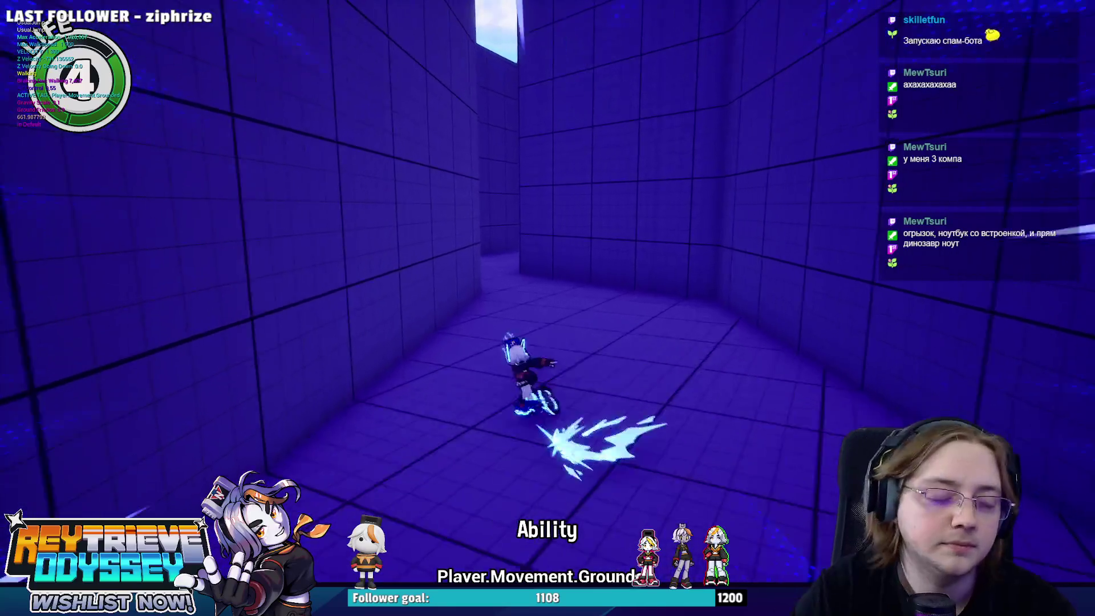
- Jump and dash out of the corridor, past the teal pool basin and across the gaps
key(space)
key(space)
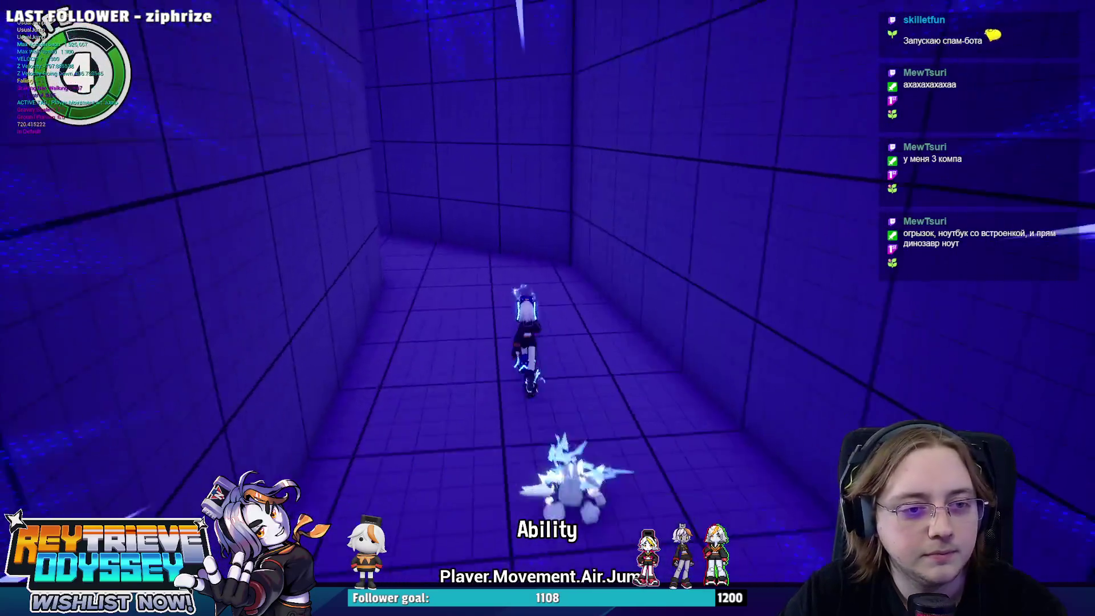
key(space)
key(shift)
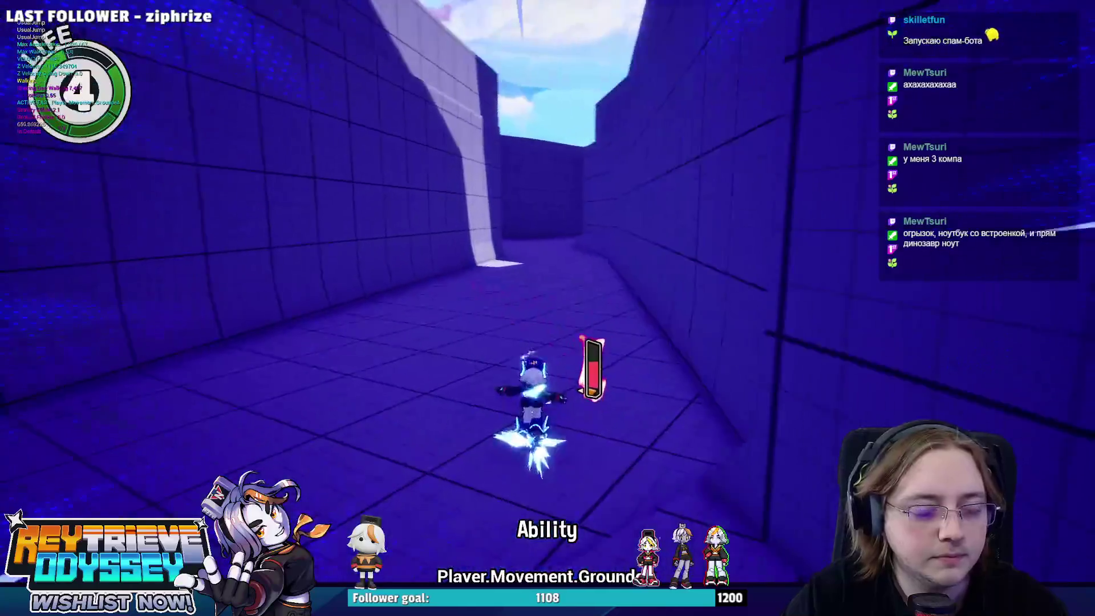
key(space)
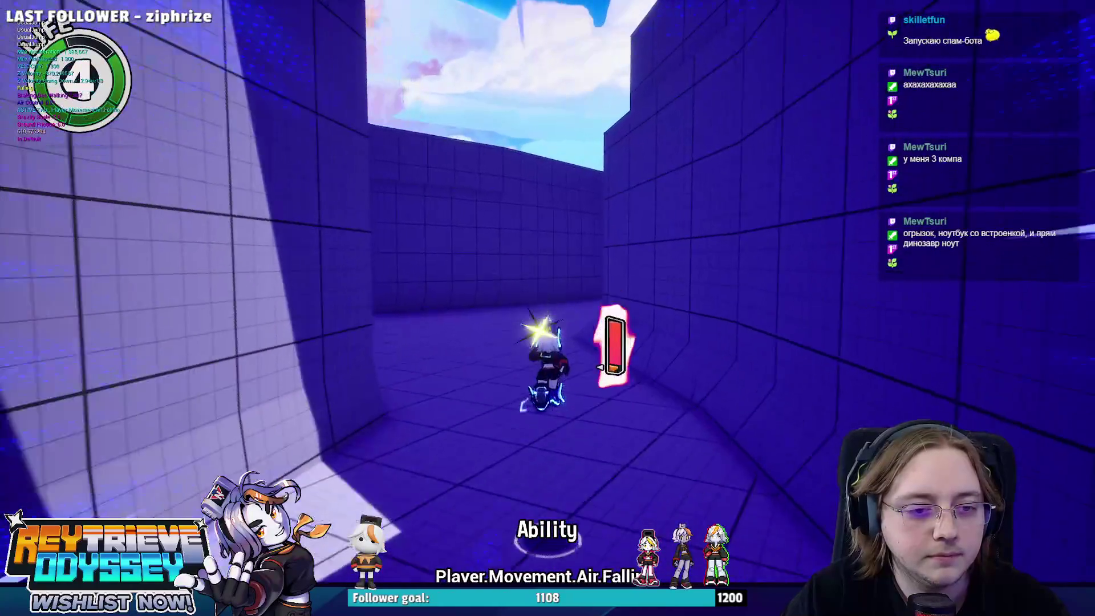
key(space)
key(shift)
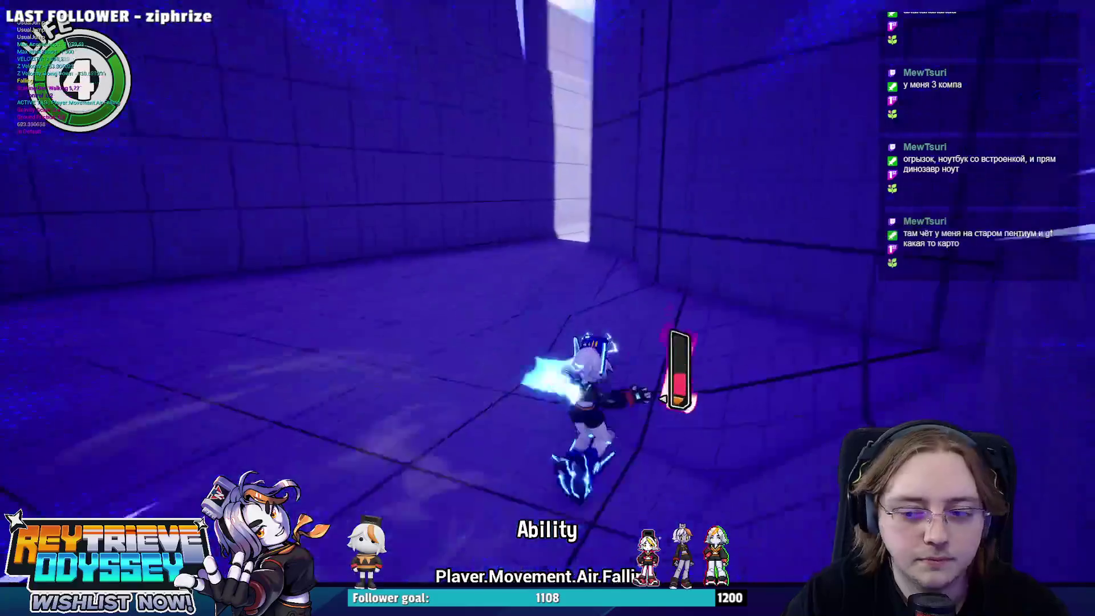
key(space)
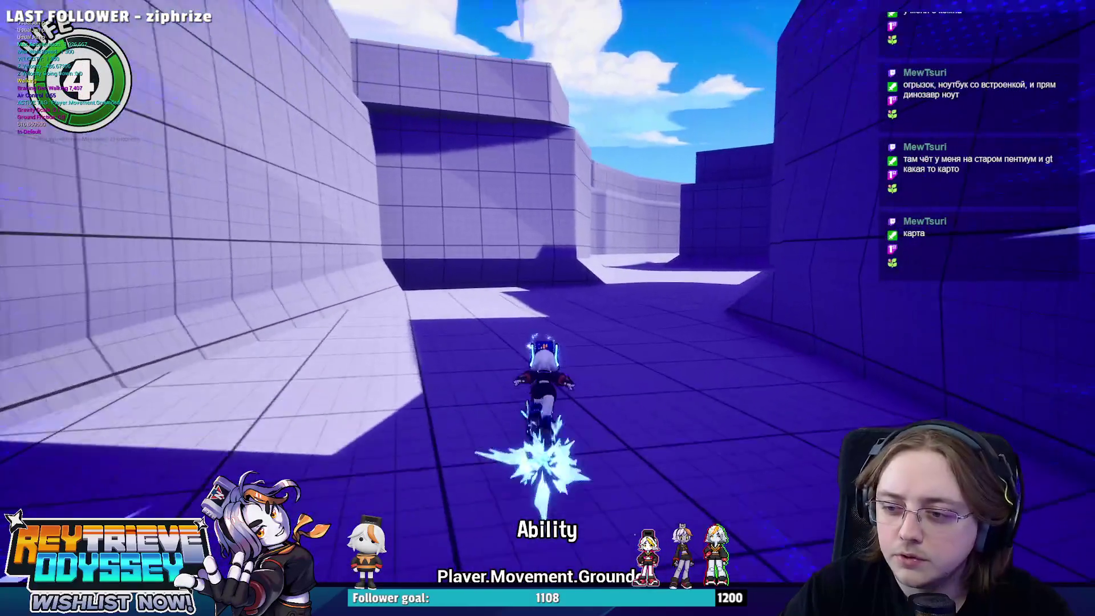
key(space)
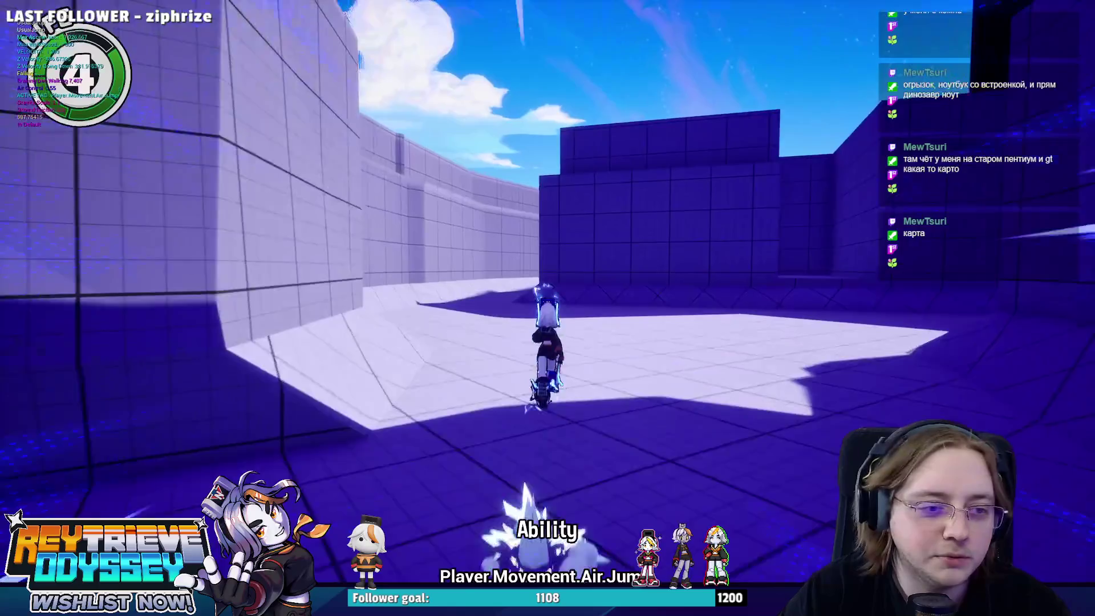
key(space)
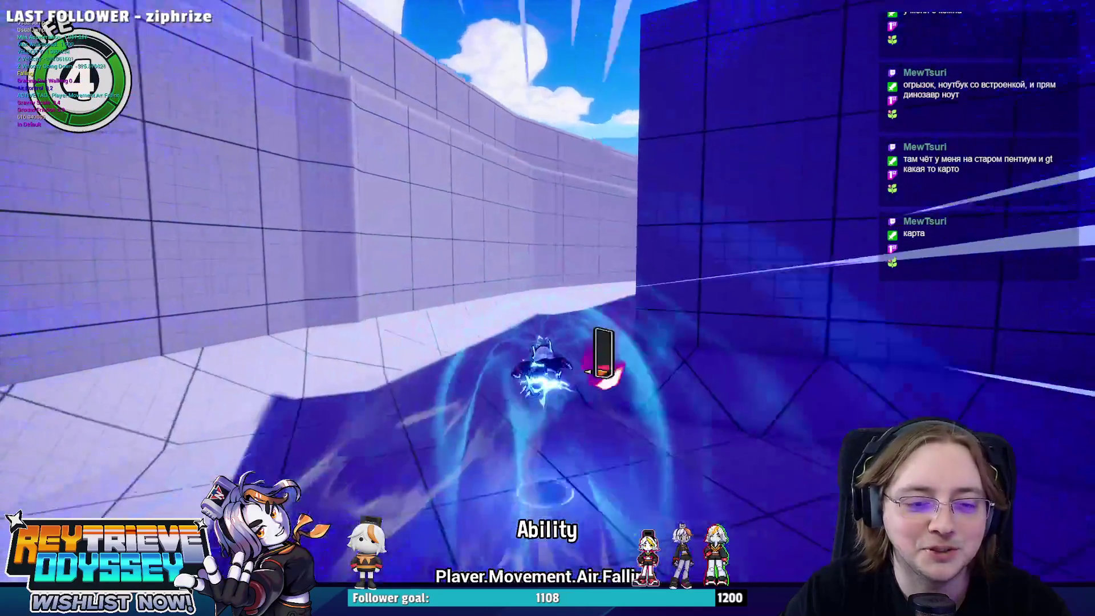
key(space)
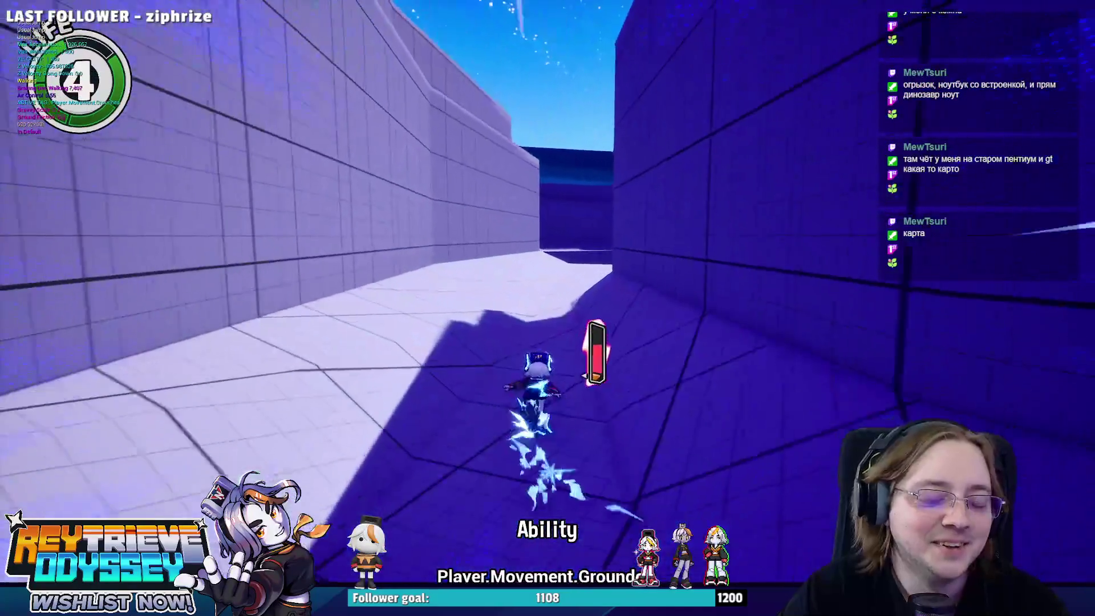
key(space)
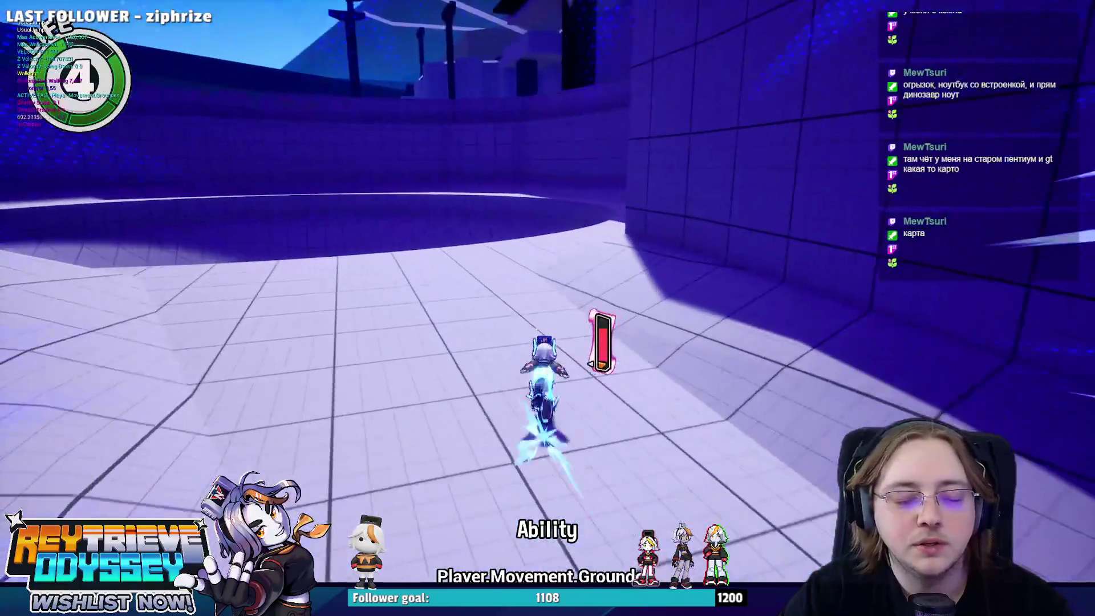
key(space)
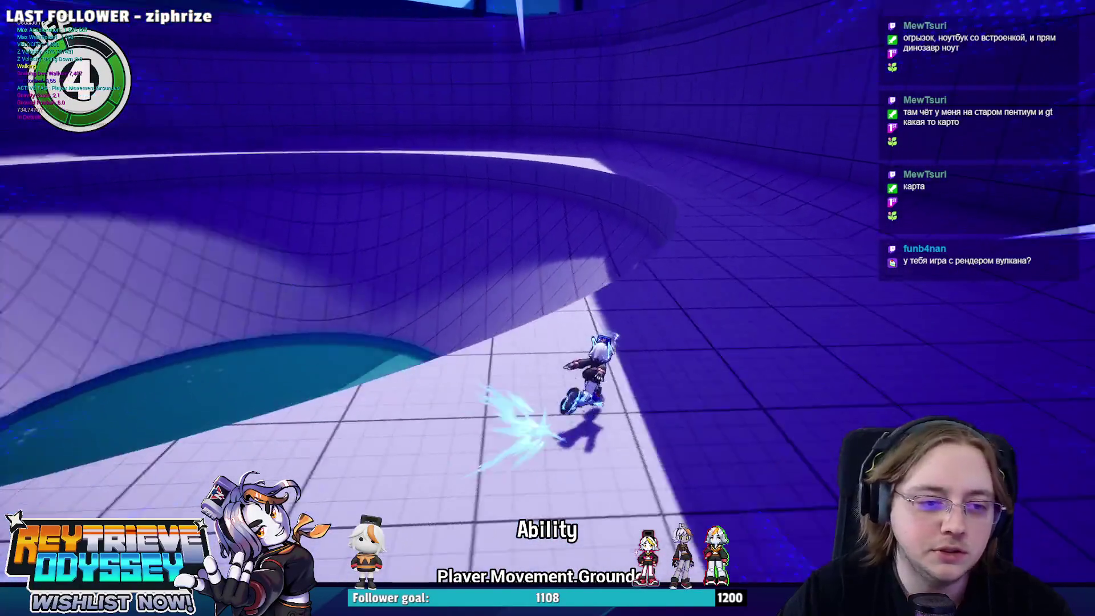
key(space)
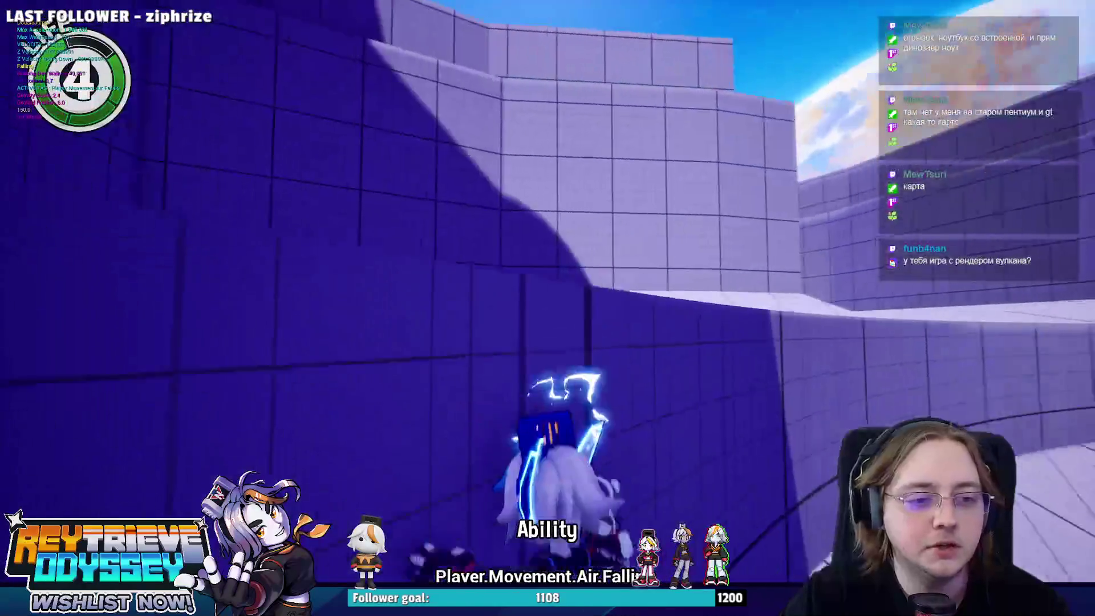
- Stop the playtest, close the error Message Log, and restart Play In Editor with Alt+P
key(Escape)
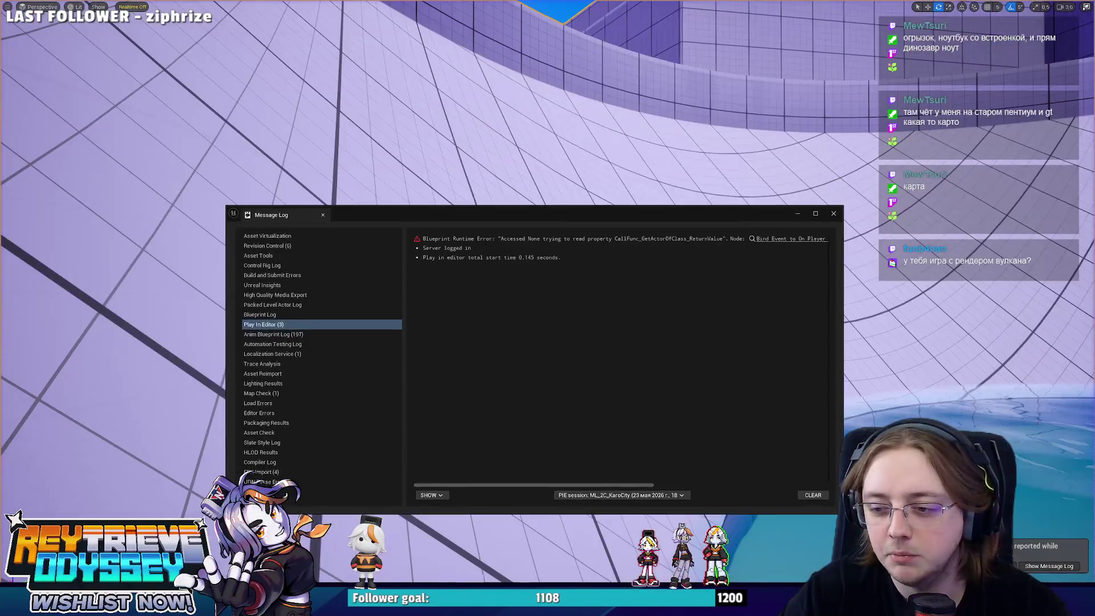
click(833, 214)
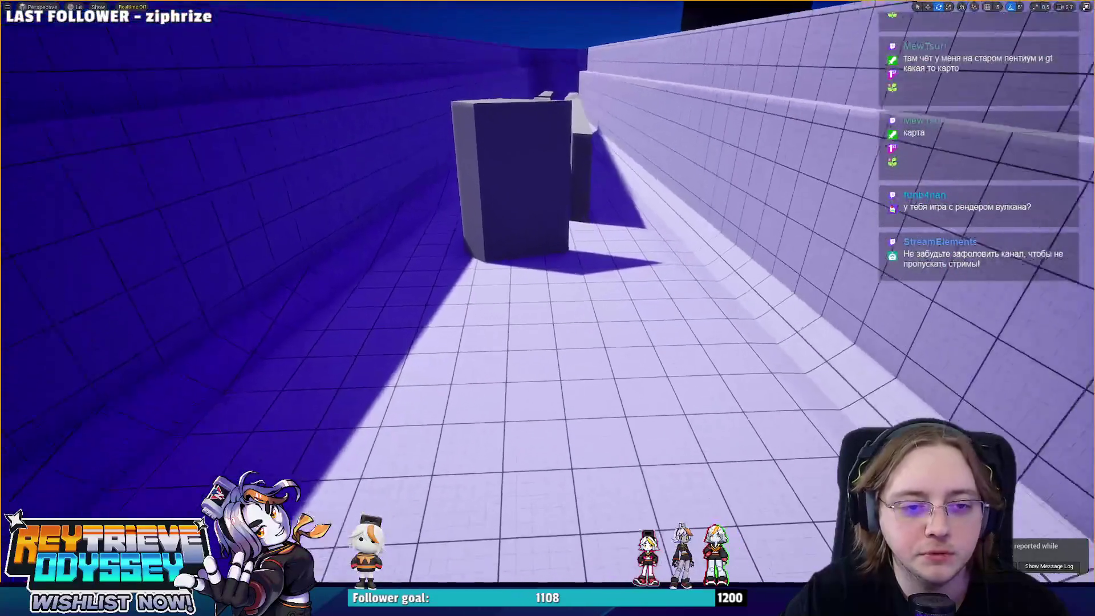
key(alt+p)
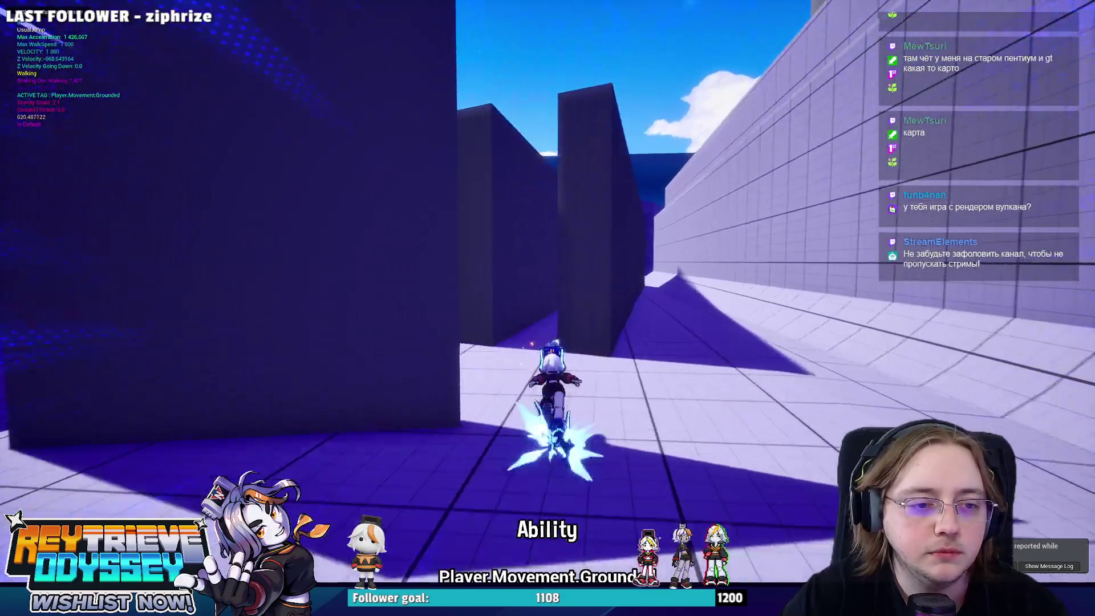
- Jump and fire the movement ability through the corridors to the waterside tiled platform
key(shift)
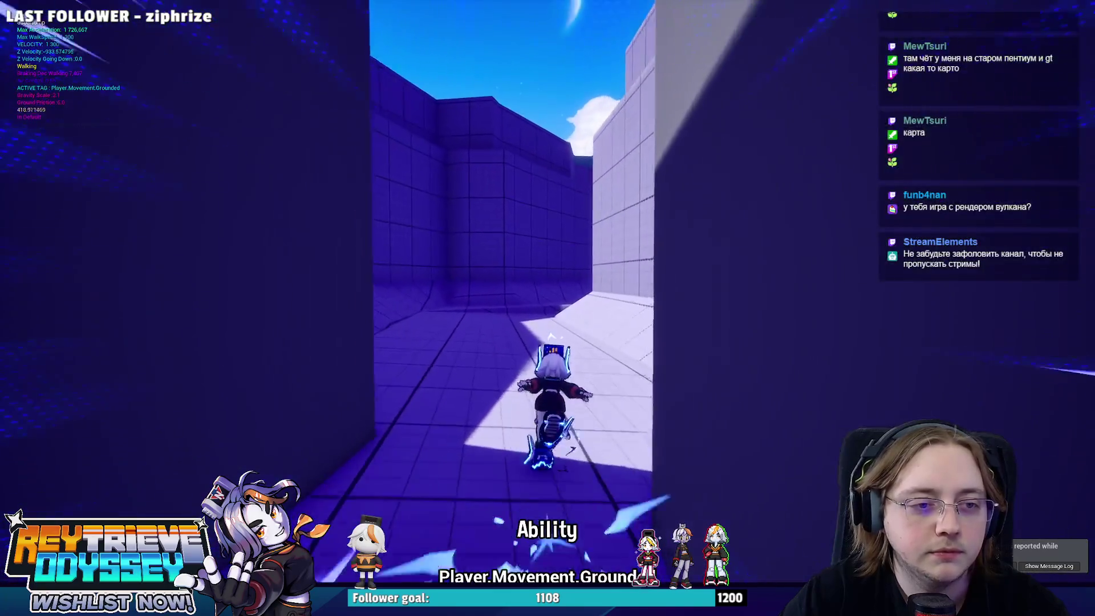
key(space)
key(shift)
key(space)
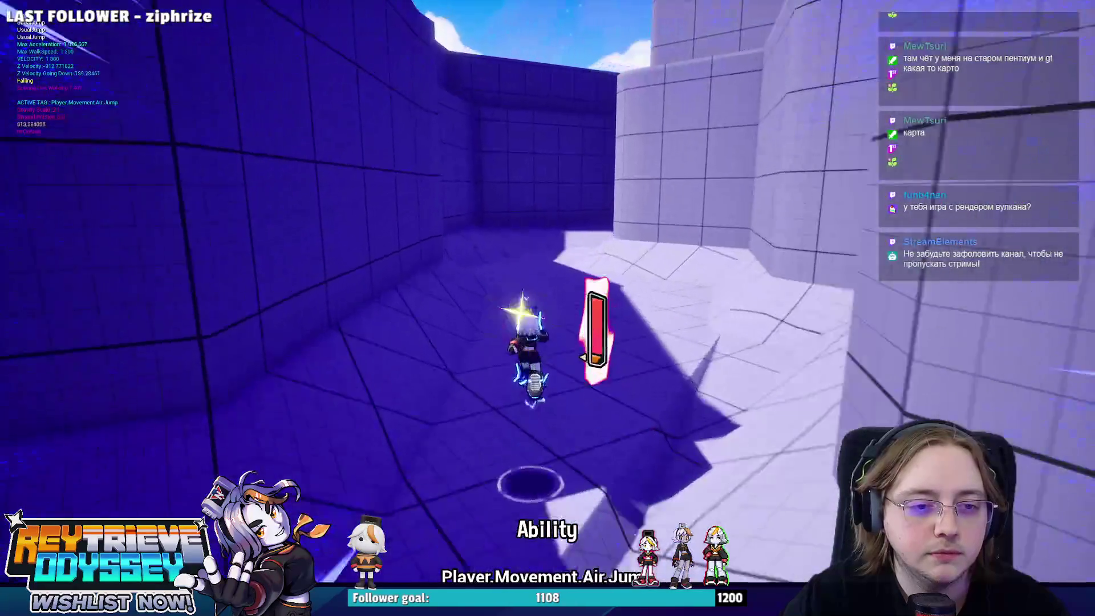
key(shift)
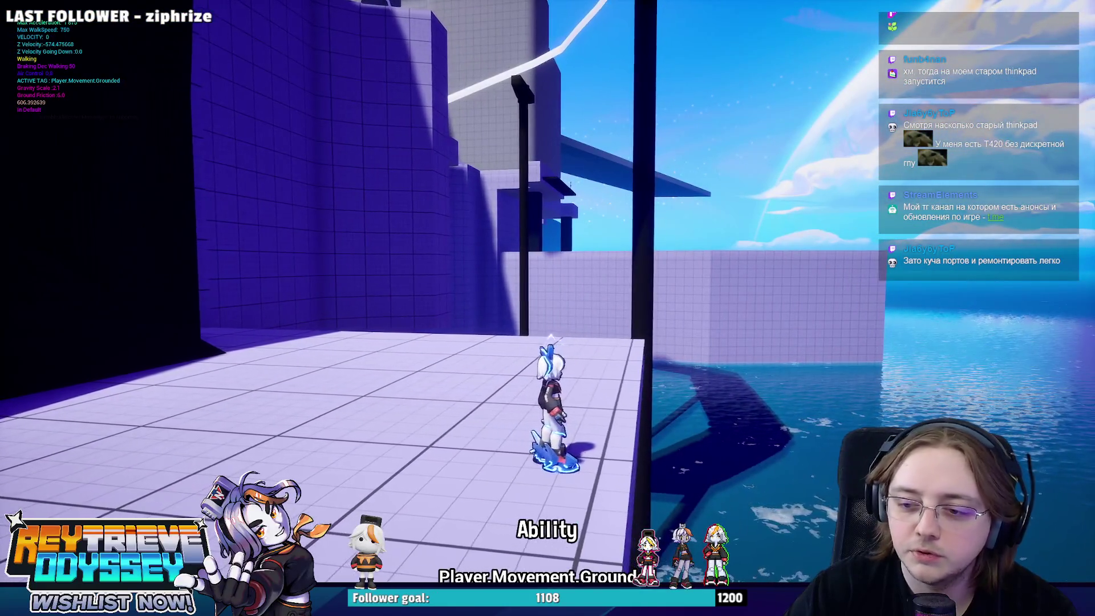
- Run the character forward across the dark platforms and striped crosswalks
key(w)
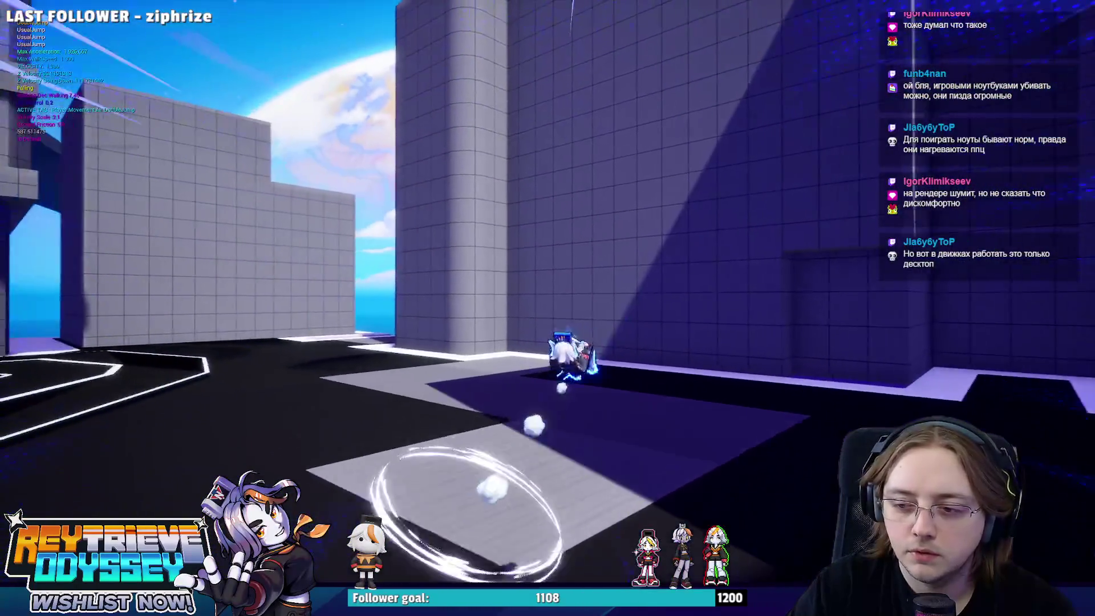
- Jump and dash down the dark platform onto the pale tiled seaside ledge
key(shift)
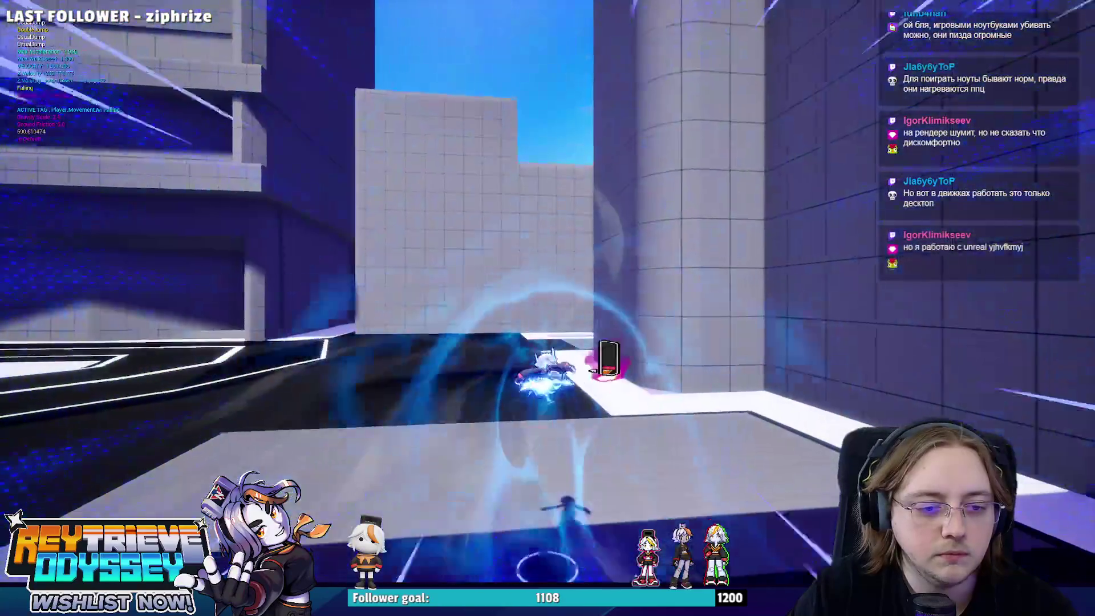
key(space)
key(shift)
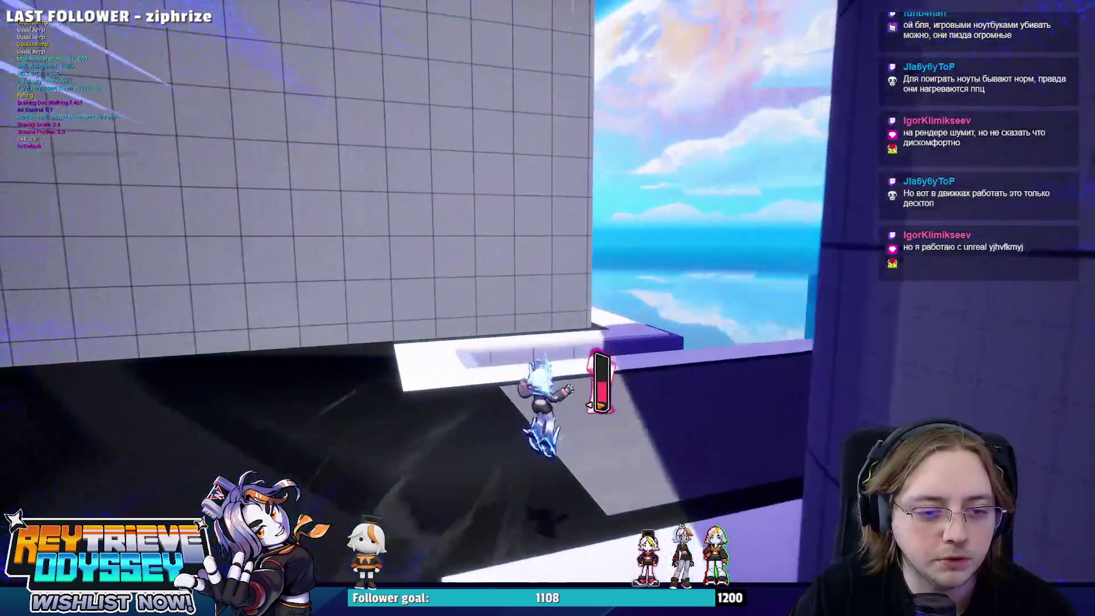
key(shift)
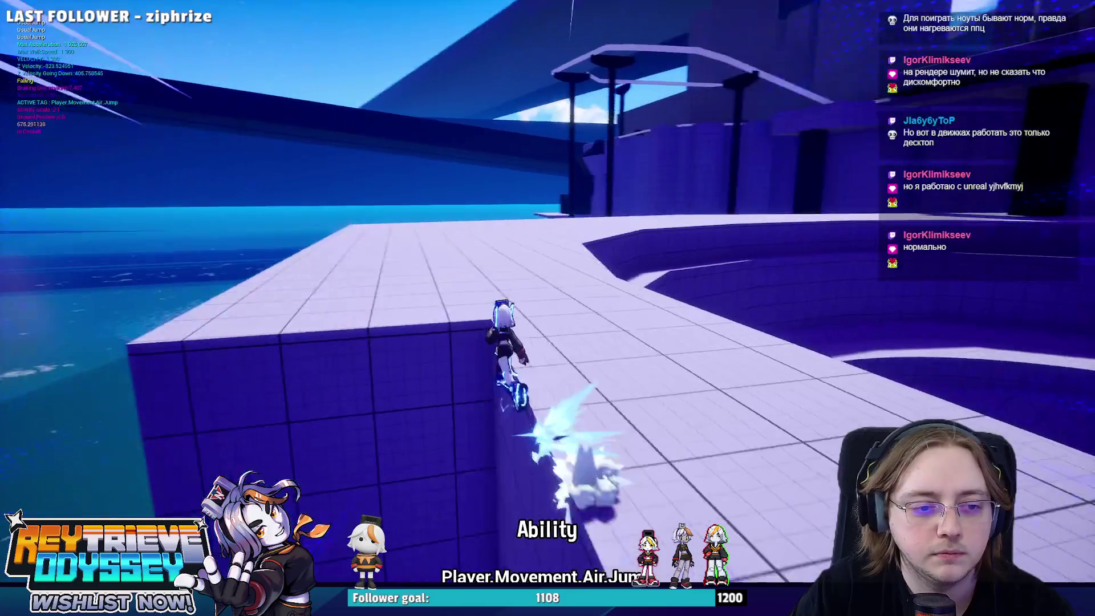
- Jump, then run the character across the tiled floor toward the purple walls and open area
key(space)
key(w)
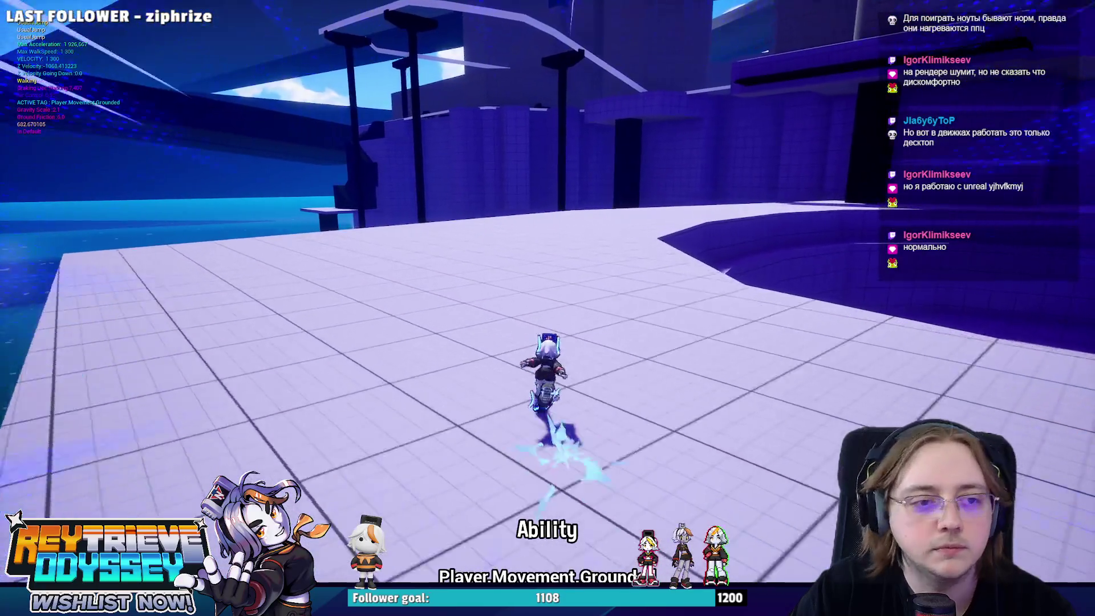
key(w)
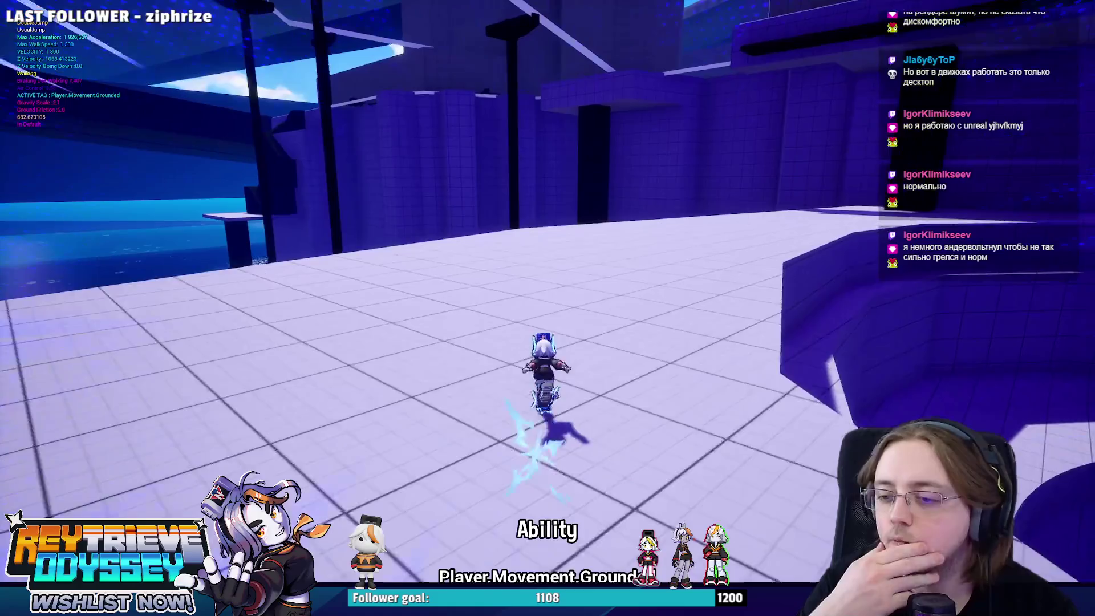
key(w)
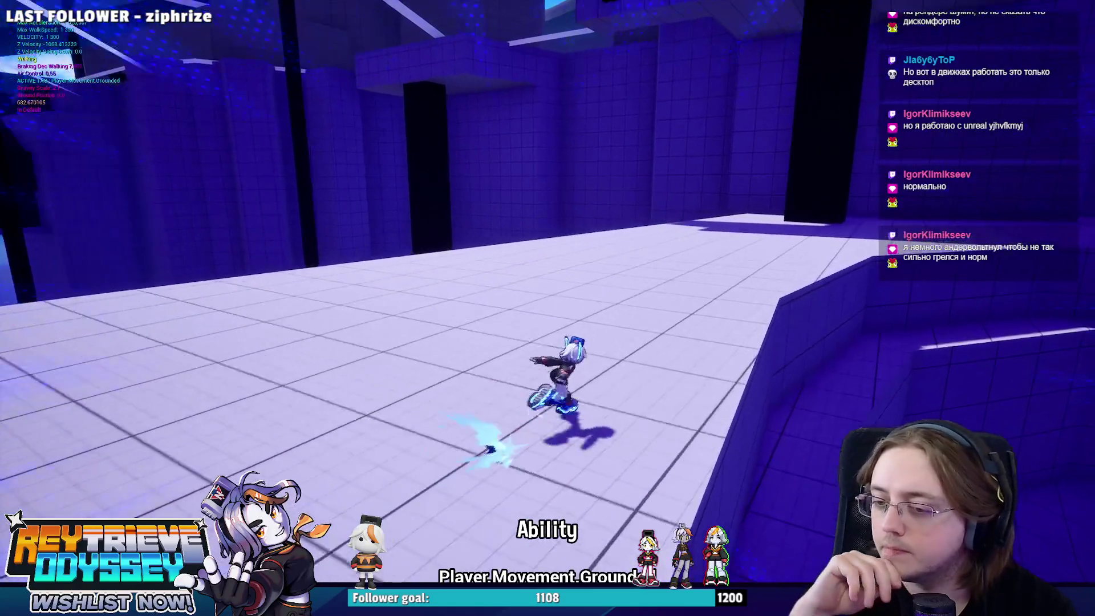
key(w)
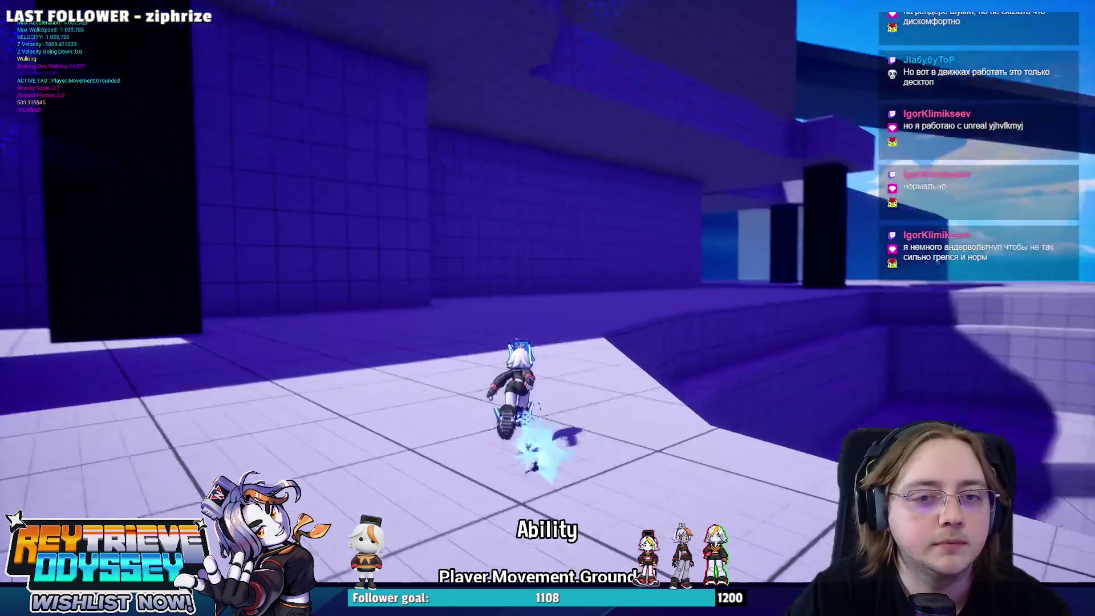
key(w)
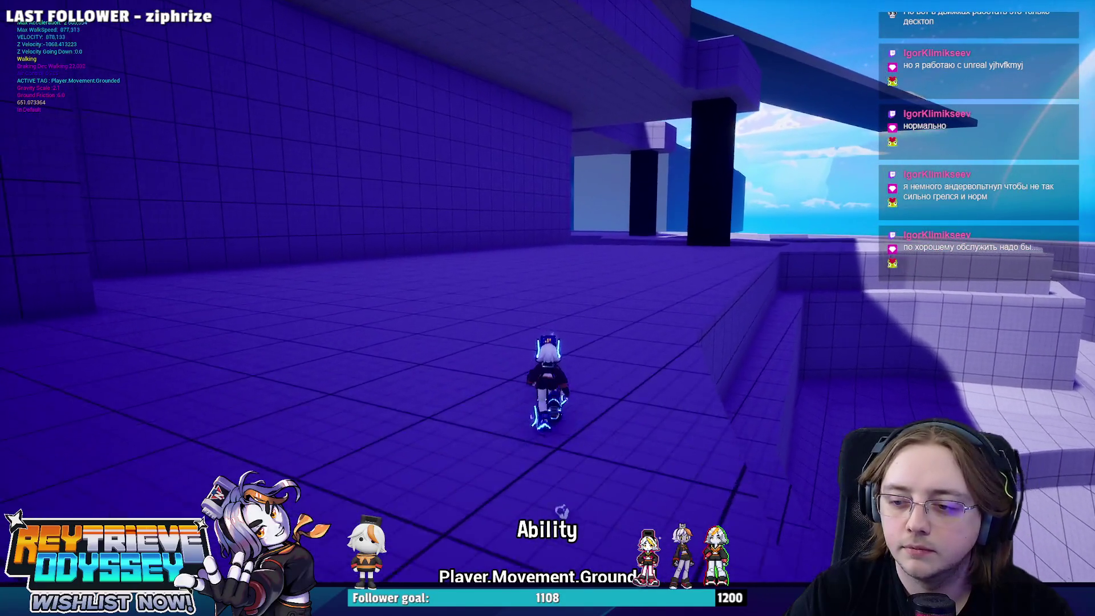
- Test dashing, jumping and double-jumping off the ledge, landing back on the ground
key(shift)
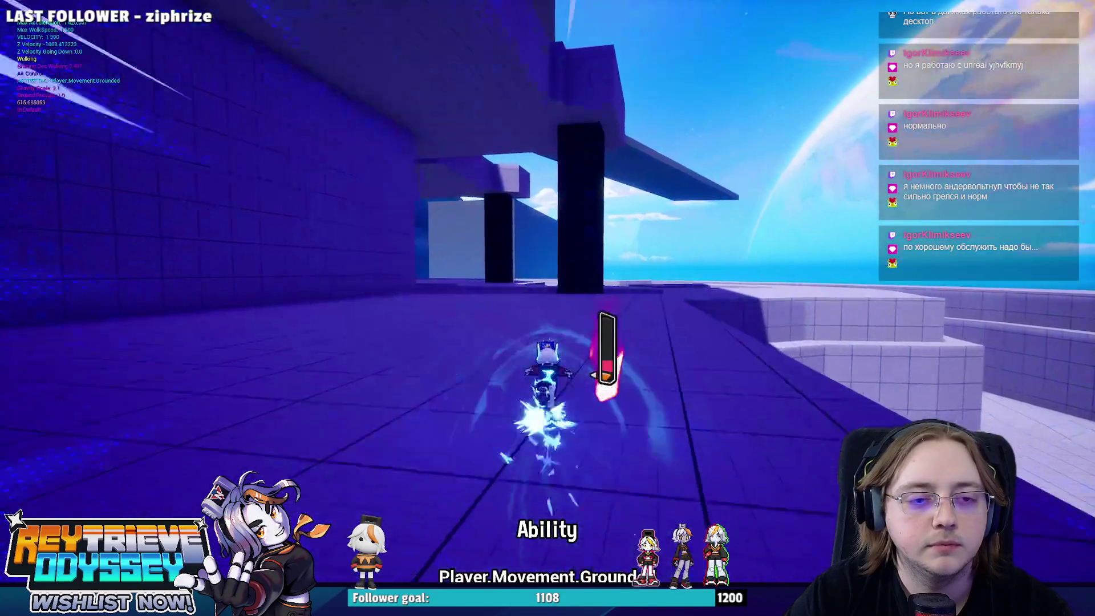
key(space)
key(space)
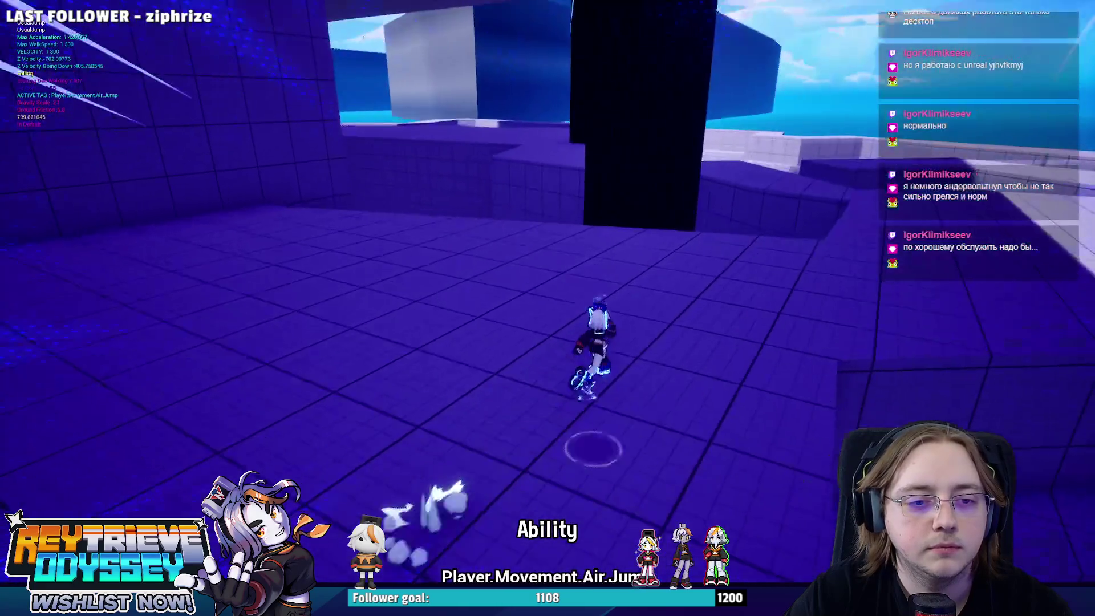
key(shift)
key(space)
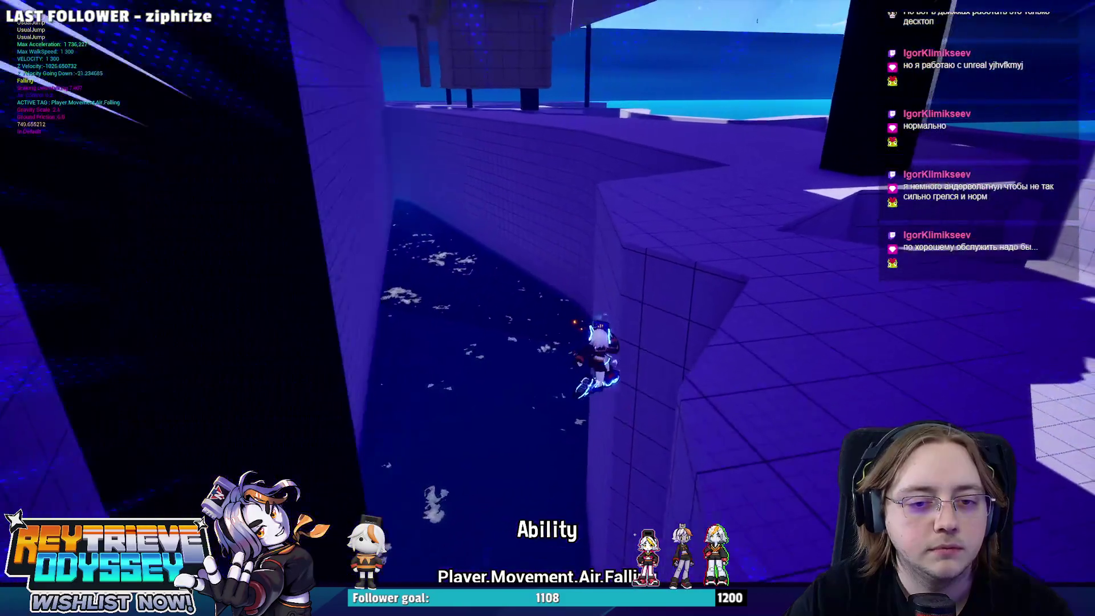
key(space)
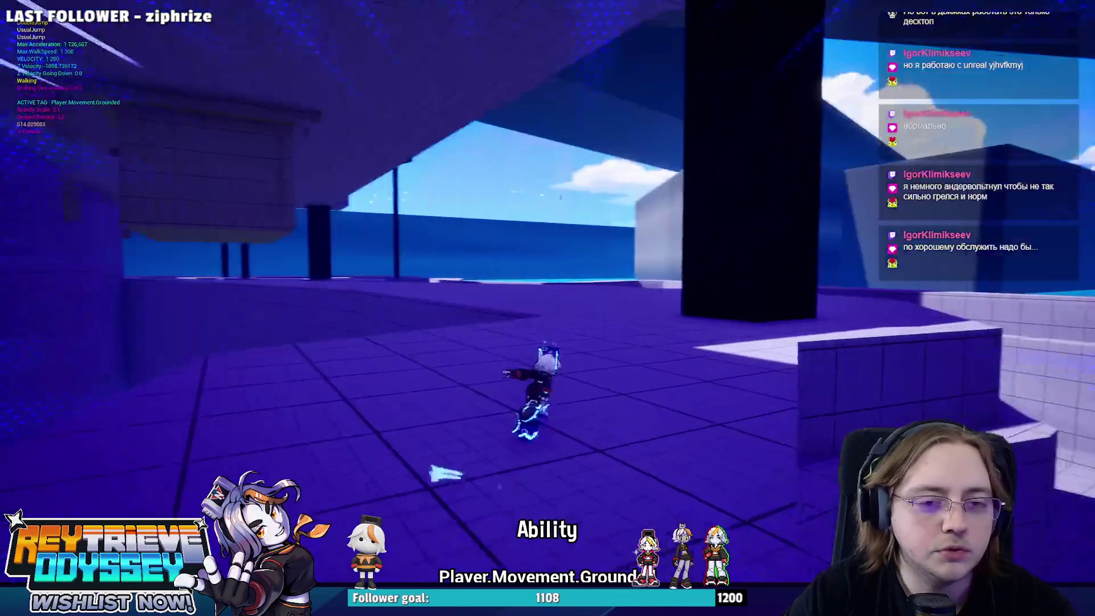
key(space)
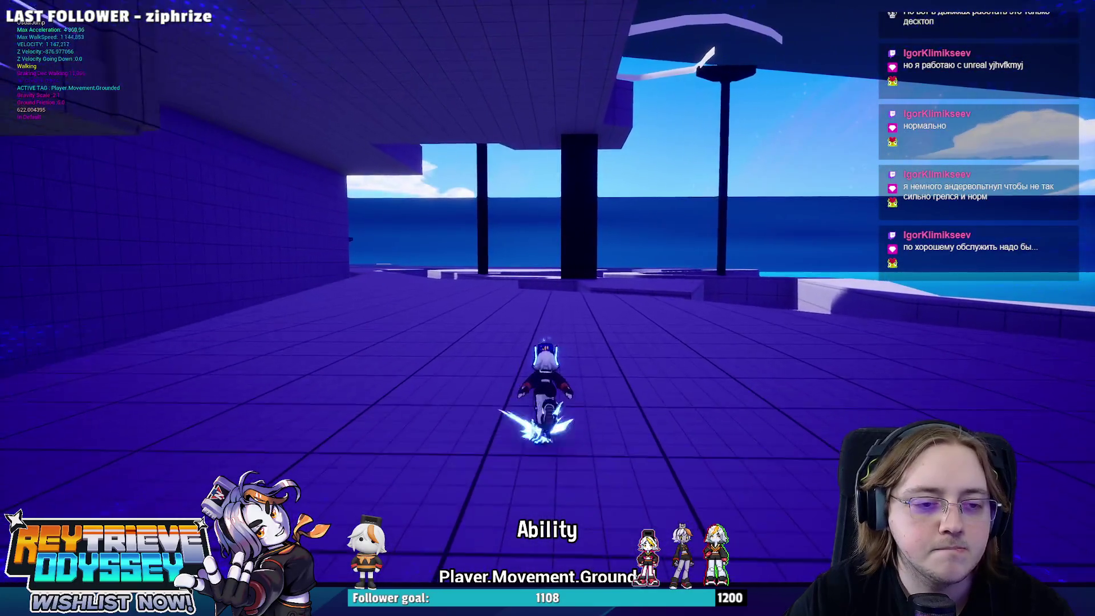
key(space)
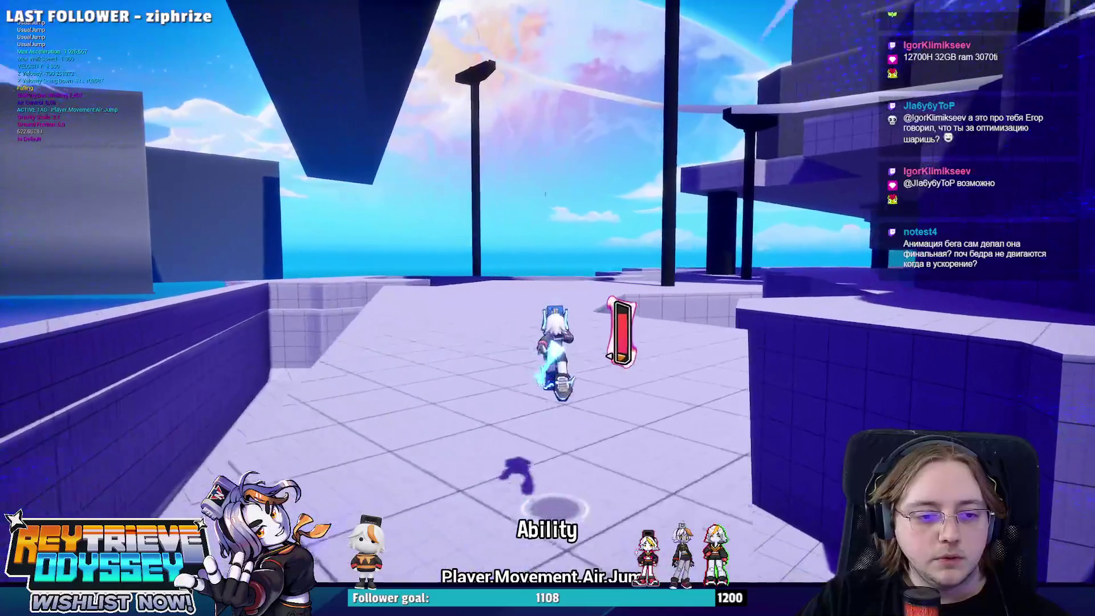
- Jump across the floor onto the wall's edge, then end the play session
key(space)
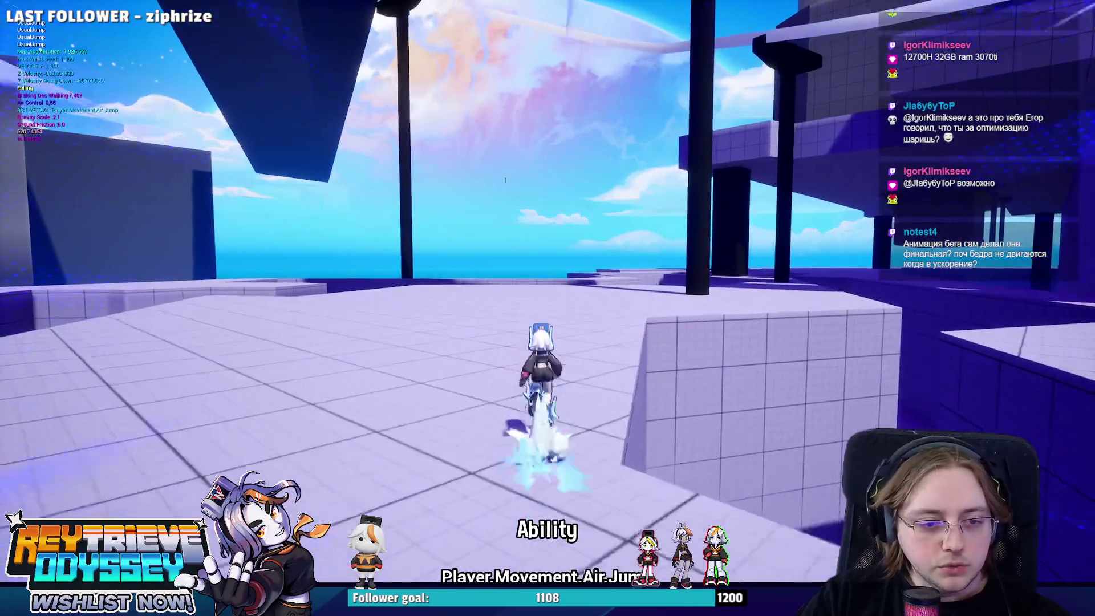
key(space)
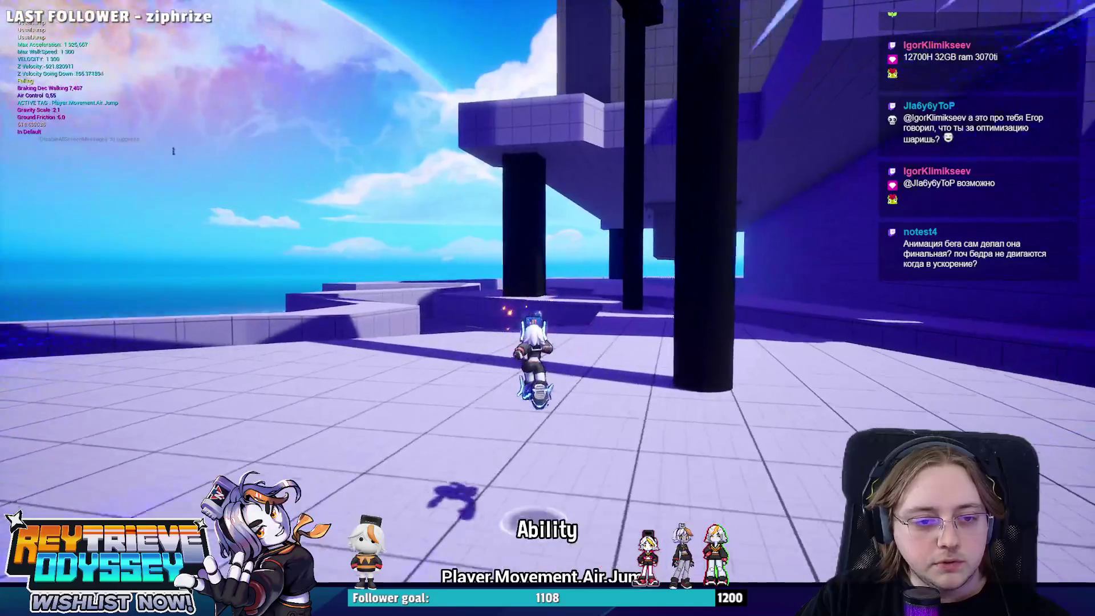
key(space)
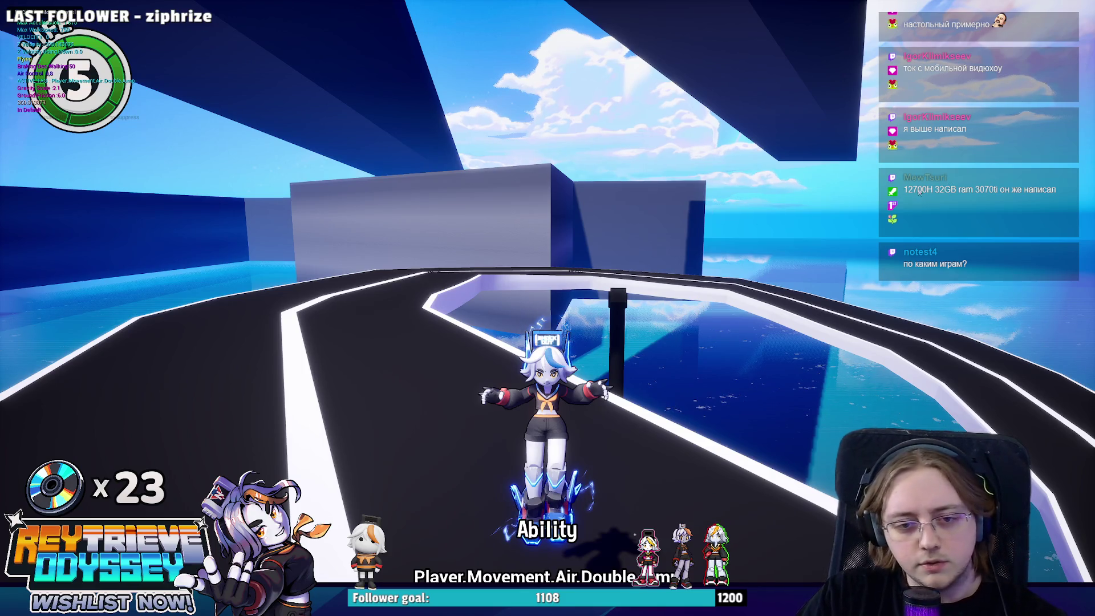
key(Escape)
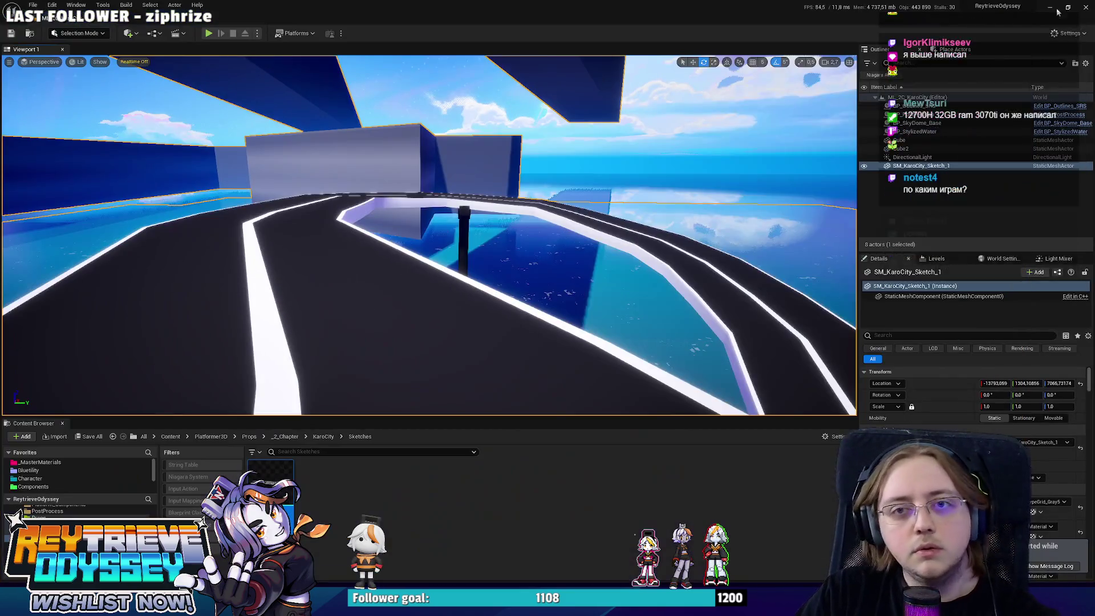
click(1052, 8)
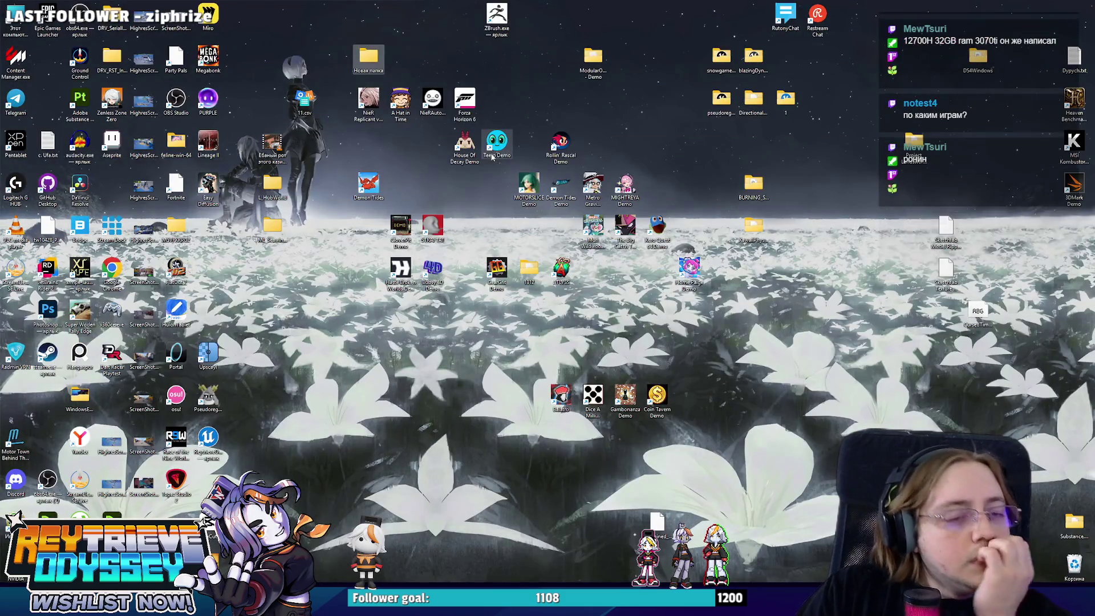
right_click(599, 145)
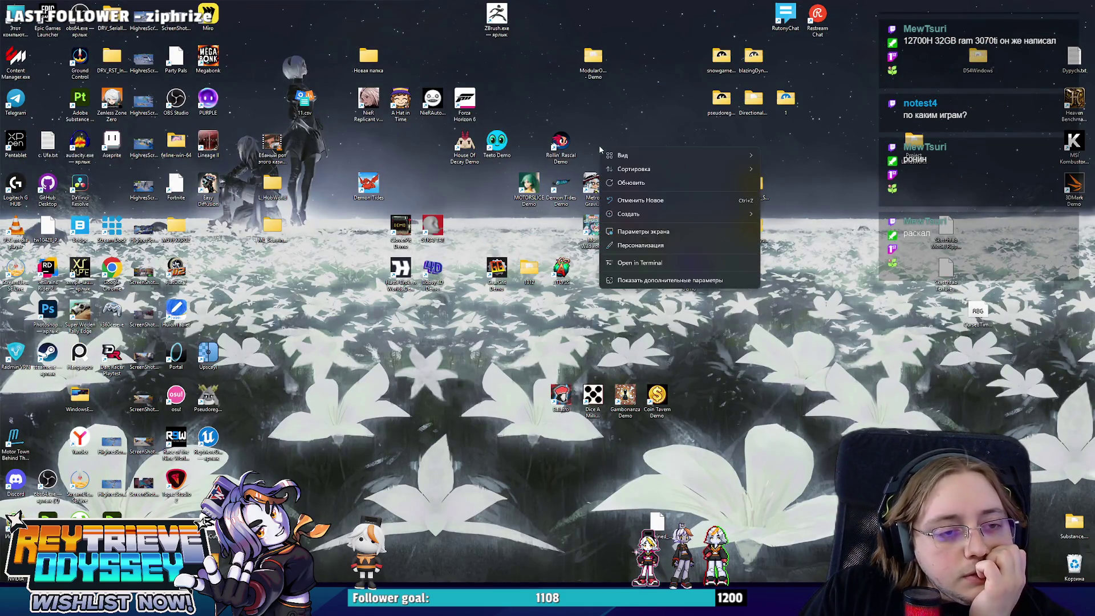
click(578, 121)
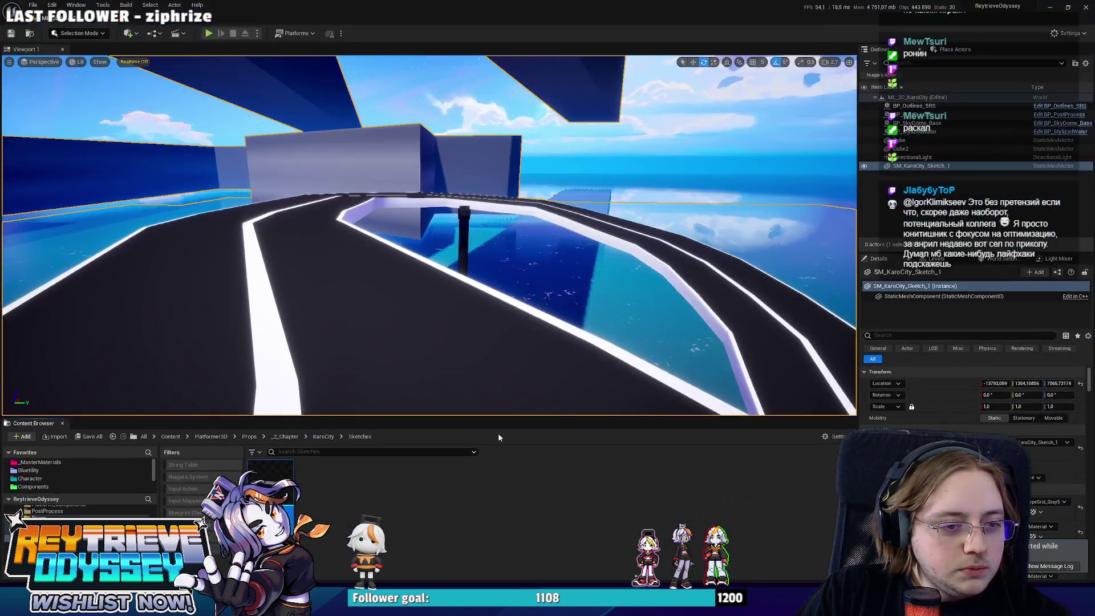
mouse_move(428, 234)
right_down()
mouse_move(377, 234)
mouse_move(331, 257)
mouse_move(286, 223)
right_up()
right_drag(530, 303, 538, 307)
- Place a BP_PlayerStart on the tiled floor beside the dark block
key(ctrl+p)
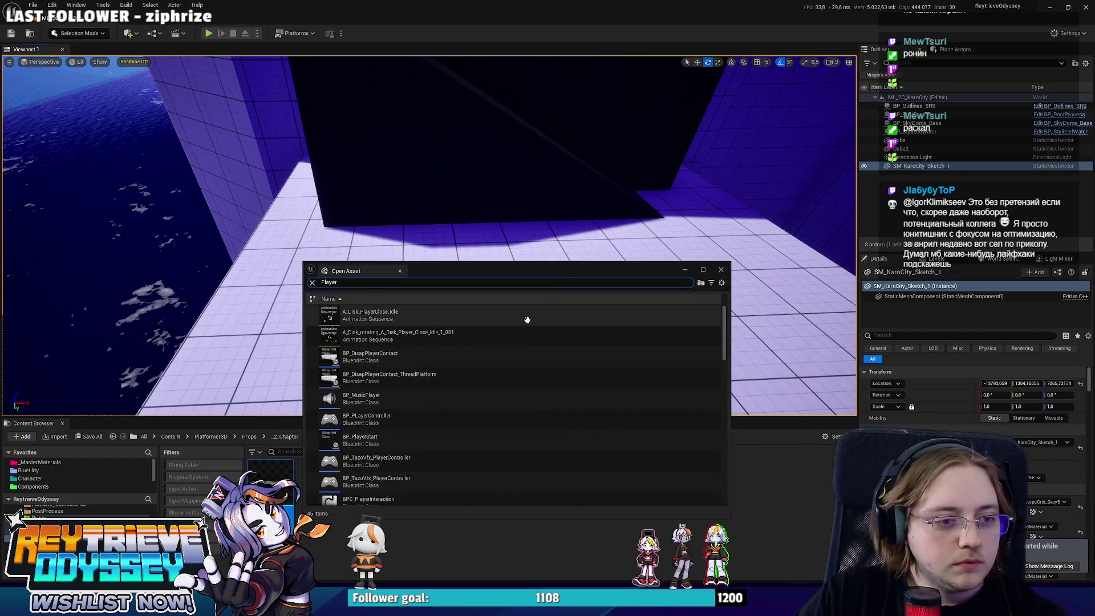
scroll(508, 360, down, 2)
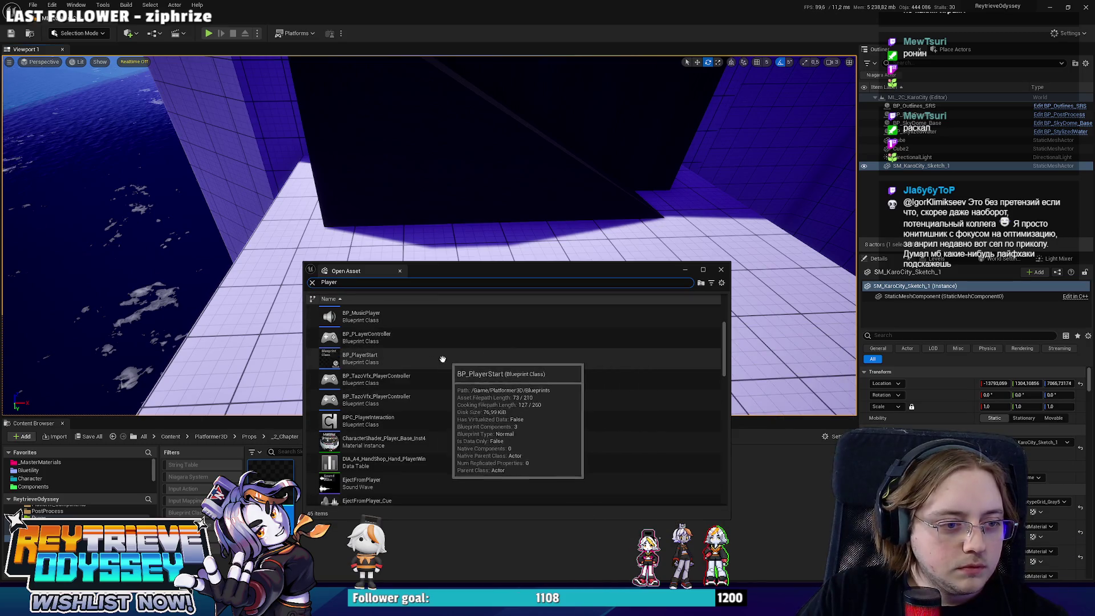
mouse_move(442, 359)
mouse_down()
mouse_move(432, 237)
mouse_move(445, 251)
mouse_up()
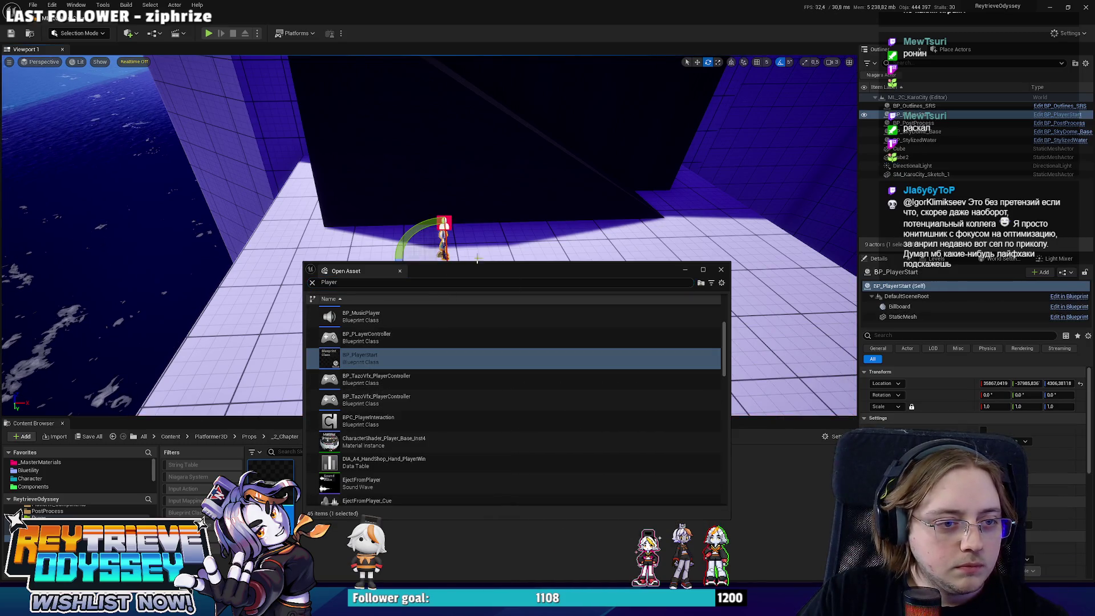
click(722, 269)
key(f)
- Save the level with the new player start in place
key(w)
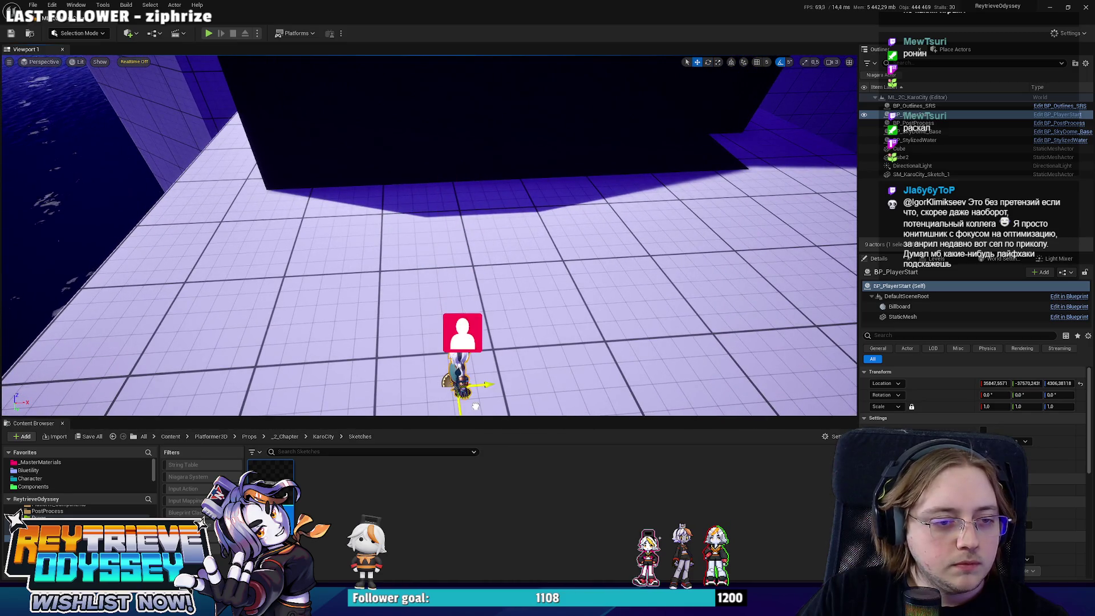
right_drag(475, 406, 524, 373)
key(ctrl+s)
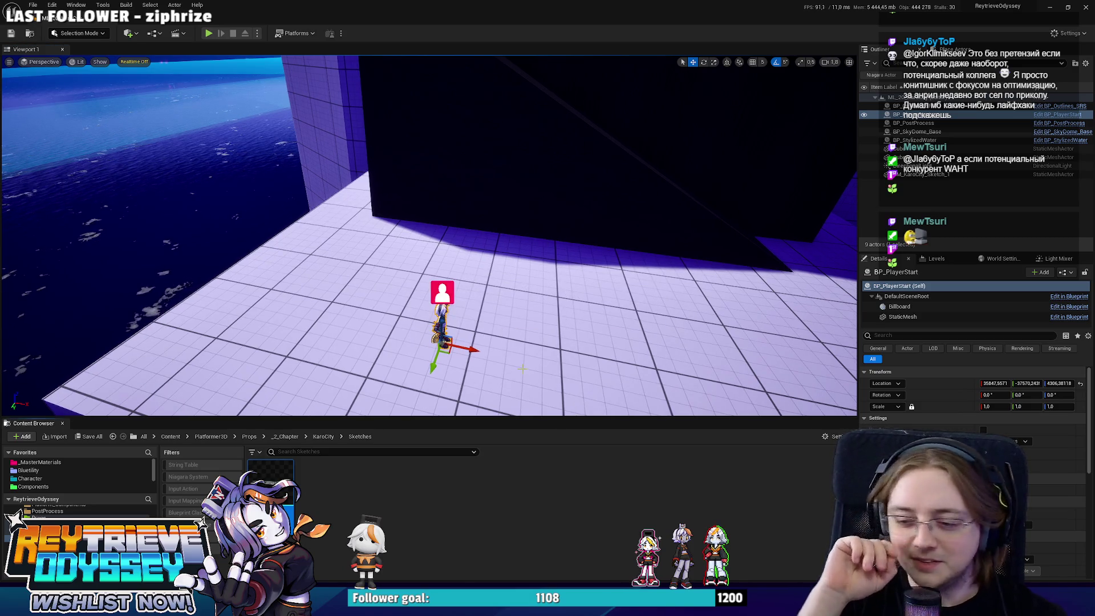
right_drag(273, 103, 351, 109)
- Run a brief playtest, trace its runtime error into BP_StylizedWater's event graph, and return
key(alt+p)
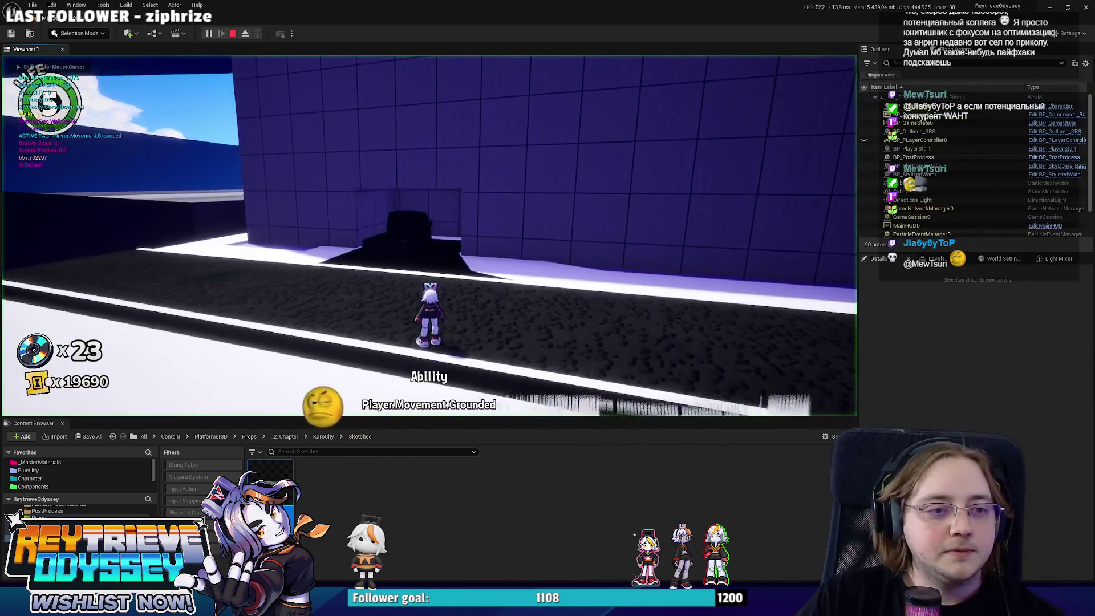
key(Escape)
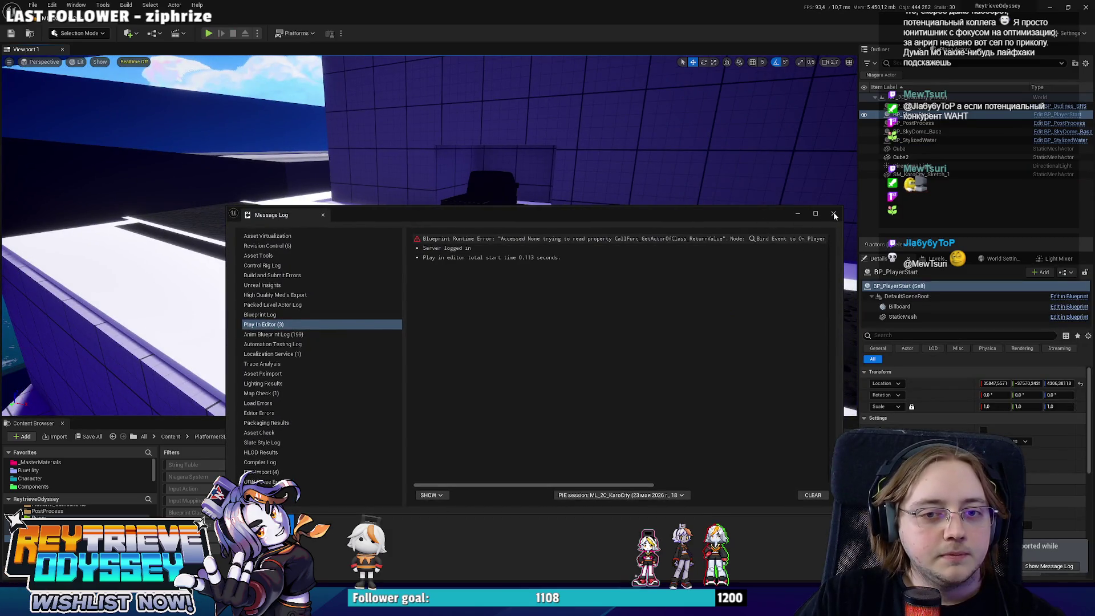
click(822, 239)
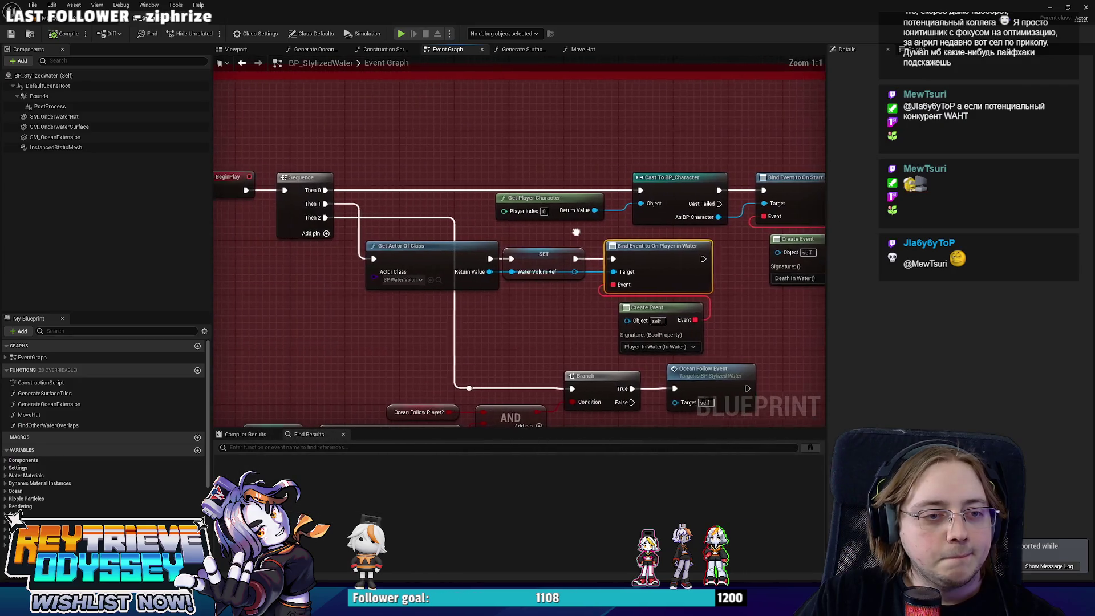
scroll(618, 299, down, 1)
right_drag(617, 299, 476, 253)
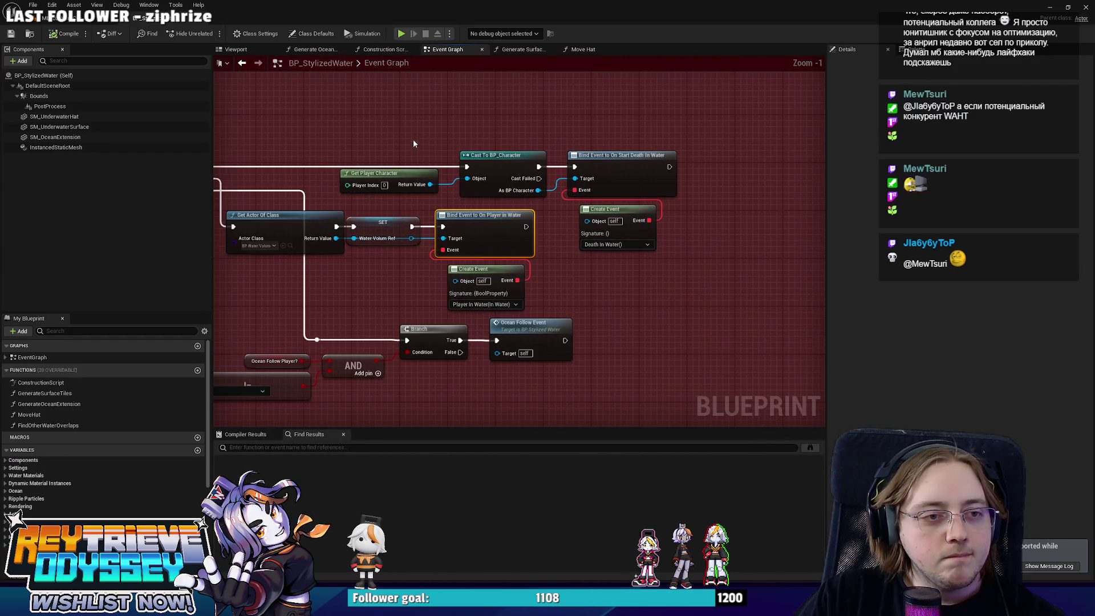
key(alt+Tab)
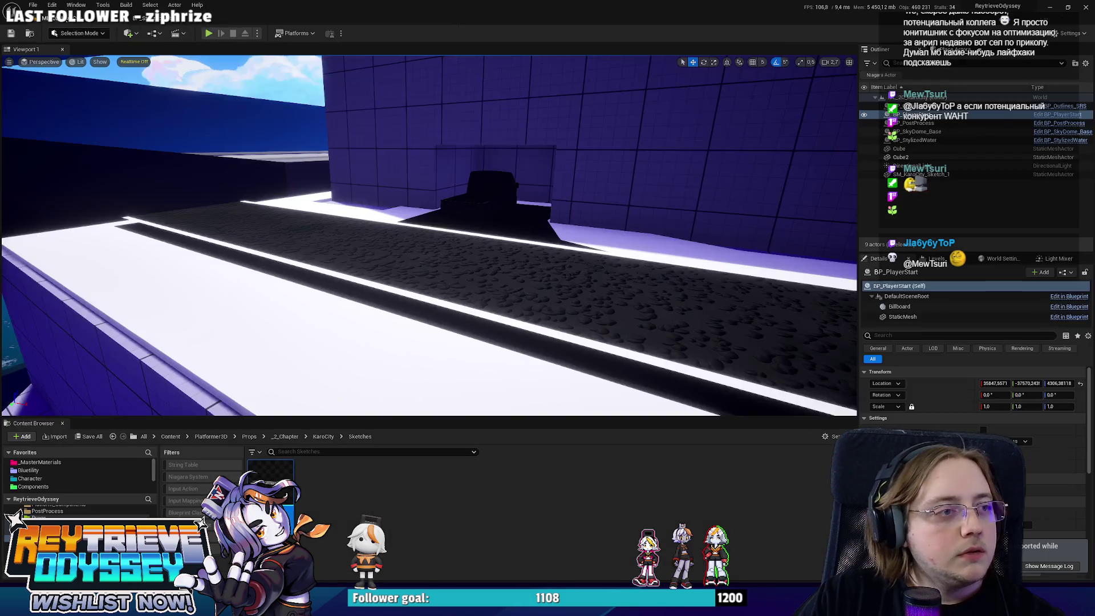
- Find BP_WaterVolume via the 'Wvom' asset search and place it over the ocean
key(f)
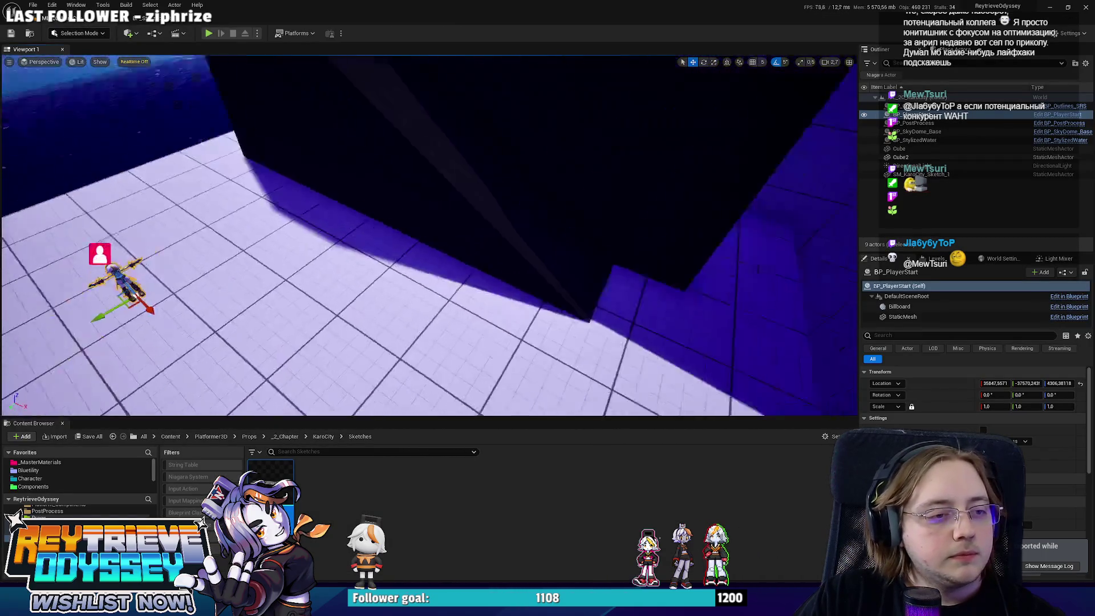
right_drag(428, 234, 358, 192)
right_click(392, 195)
key(ctrl+p)
text(W)
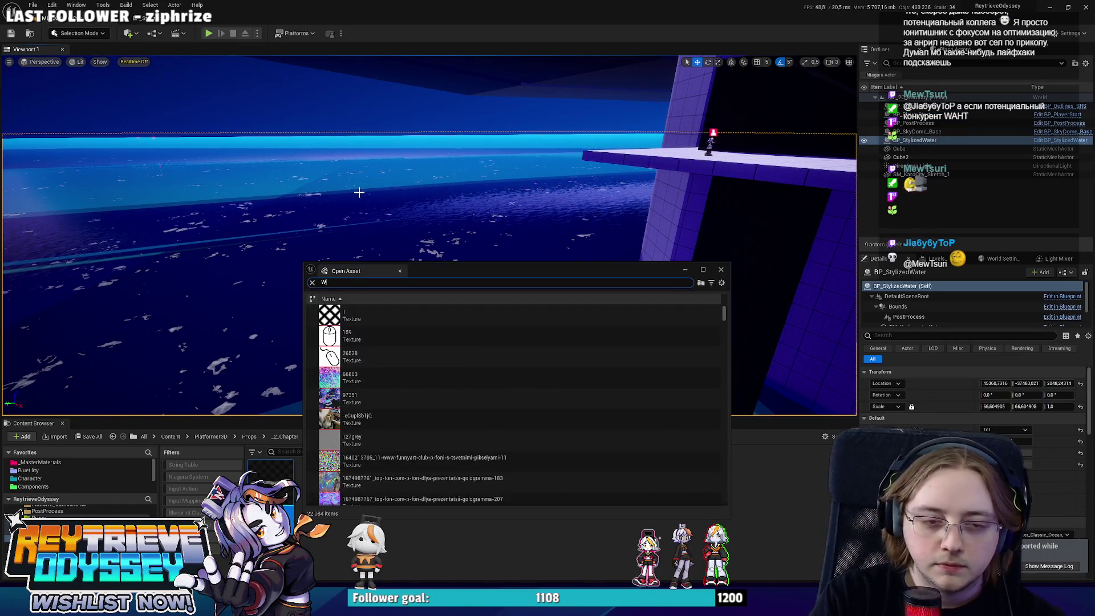
text(ater vo)
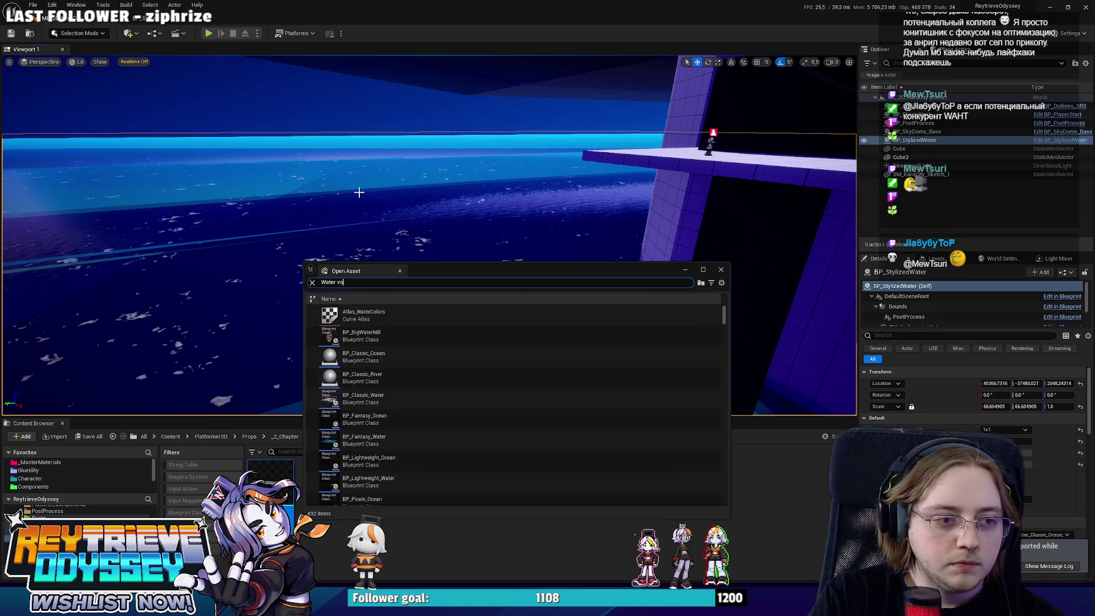
text(lum)
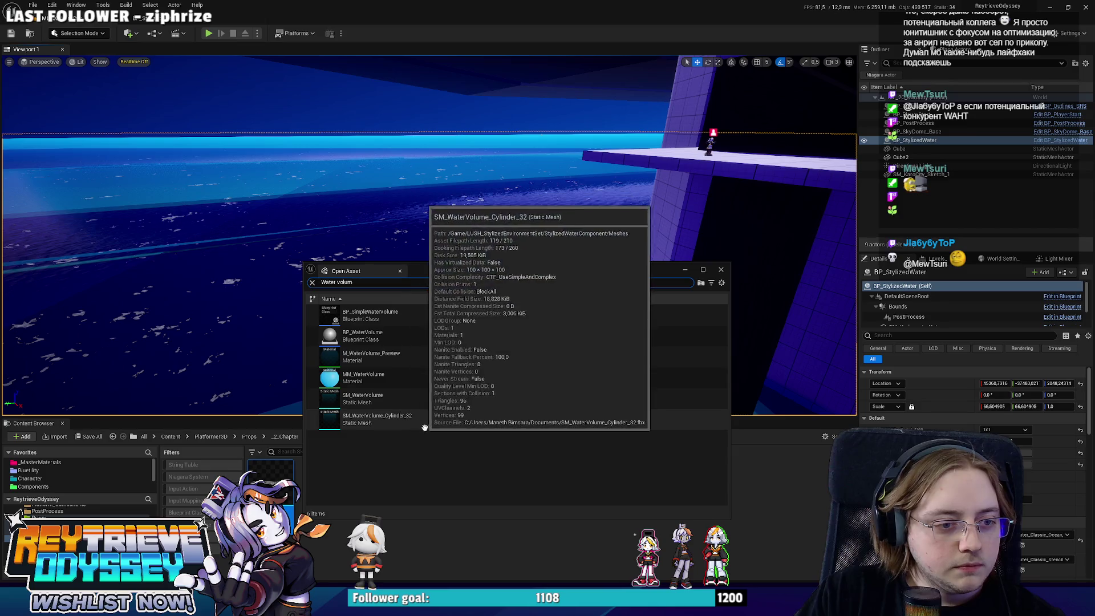
mouse_move(365, 337)
mouse_down()
mouse_move(354, 191)
mouse_move(345, 223)
mouse_up()
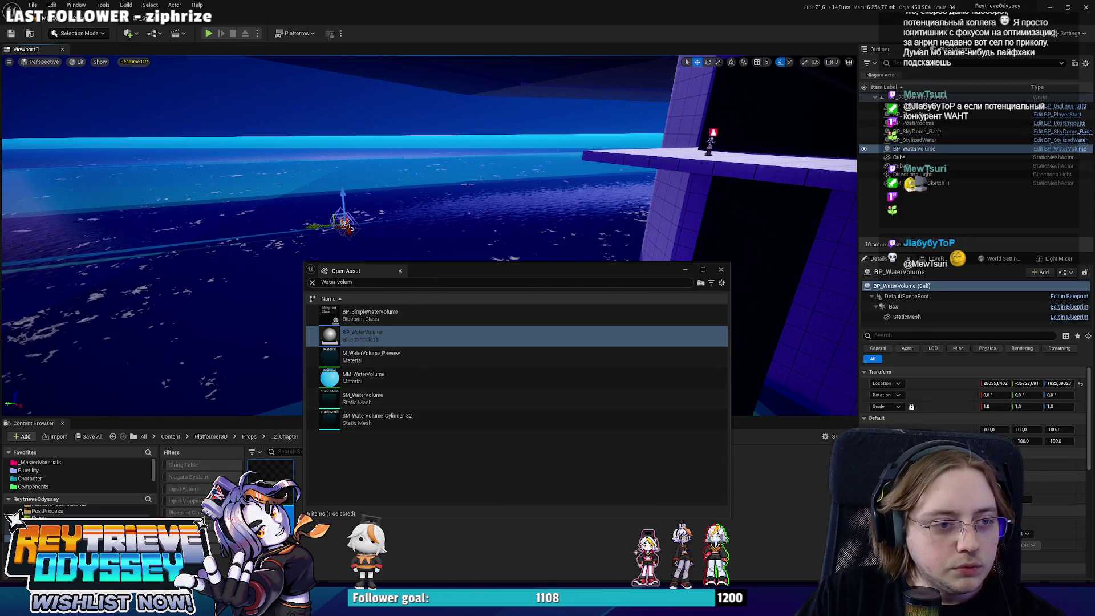
- Stretch the water volume box across the whole city and down below the water surface
right_drag(345, 223, 388, 291)
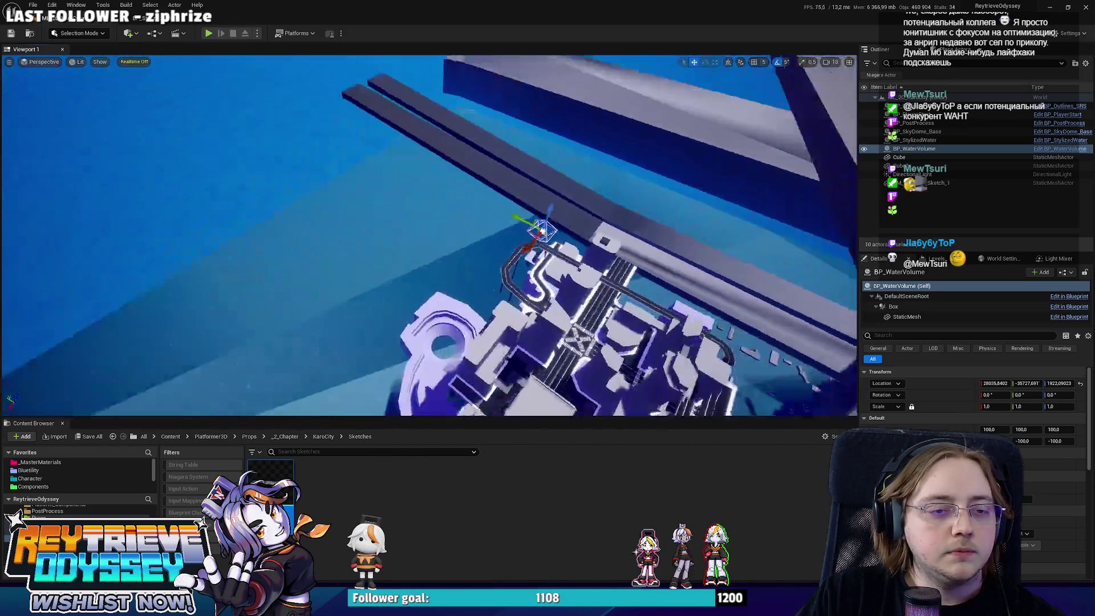
right_drag(521, 254, 520, 254)
right_drag(442, 251, 369, 240)
mouse_move(368, 239)
mouse_down()
mouse_move(257, 245)
mouse_move(196, 270)
mouse_up()
mouse_move(534, 211)
mouse_down()
mouse_move(522, 230)
mouse_move(782, 215)
mouse_move(783, 183)
mouse_move(795, 181)
mouse_up()
mouse_move(793, 182)
right_down()
mouse_move(785, 129)
mouse_move(747, 147)
mouse_move(770, 148)
right_up()
drag(520, 171, 516, 173)
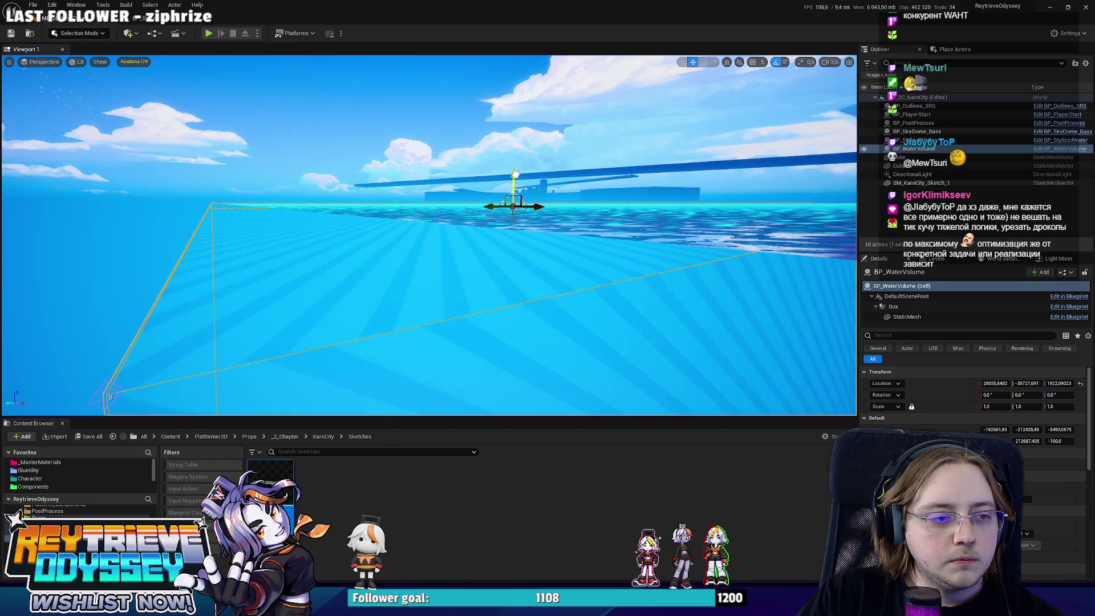
mouse_move(515, 173)
right_down()
mouse_move(608, 403)
mouse_move(363, 227)
right_up()
scroll(515, 173, down, 3)
key(w)
- Select the BP_PlayerStart actor and open the KaroCity Level Blueprint
click(362, 227)
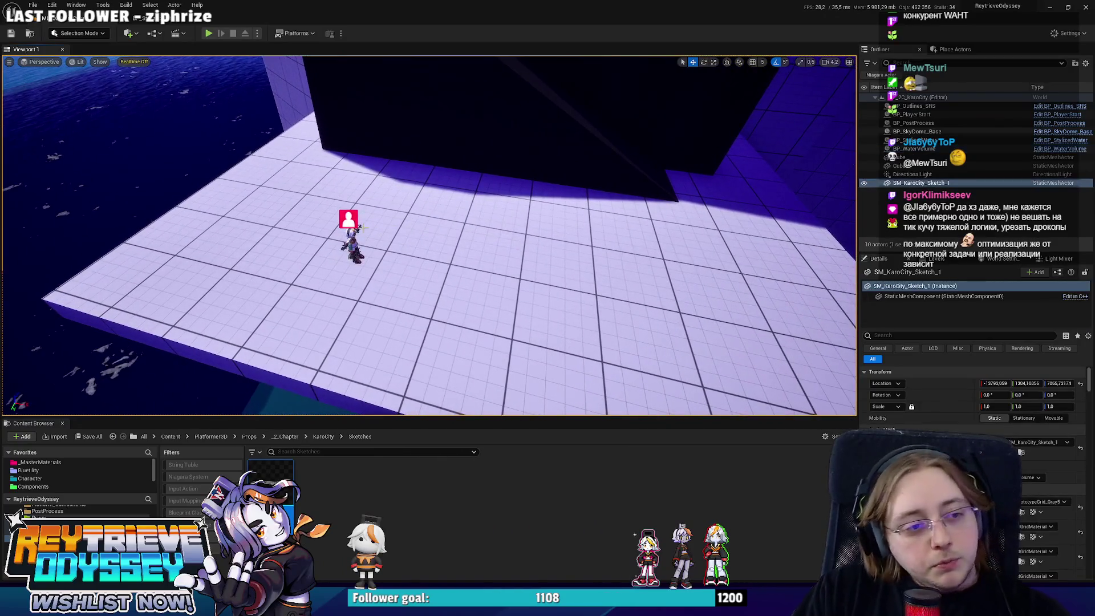
click(354, 232)
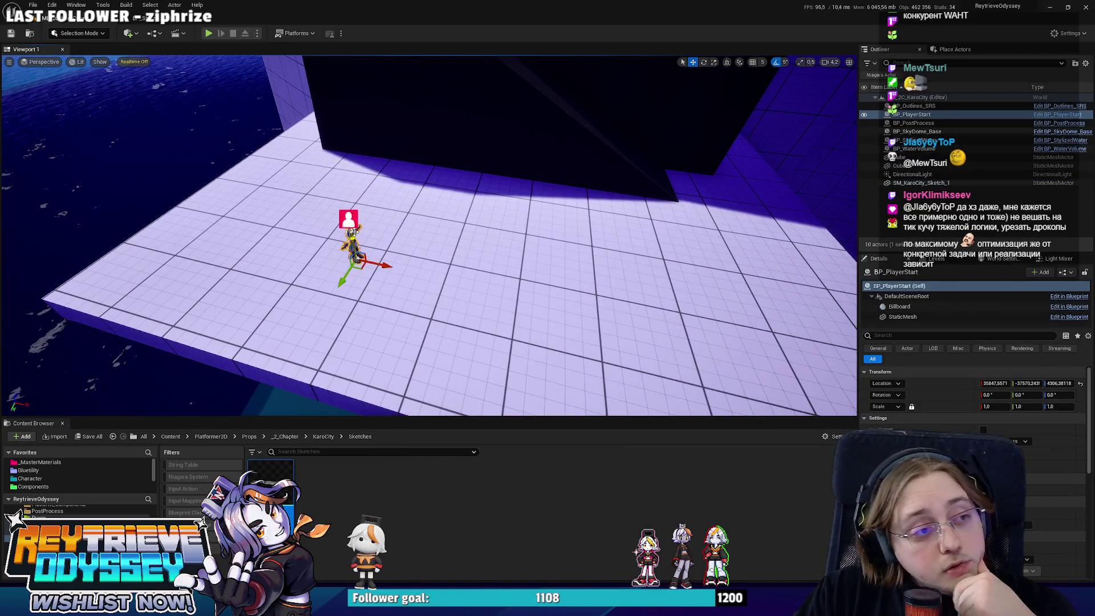
click(158, 35)
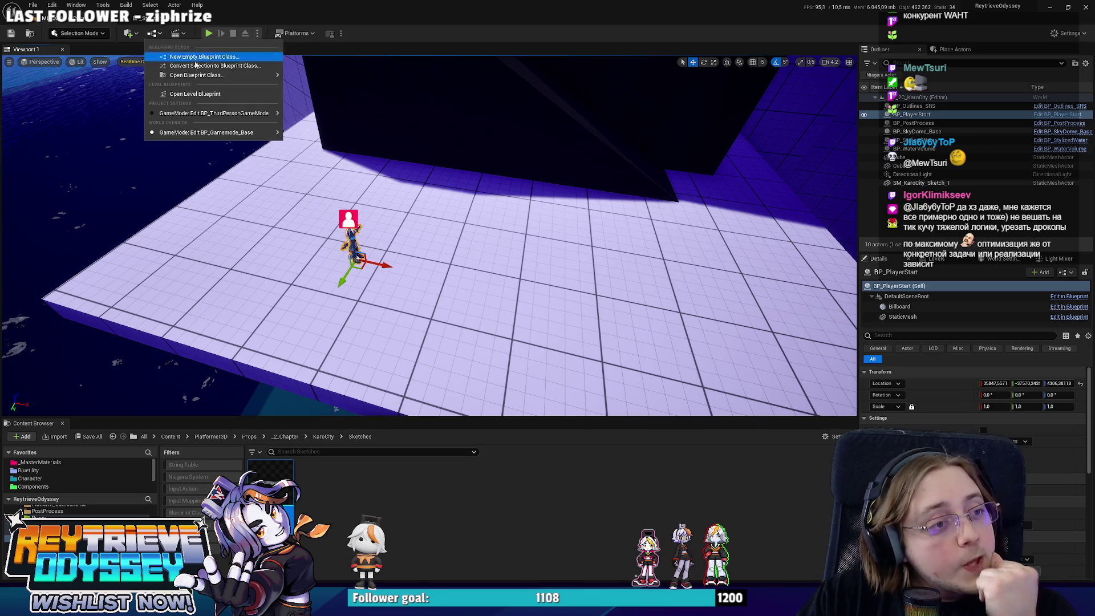
click(232, 95)
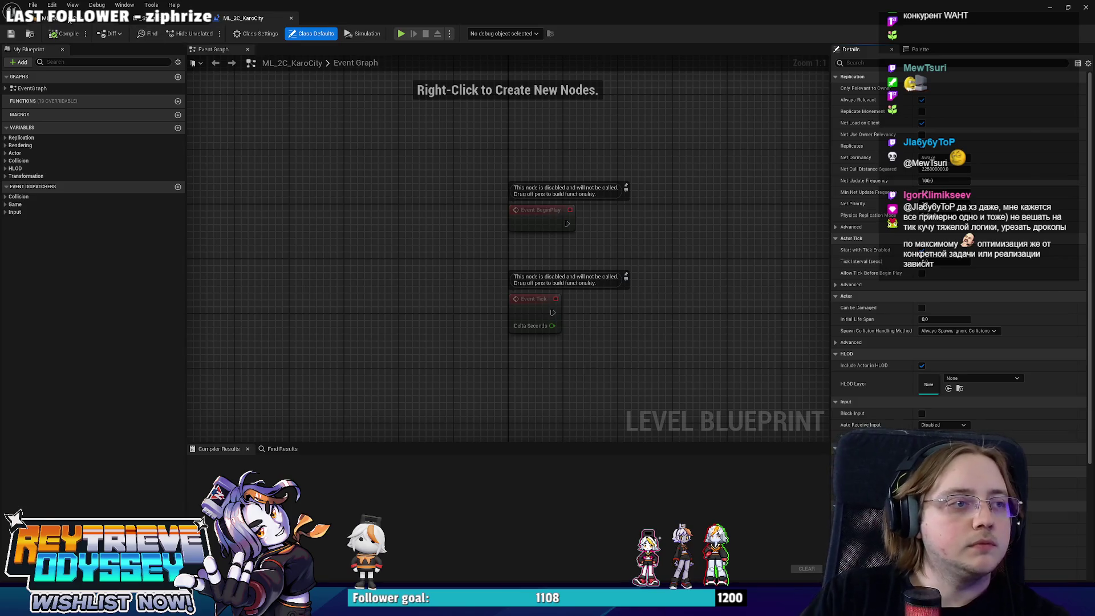
- Add a BP_PlayerStart reference node to the Level Blueprint's Event Graph, then return to the level
click(69, 18)
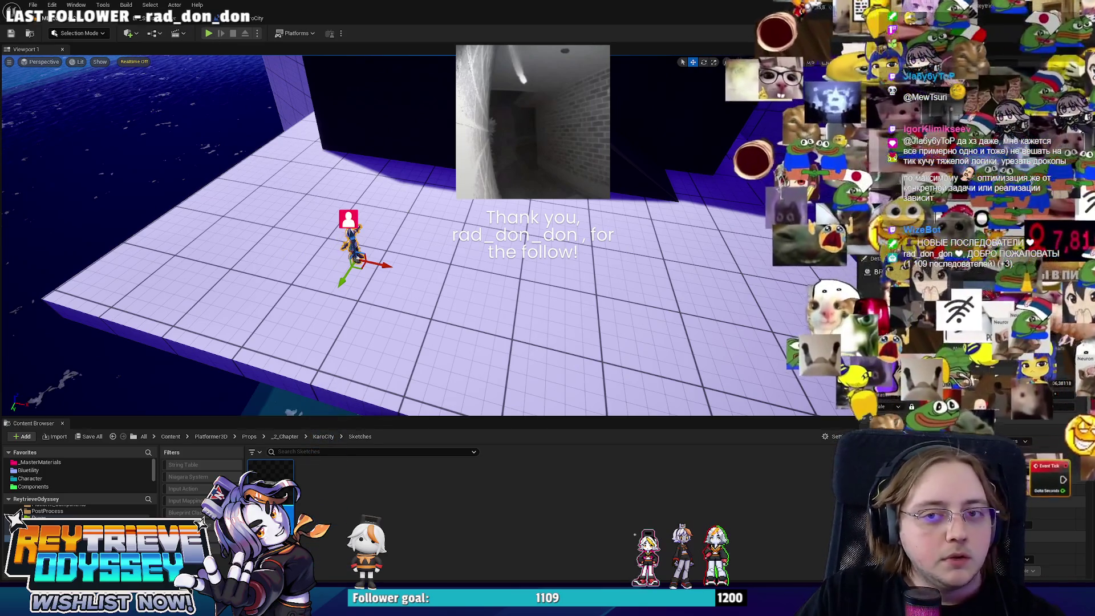
click(251, 18)
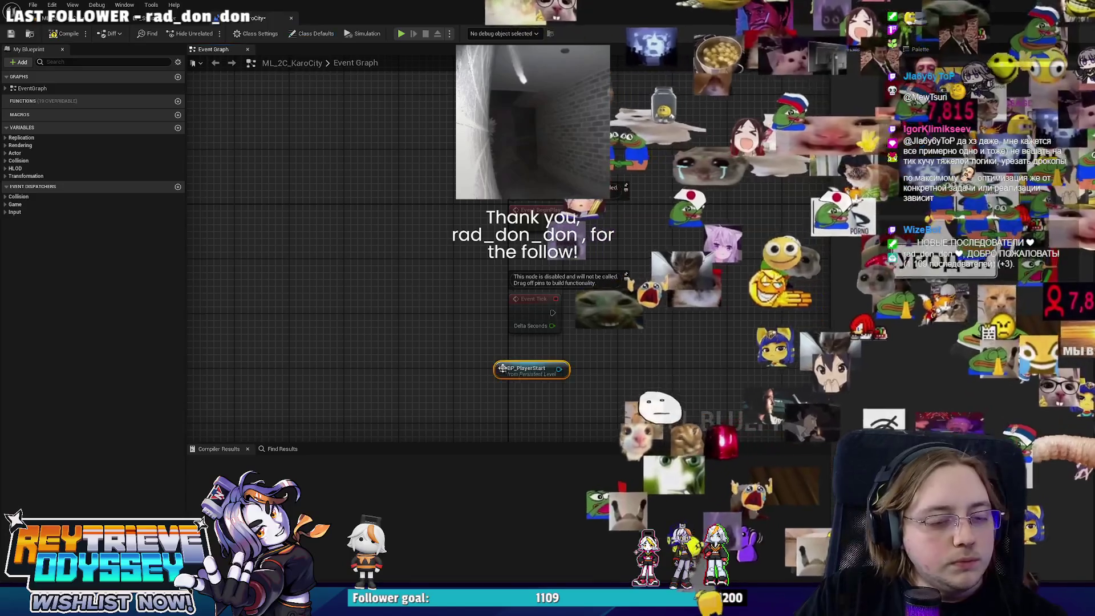
mouse_move(502, 368)
mouse_down()
mouse_move(422, 231)
mouse_move(475, 227)
mouse_up()
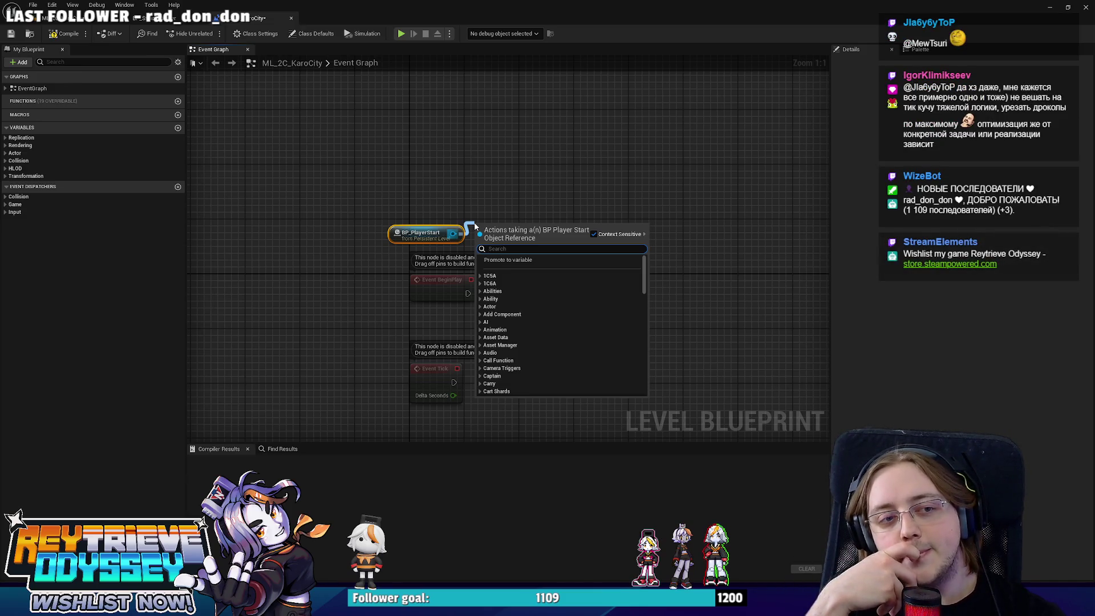
key(Escape)
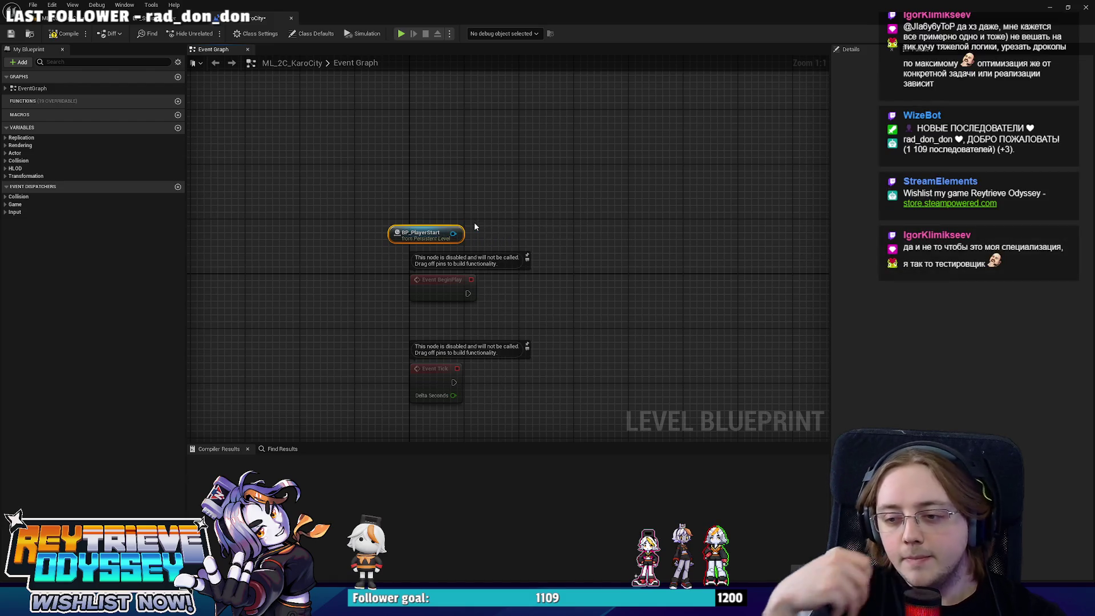
click(66, 20)
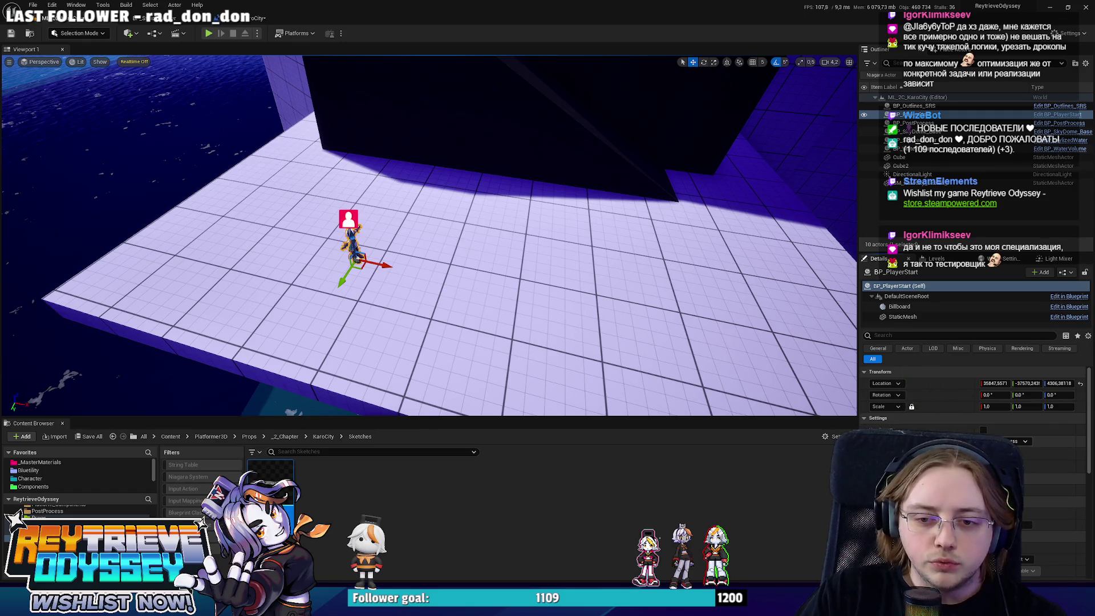
- Enable the player start's settings option, save everything, and run a quick playtest
click(985, 431)
click(1024, 441)
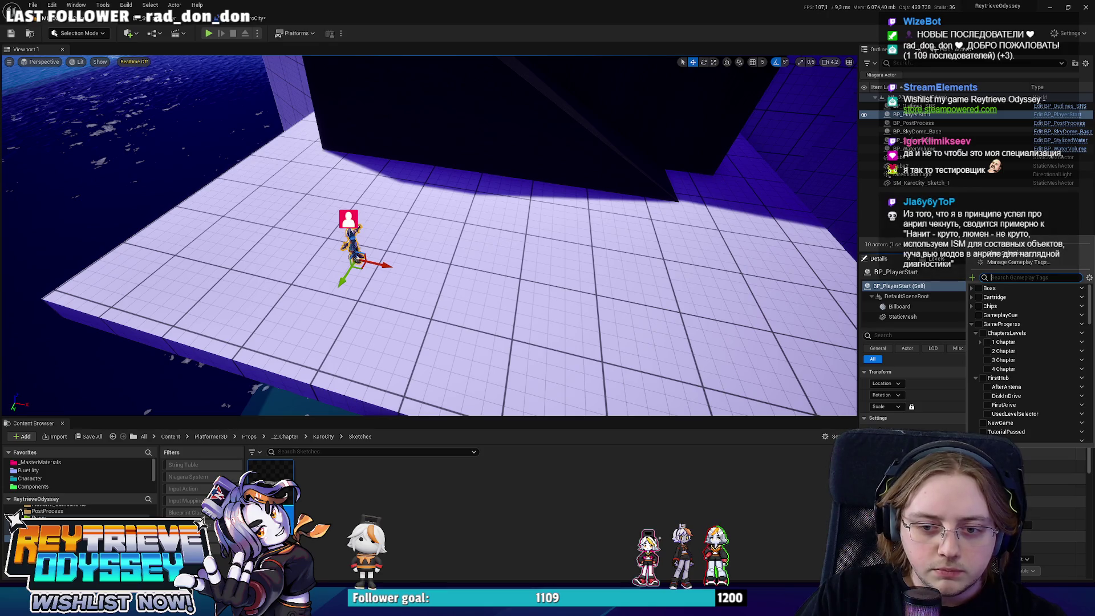
mouse_move(606, 301)
right_down()
mouse_move(576, 307)
mouse_move(496, 288)
mouse_move(607, 300)
right_up()
key(ctrl+s)
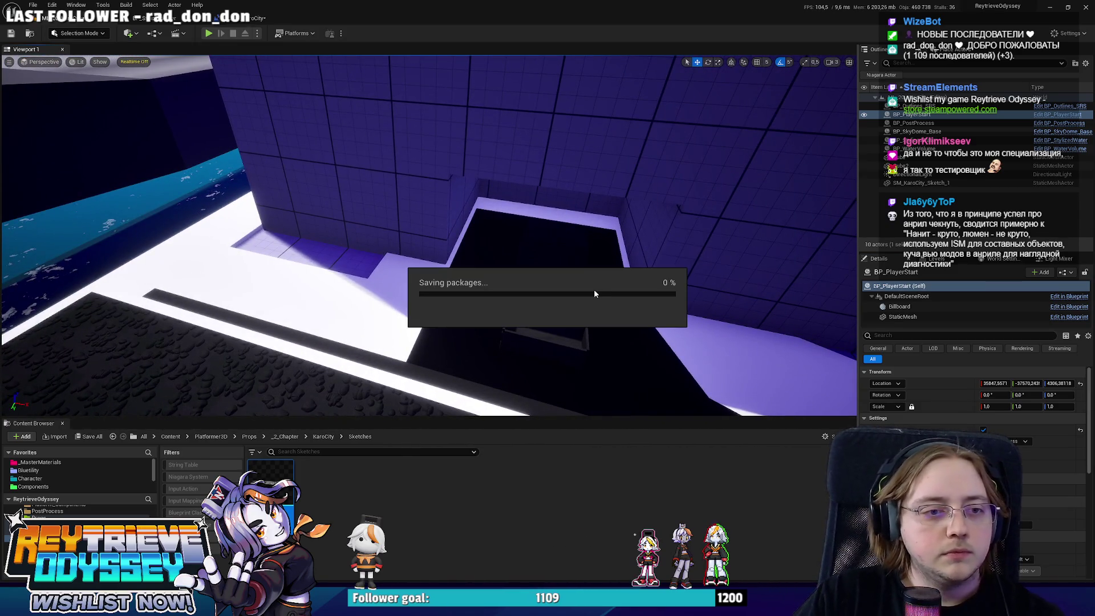
key(alt+p)
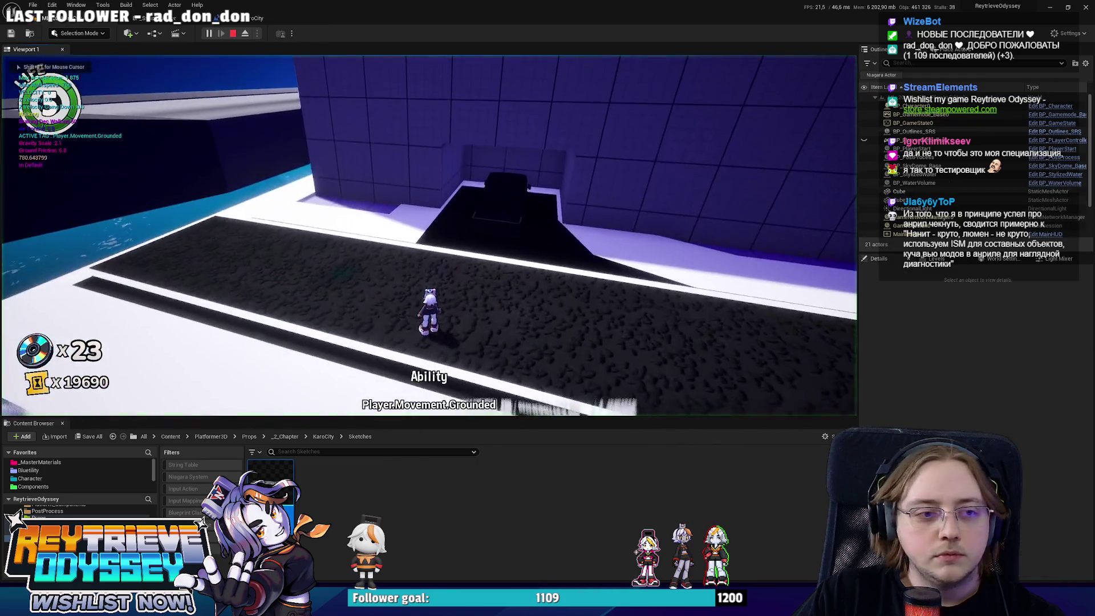
key(Escape)
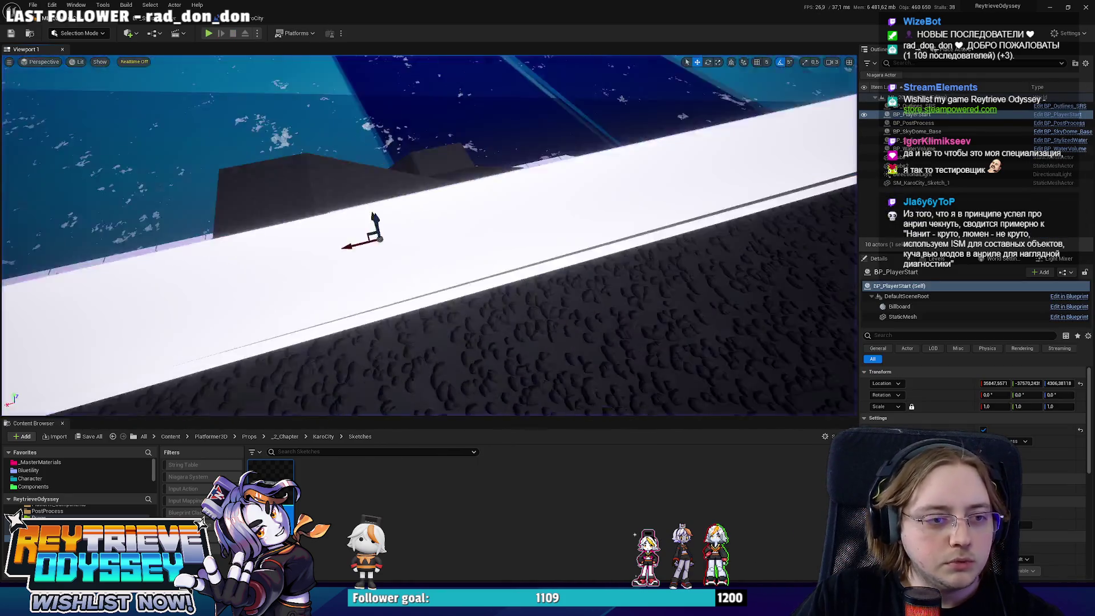
- Open BP_PlayerStart's blueprint for editing from the player start's context menu
key(f)
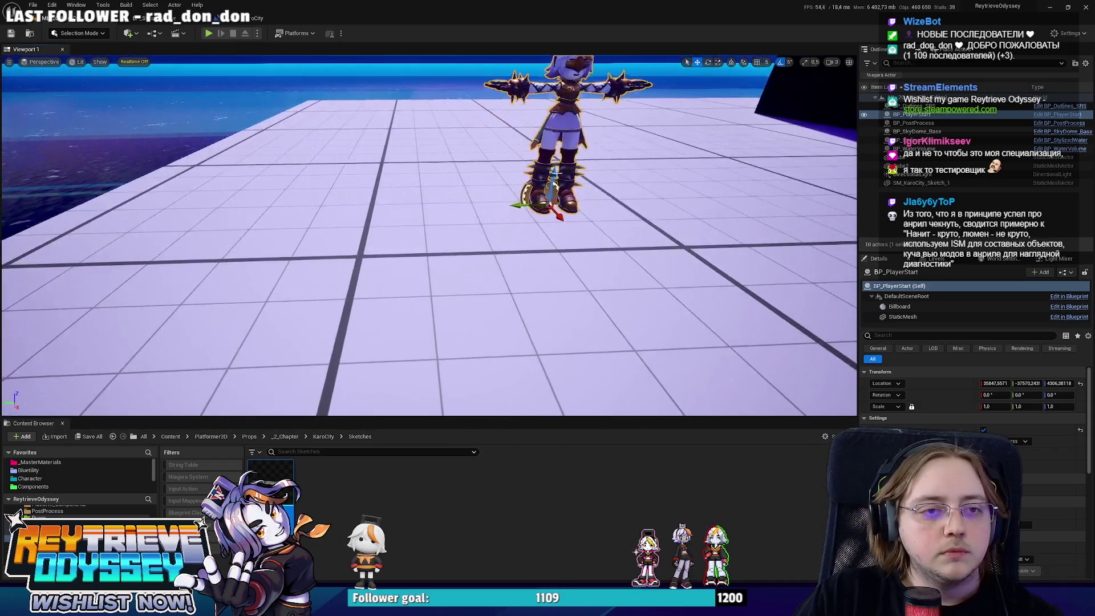
right_click(552, 125)
click(596, 155)
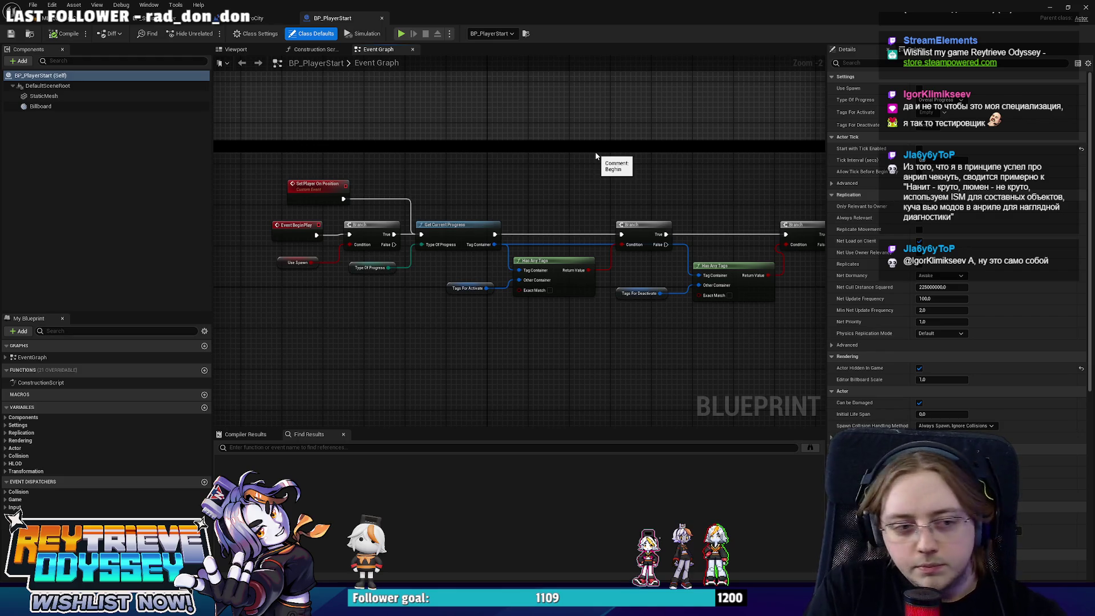
- Drag the Set Player On Position custom event node above the first Branch
scroll(481, 189, up, 2)
click(462, 225)
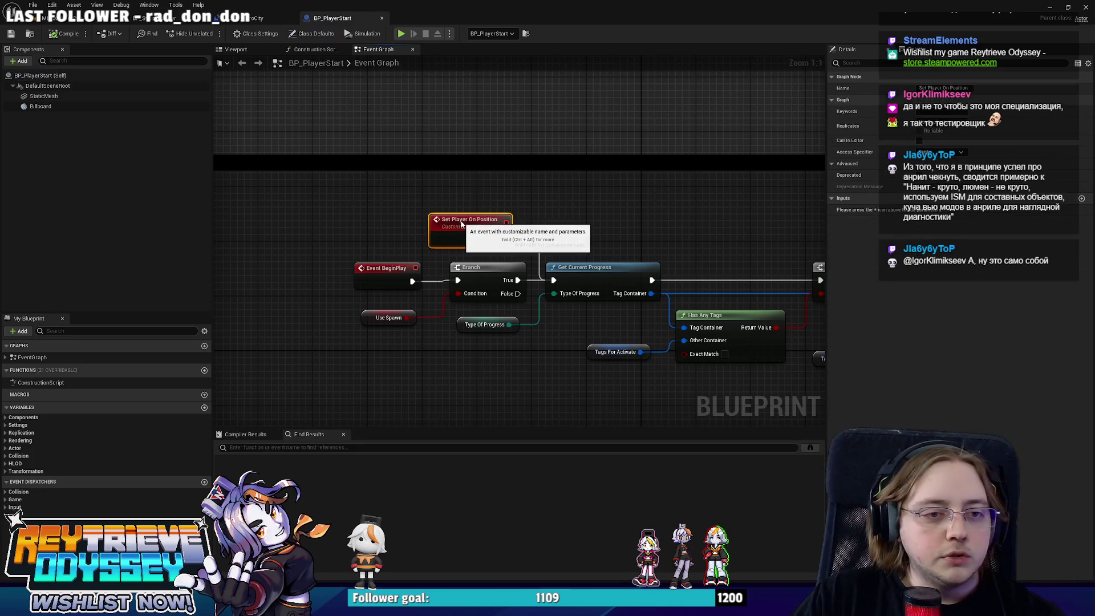
right_drag(553, 198, 556, 195)
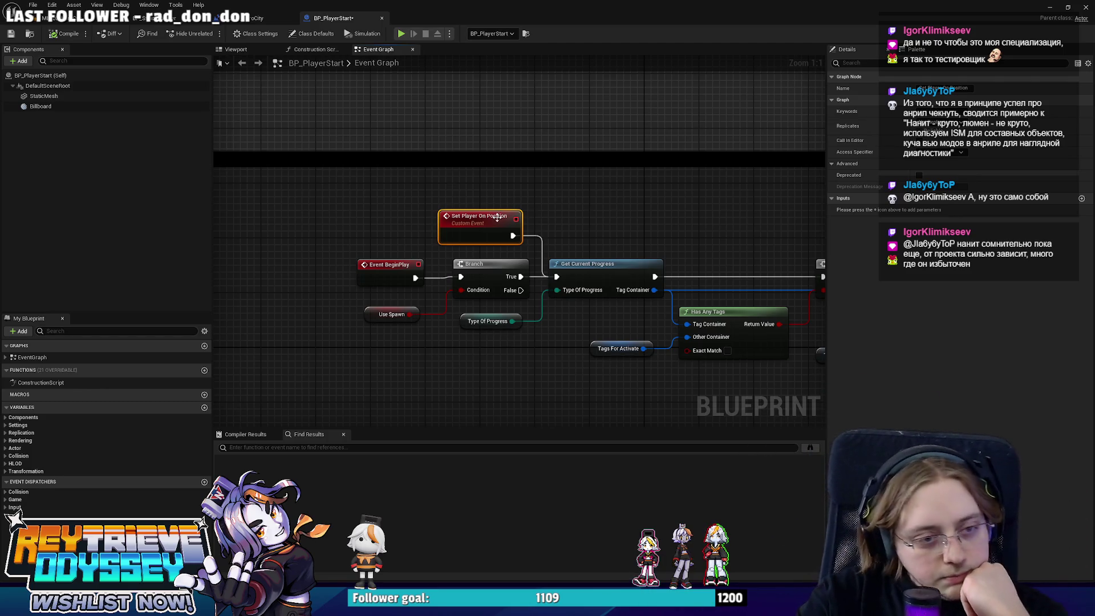
right_drag(573, 233, 537, 251)
right_click(537, 251)
key(Escape)
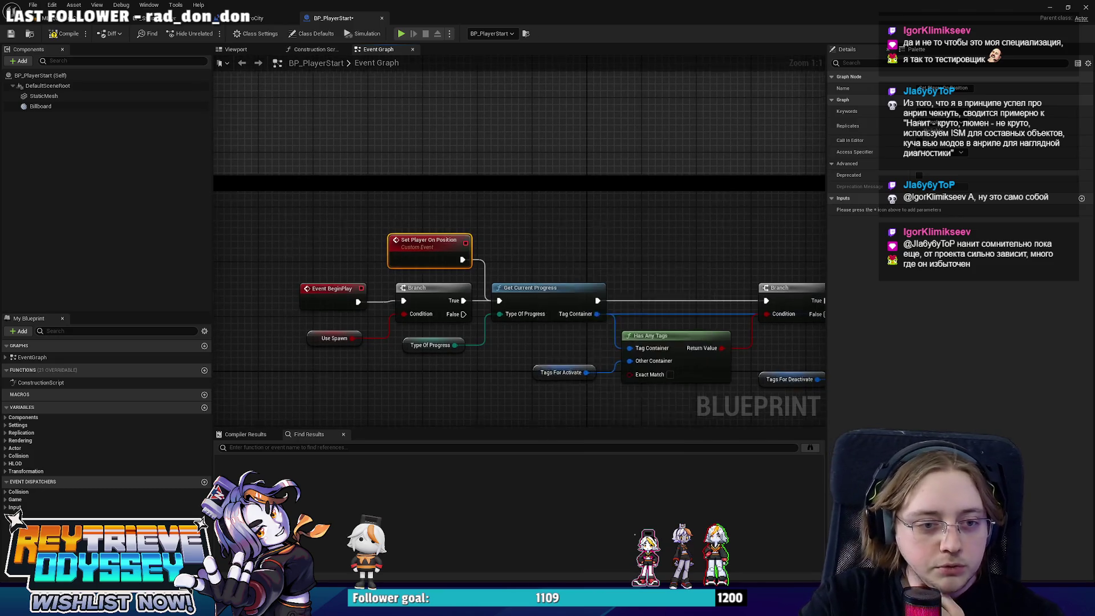
- Pan over to the tag-check nodes and select Get Current Progress
mouse_move(603, 219)
right_down()
mouse_move(521, 205)
mouse_move(479, 220)
mouse_move(338, 217)
right_up()
scroll(478, 217, down, 1)
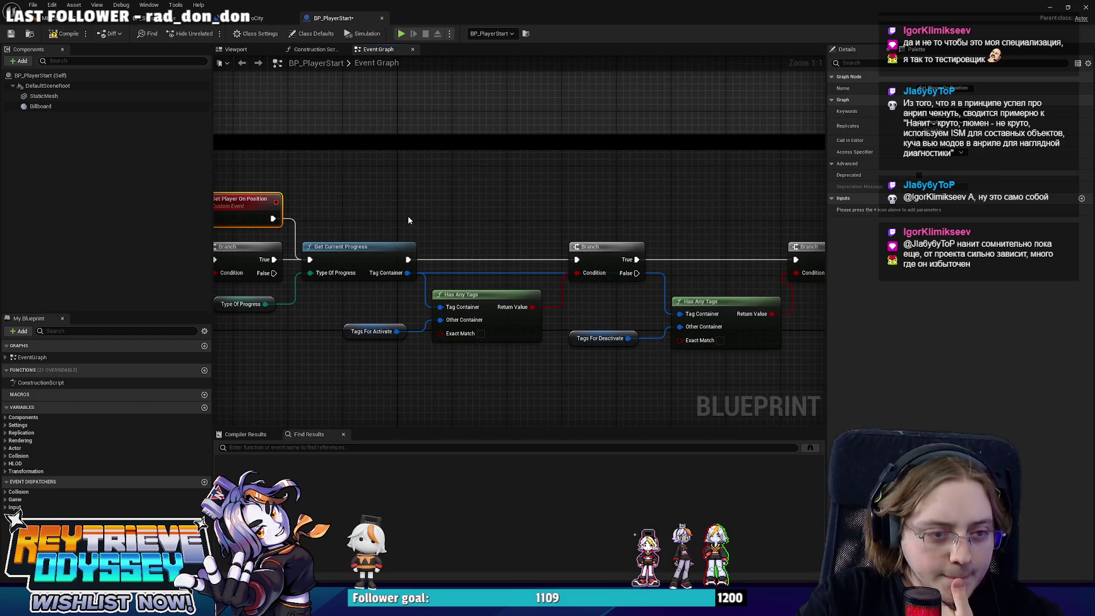
scroll(408, 215, down, 1)
scroll(407, 217, up, 2)
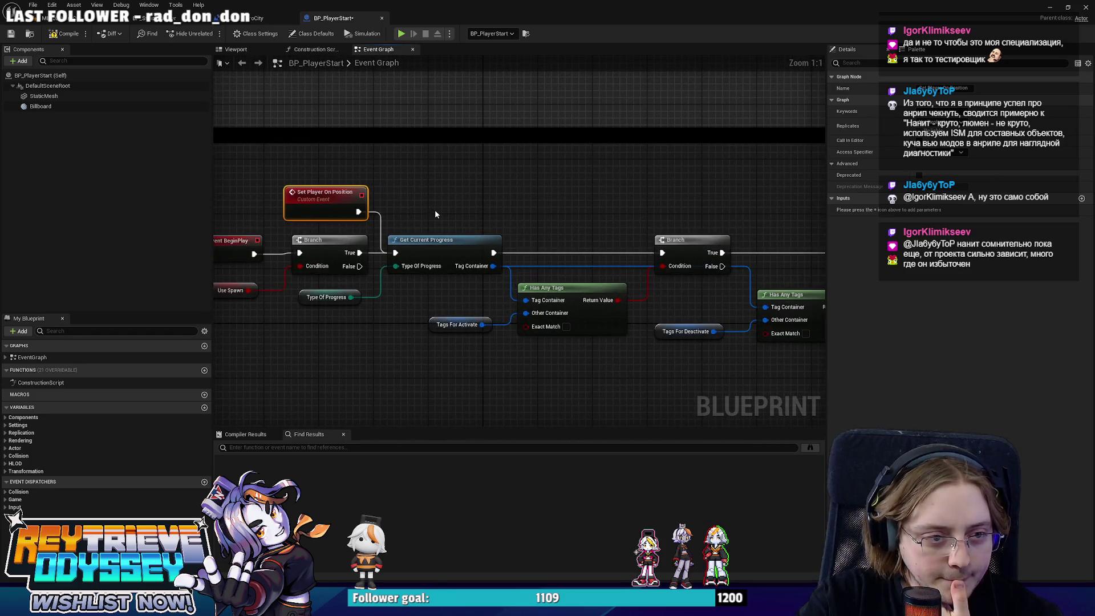
click(456, 252)
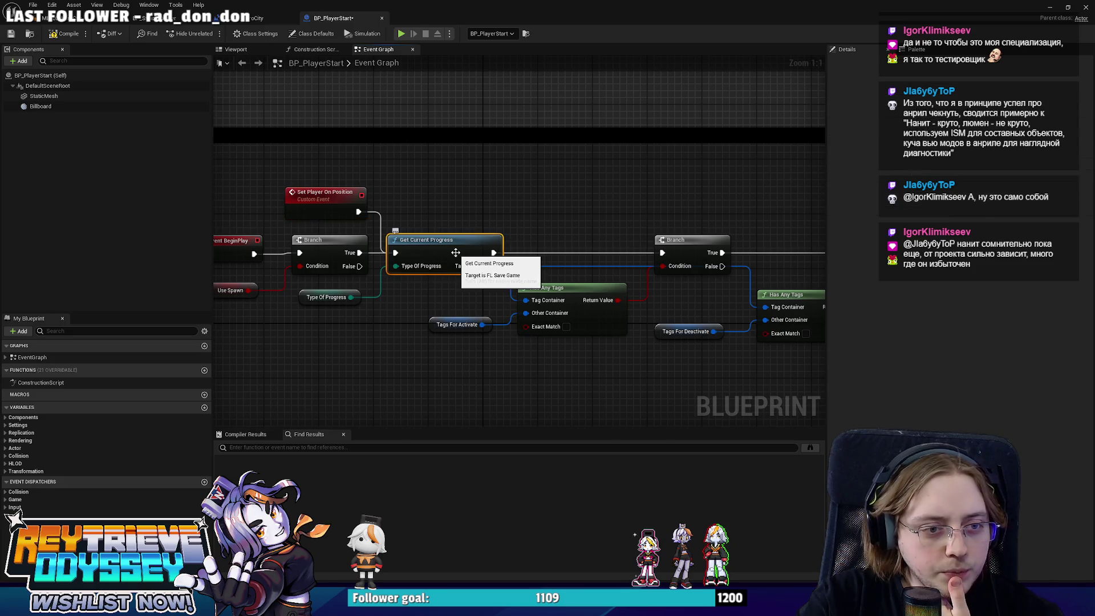
- Open Get Current Progress in FL_SaveGame for reference, then survey BP_PlayerStart's graph back to Event BeginPlay
double_click(455, 252)
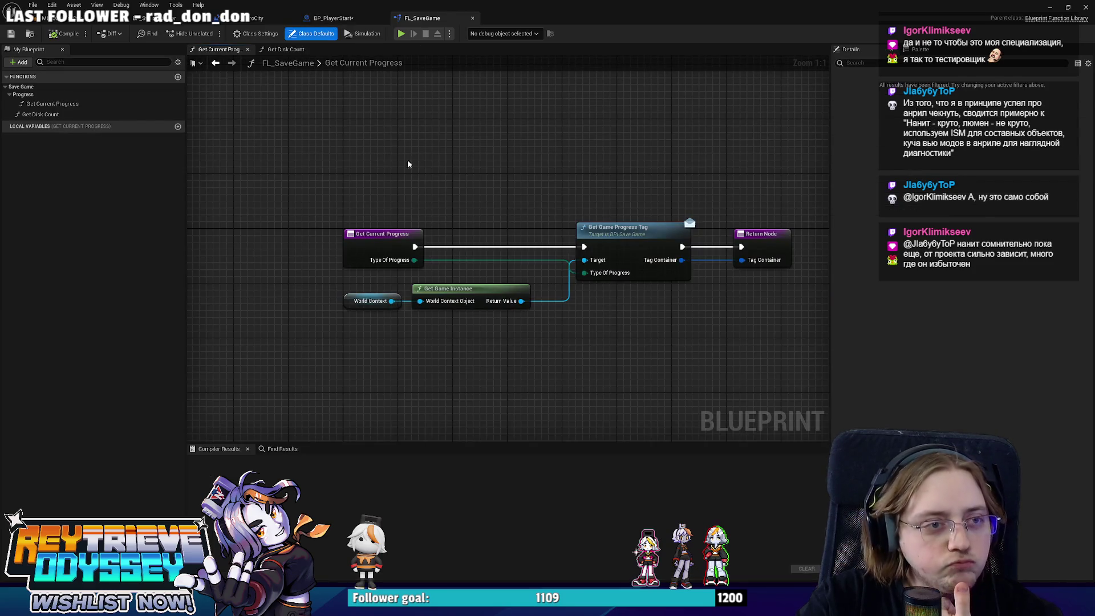
click(349, 20)
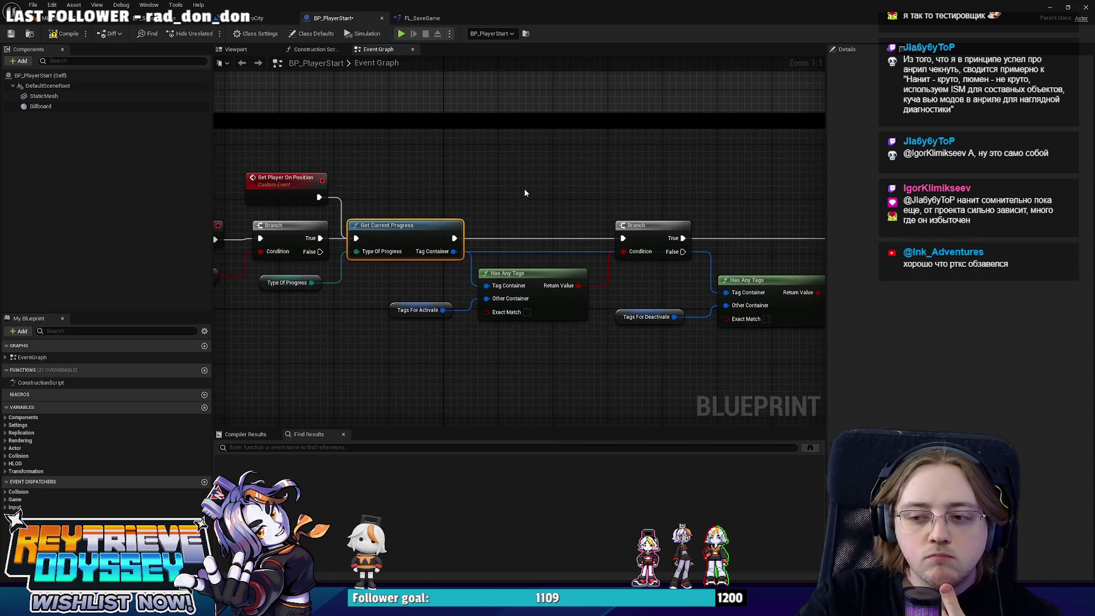
mouse_move(525, 188)
right_down()
mouse_move(432, 177)
mouse_move(423, 189)
mouse_move(346, 202)
right_up()
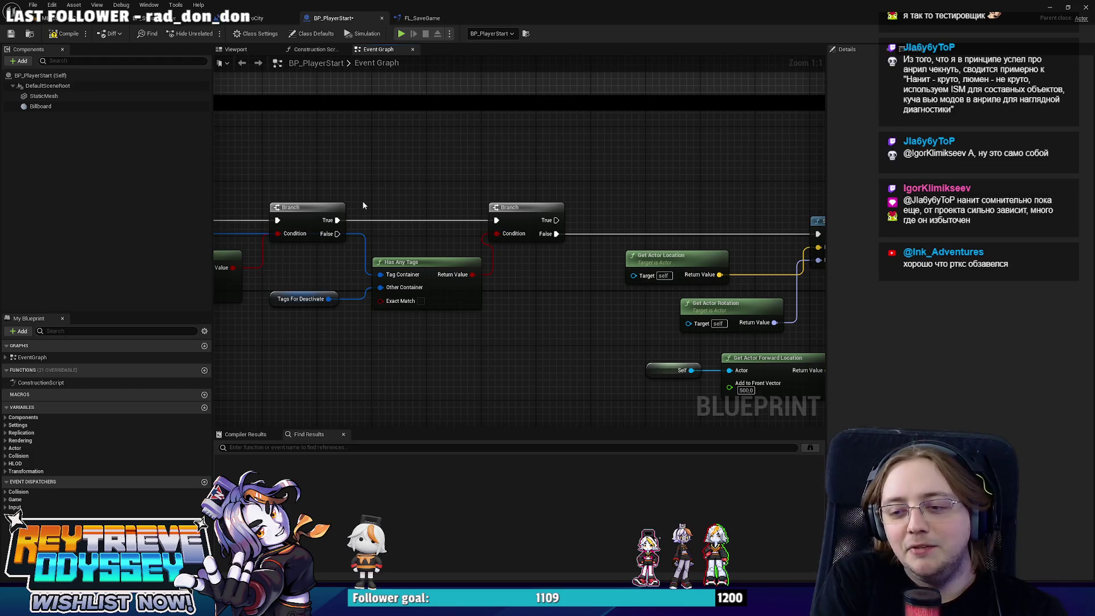
scroll(364, 205, down, 4)
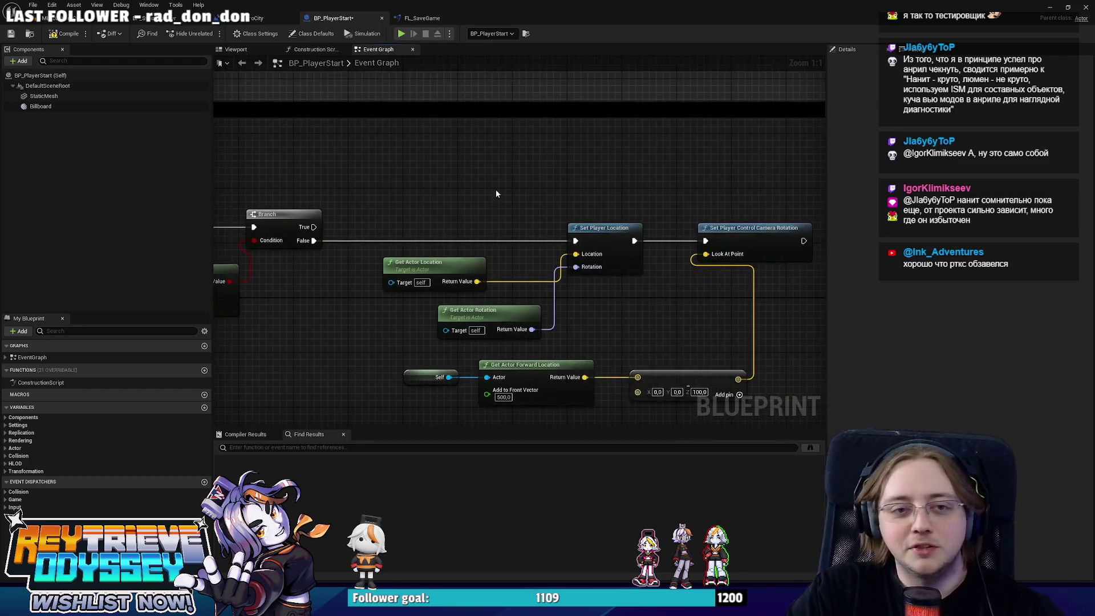
right_drag(546, 251, 803, 239)
scroll(694, 246, up, 3)
scroll(570, 268, down, 2)
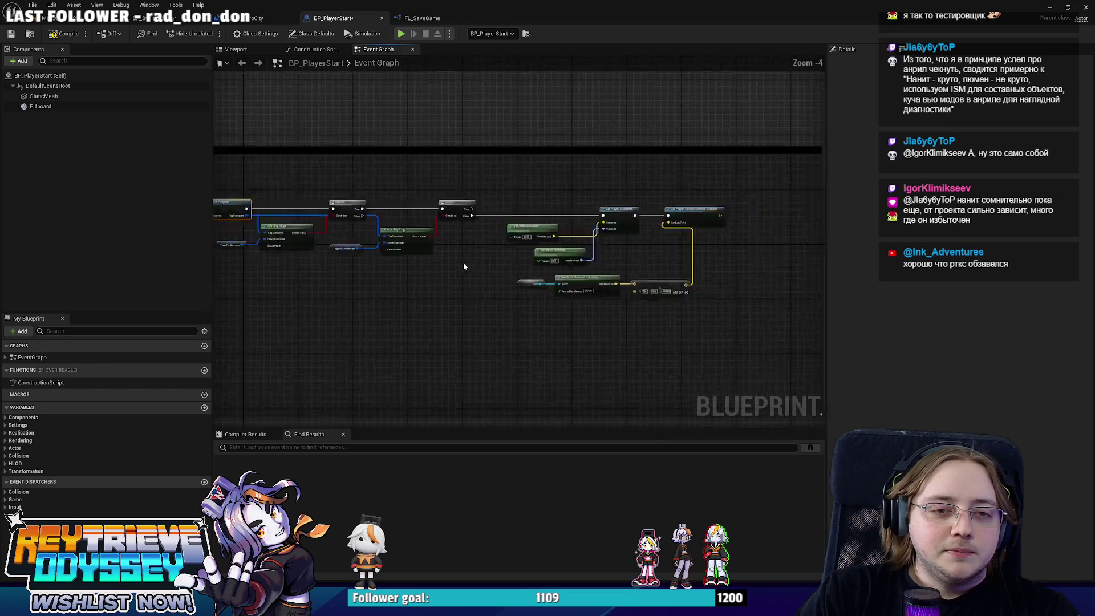
scroll(463, 262, down, 2)
- Shift the Get Current Progress chain slightly right and bring the Has Any Tags nodes into view
key(ctrl+a)
scroll(405, 237, up, 2)
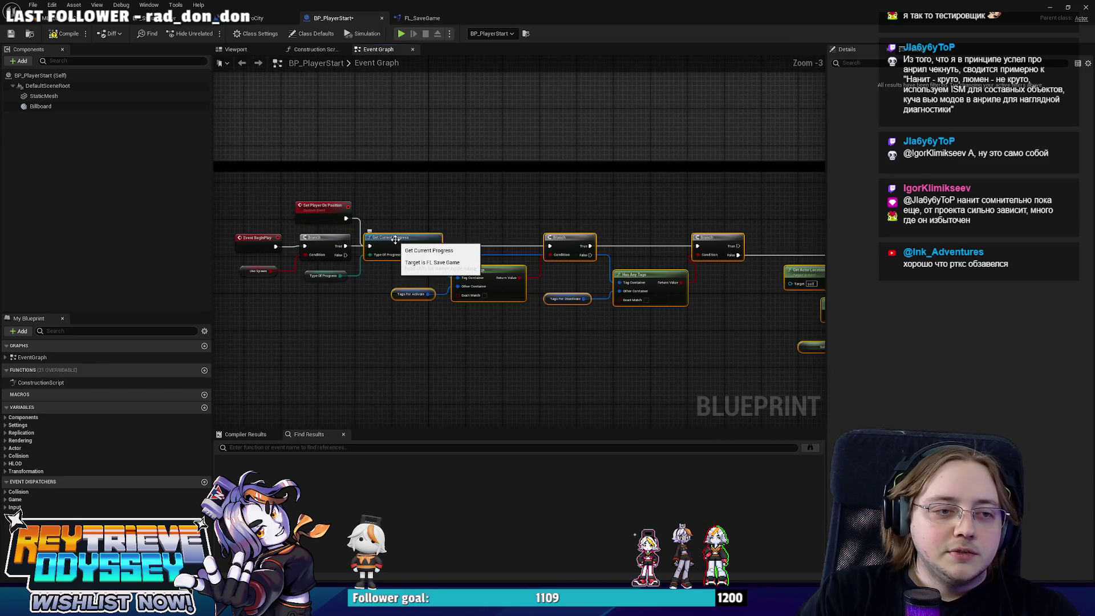
mouse_move(405, 237)
mouse_down()
mouse_move(427, 244)
mouse_move(400, 240)
mouse_move(427, 244)
mouse_move(414, 244)
mouse_up()
click(417, 212)
scroll(417, 212, up, 2)
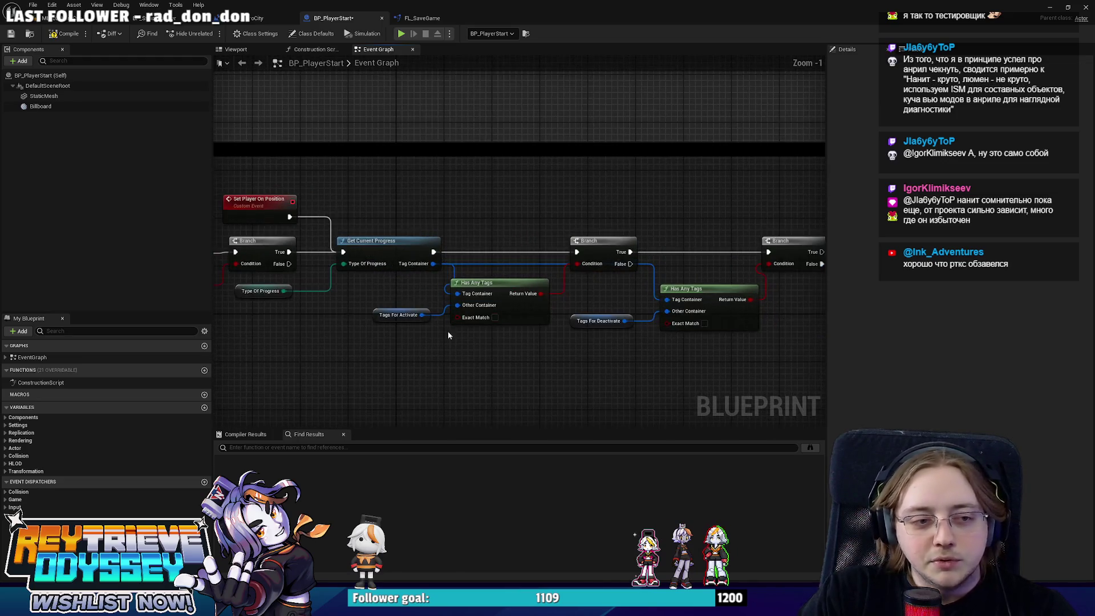
right_drag(402, 328, 324, 321)
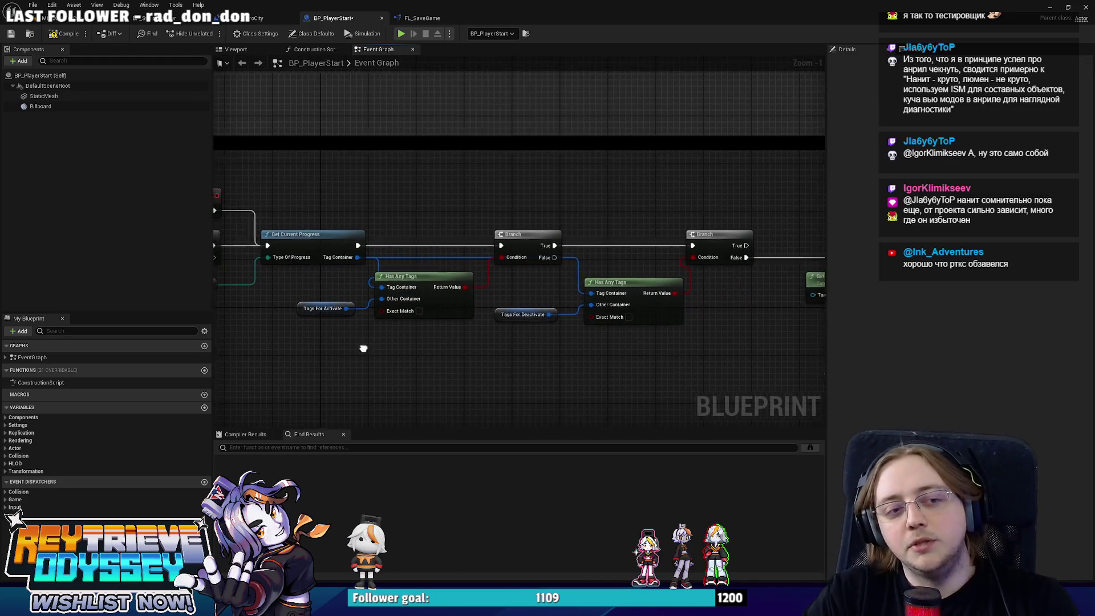
scroll(456, 336, down, 1)
mouse_move(457, 336)
right_down()
mouse_move(485, 350)
mouse_move(492, 227)
mouse_move(427, 304)
mouse_move(514, 306)
mouse_move(401, 293)
right_up()
scroll(396, 287, up, 2)
- Duplicate the Tags For Activate getter and feed it into a new == comparison node
click(406, 275)
key(ctrl+c)
key(ctrl+v)
drag(453, 159, 486, 148)
text(==)
key(Return)
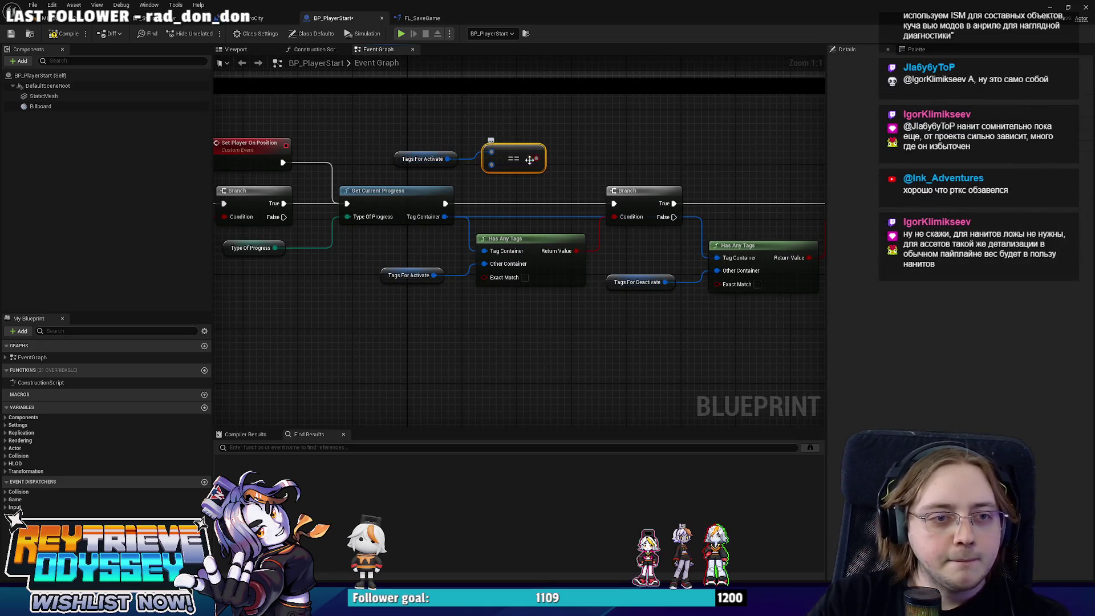
drag(422, 159, 425, 138)
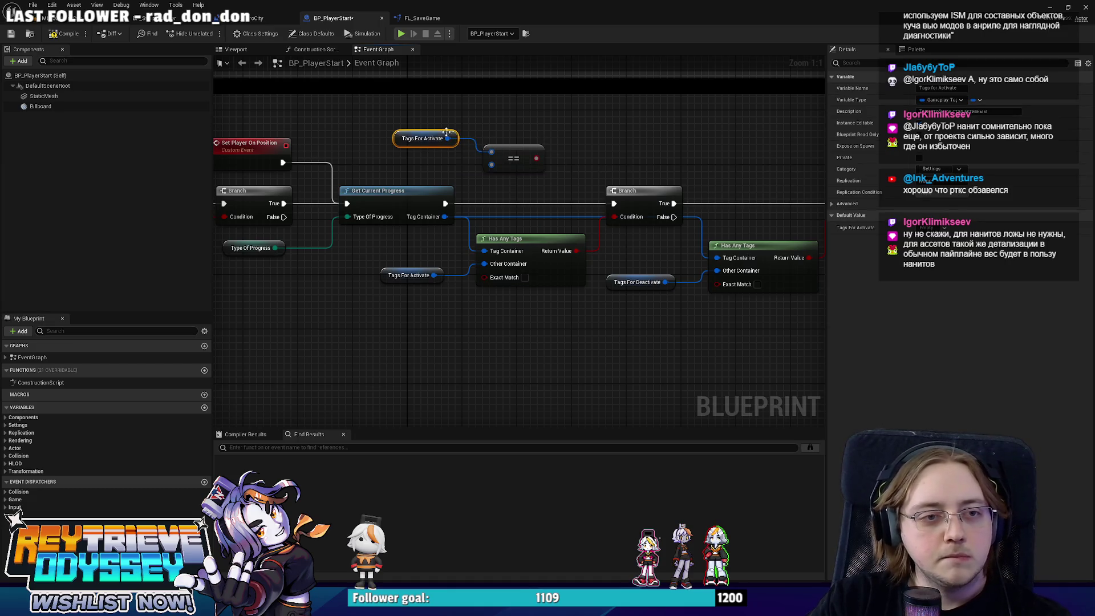
- Connect a Make Literal Gameplay Tag Container to the comparison's second input
drag(492, 165, 468, 163)
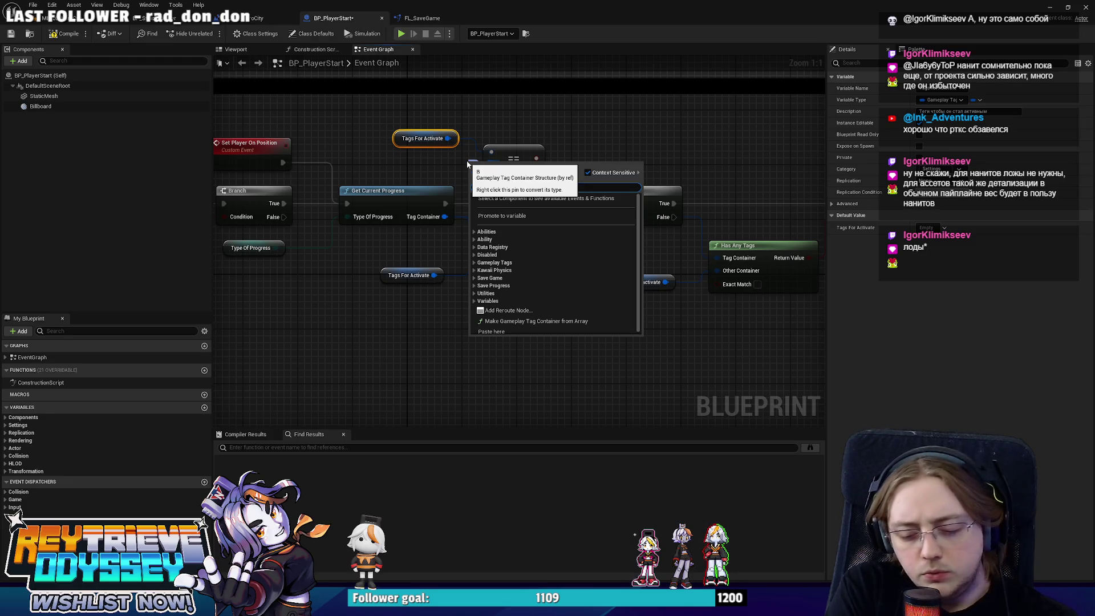
text(make)
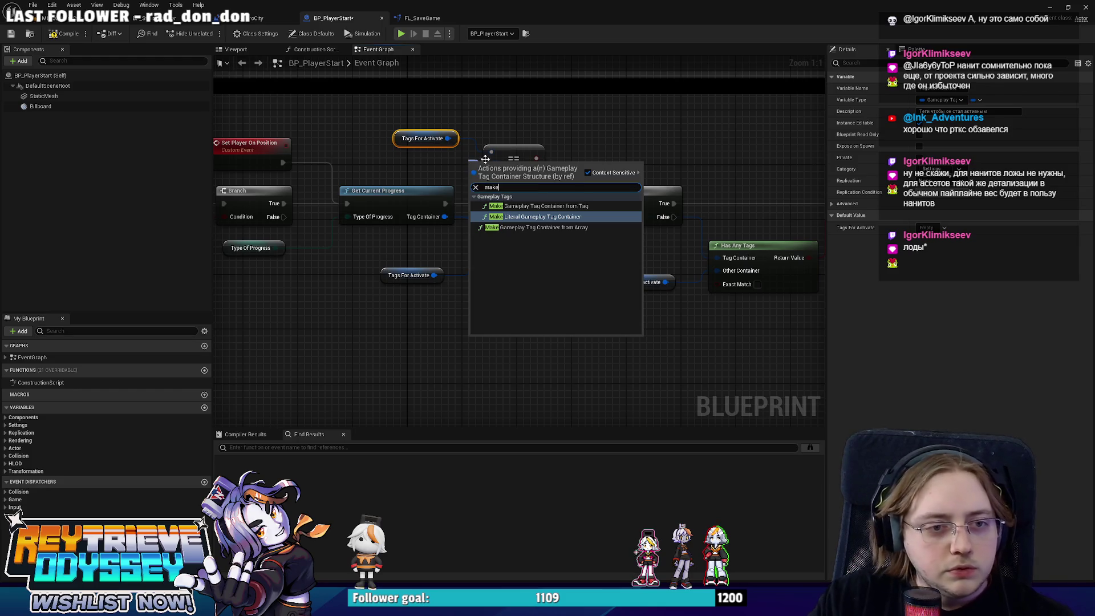
click(535, 216)
mouse_move(473, 156)
mouse_down()
mouse_move(359, 153)
mouse_move(352, 139)
mouse_up()
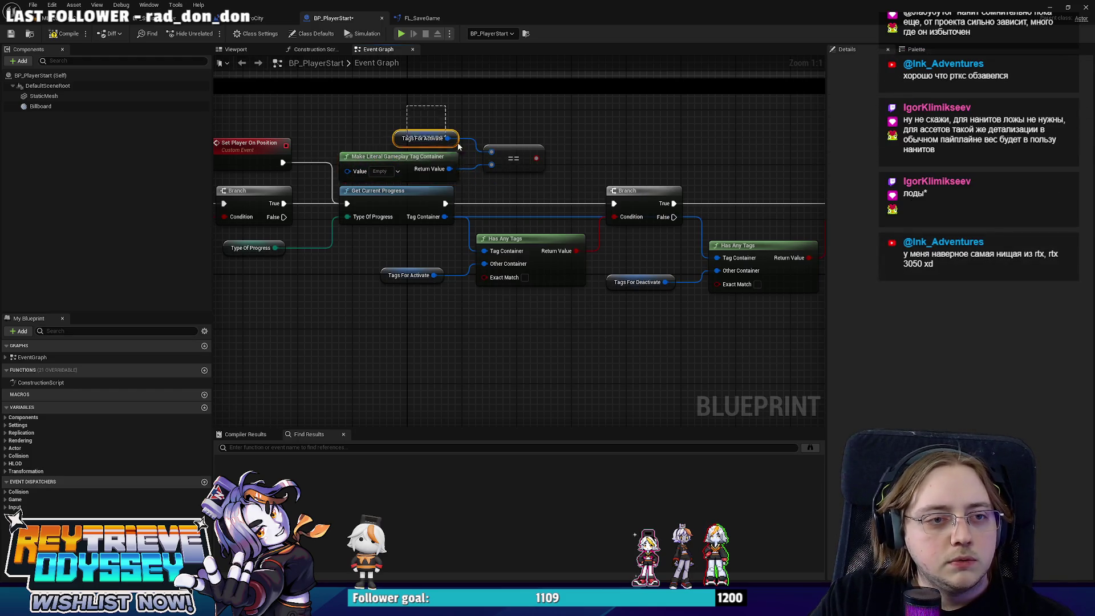
right_drag(493, 191, 435, 216)
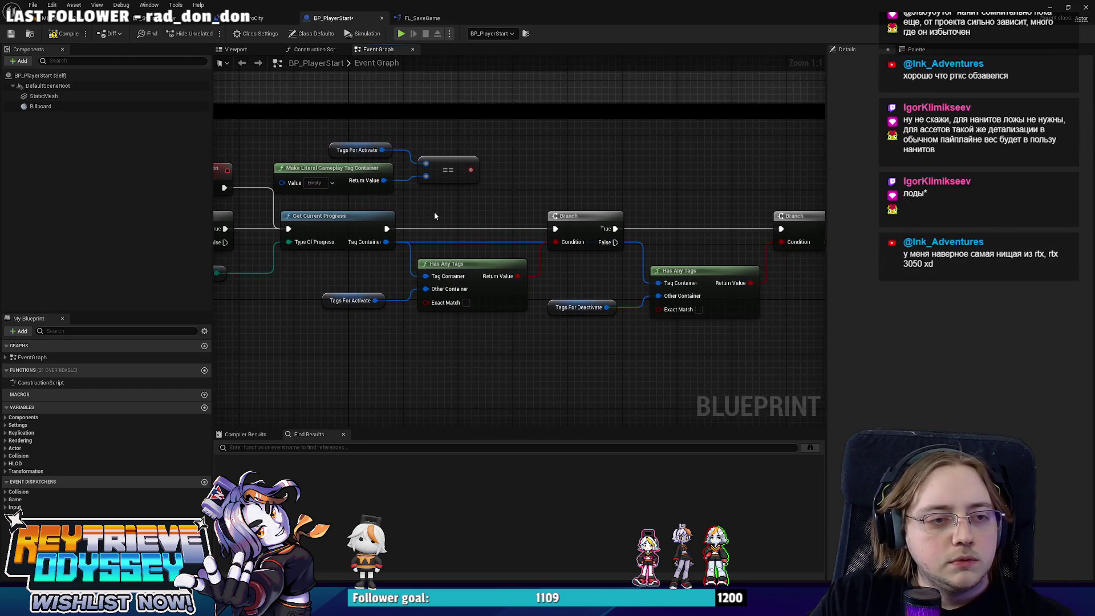
- Insert a Branch after Get Current Progress using the comparison result as its Condition
click(462, 231)
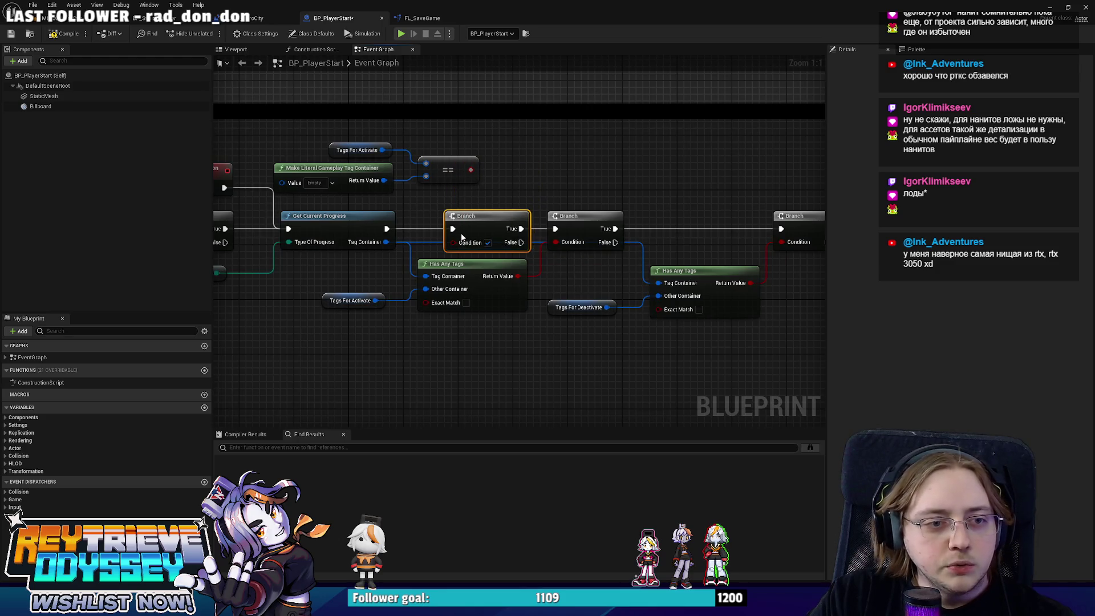
drag(454, 235, 471, 169)
drag(360, 149, 437, 183)
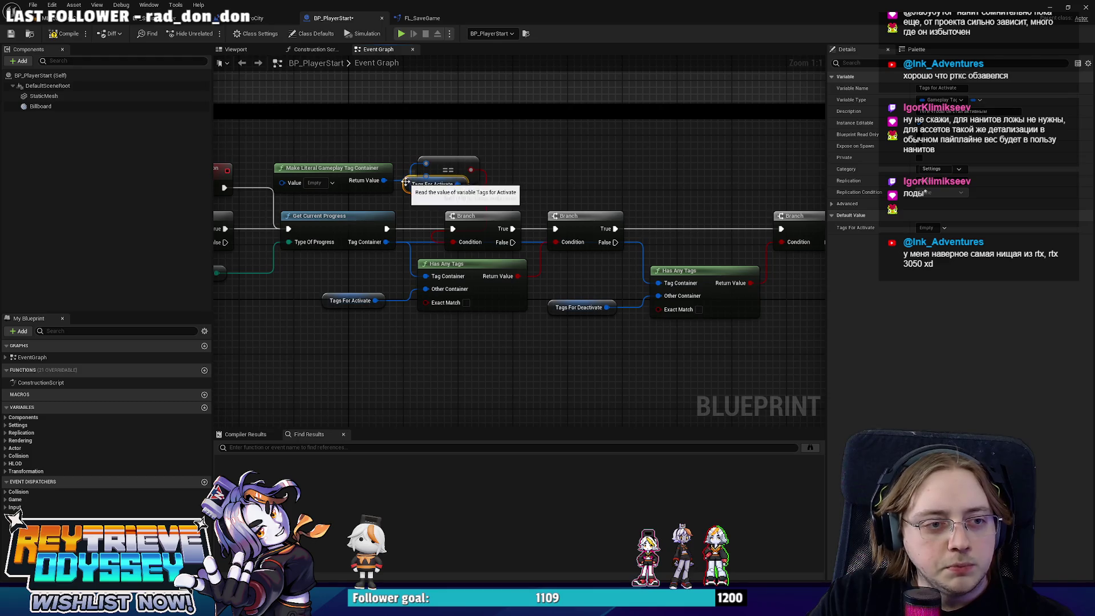
mouse_move(320, 150)
mouse_down()
mouse_move(482, 195)
mouse_move(379, 346)
mouse_up()
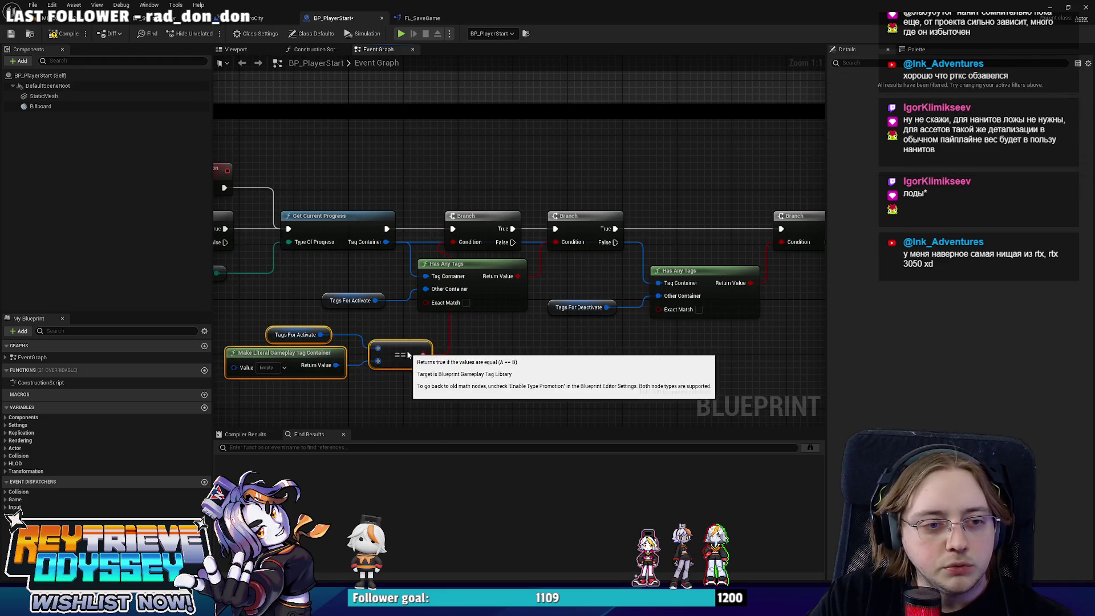
scroll(409, 312, down, 6)
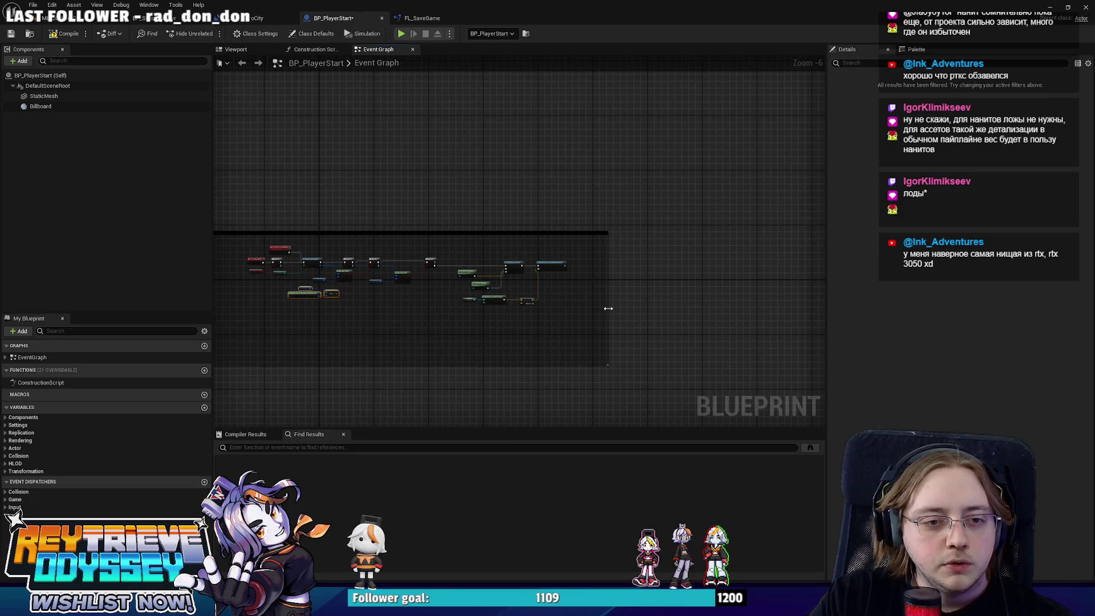
- Widen the comment box and shift the right-hand nodes right to make room inside it
drag(607, 311, 727, 310)
mouse_move(646, 307)
mouse_down()
mouse_move(402, 250)
mouse_move(373, 257)
mouse_up()
scroll(377, 263, up, 3)
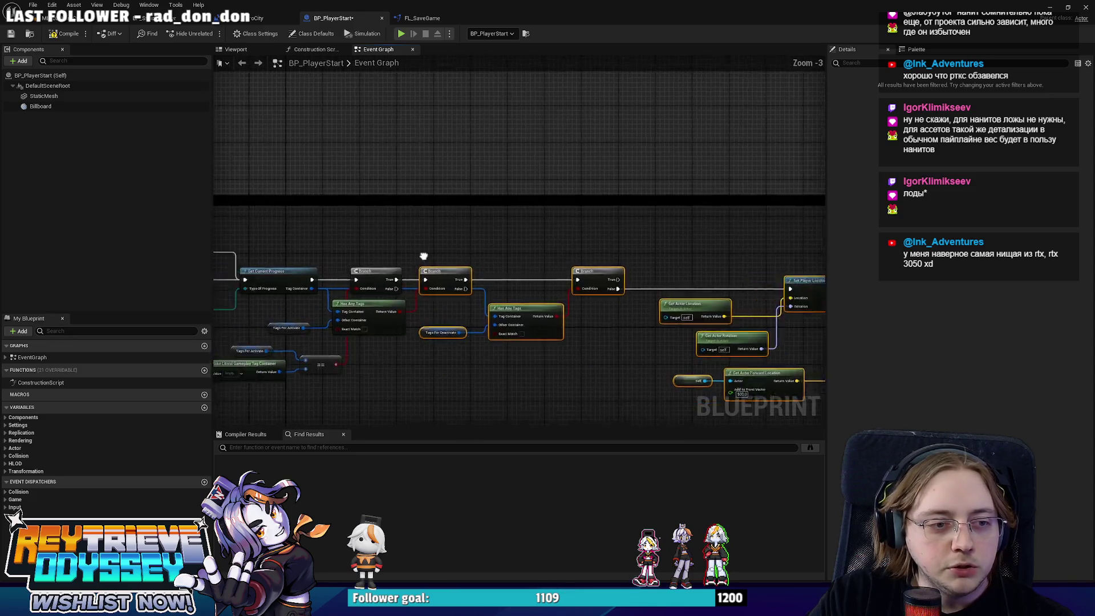
drag(478, 308, 589, 308)
click(586, 248)
scroll(587, 248, up, 4)
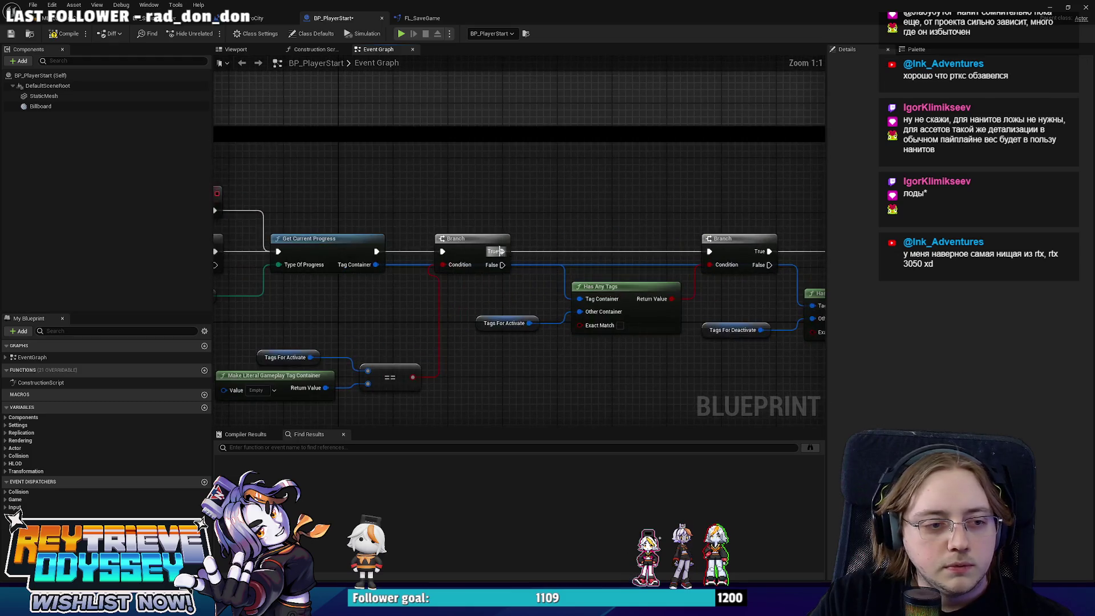
- Continue the new empty-tags Branch from its False output and reroute the wire into Set Player Location
mouse_move(502, 244)
ctrl+mouse_down()
mouse_move(571, 251)
mouse_move(502, 258)
ctrl+mouse_up()
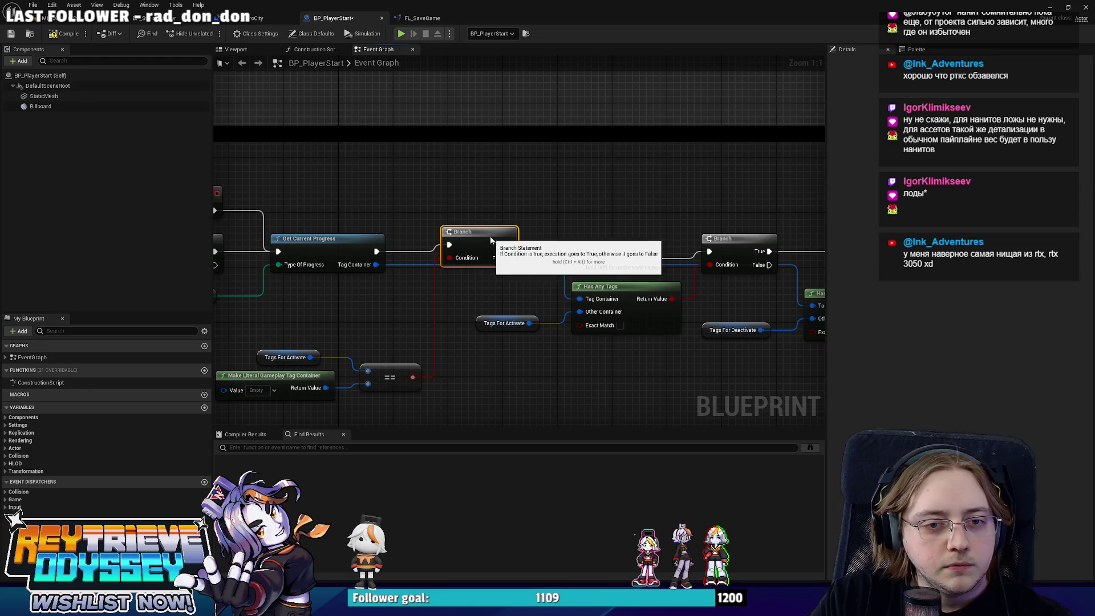
scroll(570, 256, down, 3)
scroll(630, 270, down, 2)
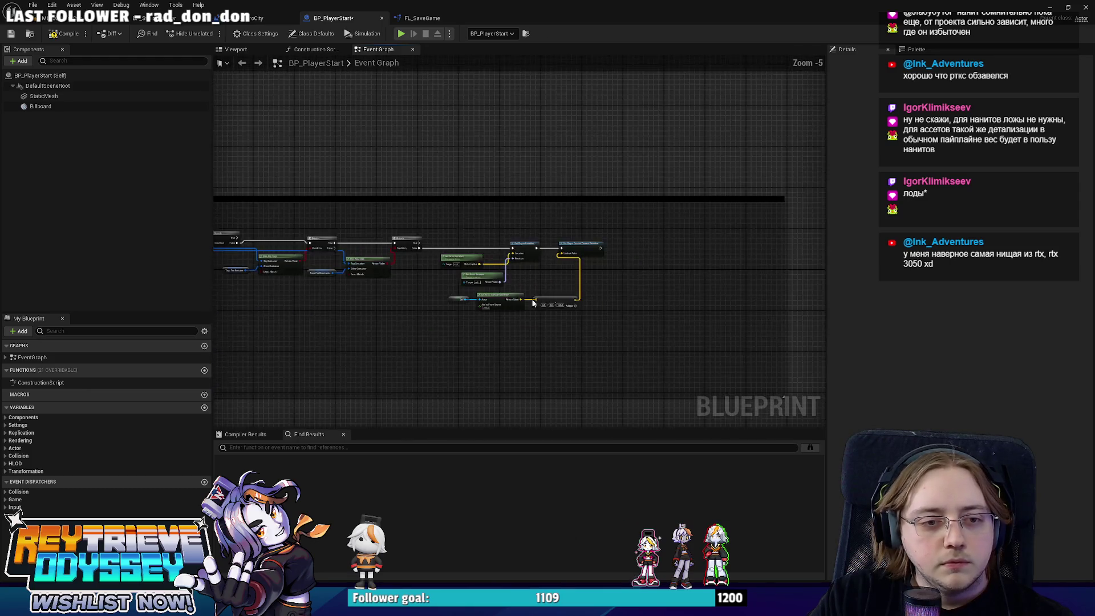
scroll(584, 330, up, 3)
right_drag(624, 338, 460, 330)
scroll(495, 301, down, 2)
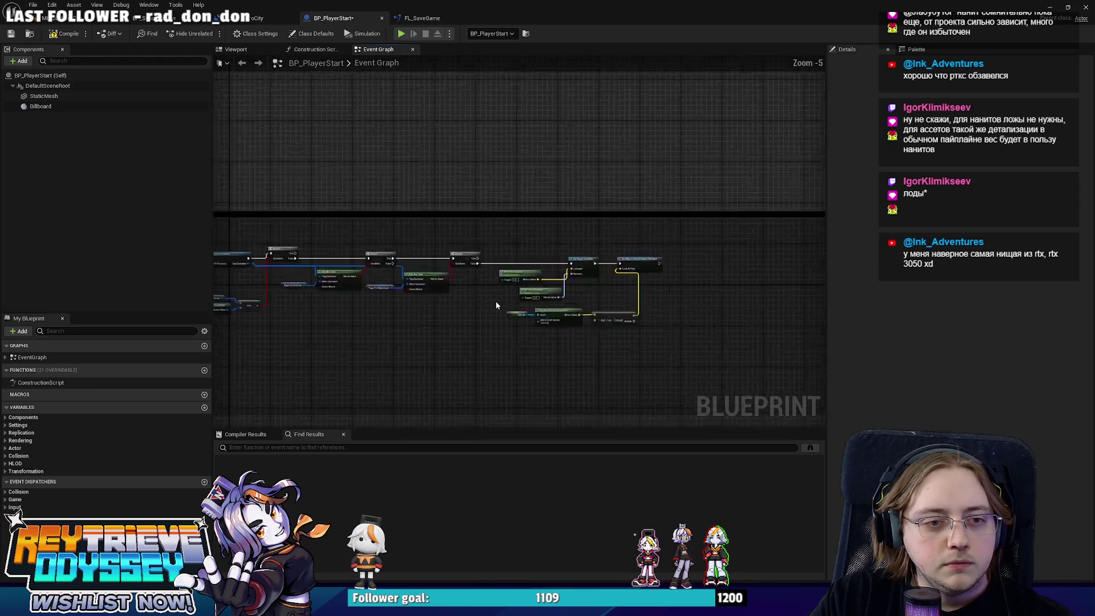
scroll(495, 301, up, 1)
mouse_move(701, 257)
ctrl+mouse_down()
mouse_move(512, 224)
mouse_move(276, 230)
mouse_move(382, 238)
mouse_move(394, 212)
ctrl+mouse_up()
scroll(395, 212, down, 4)
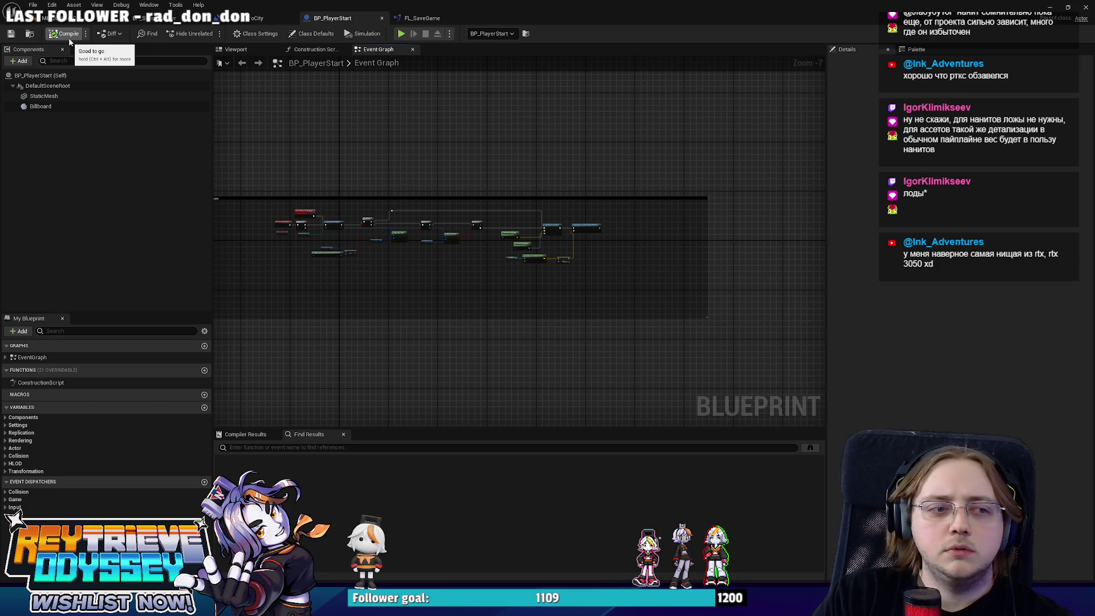
- Back in the level editor, playtest KaroCity with Play In Editor and stop it with Esc
click(240, 17)
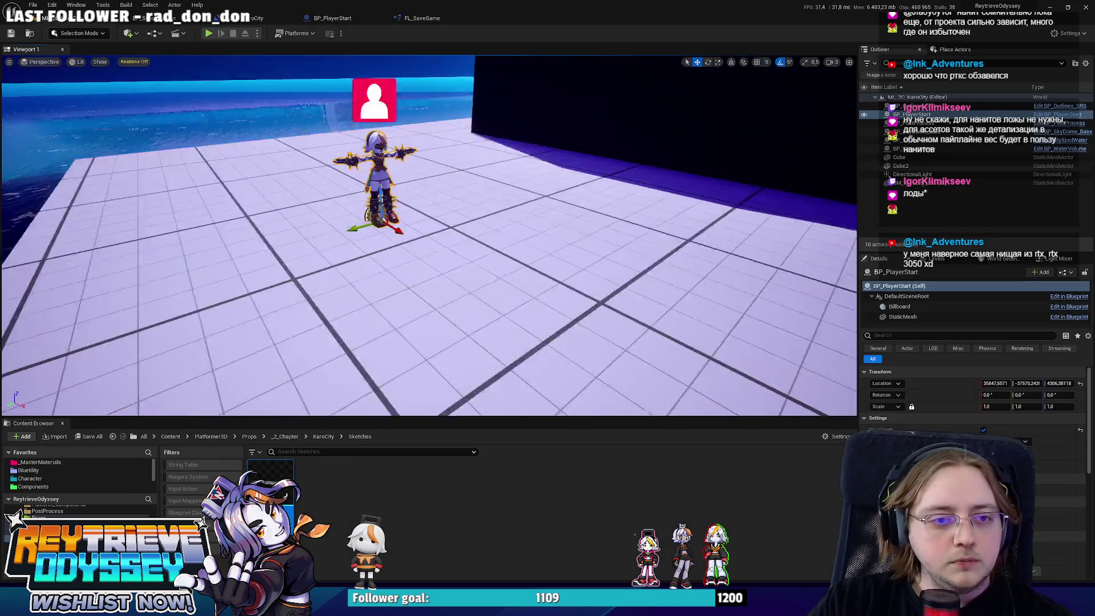
mouse_move(428, 234)
right_down()
mouse_move(485, 237)
mouse_move(502, 242)
mouse_move(496, 251)
mouse_move(475, 213)
right_up()
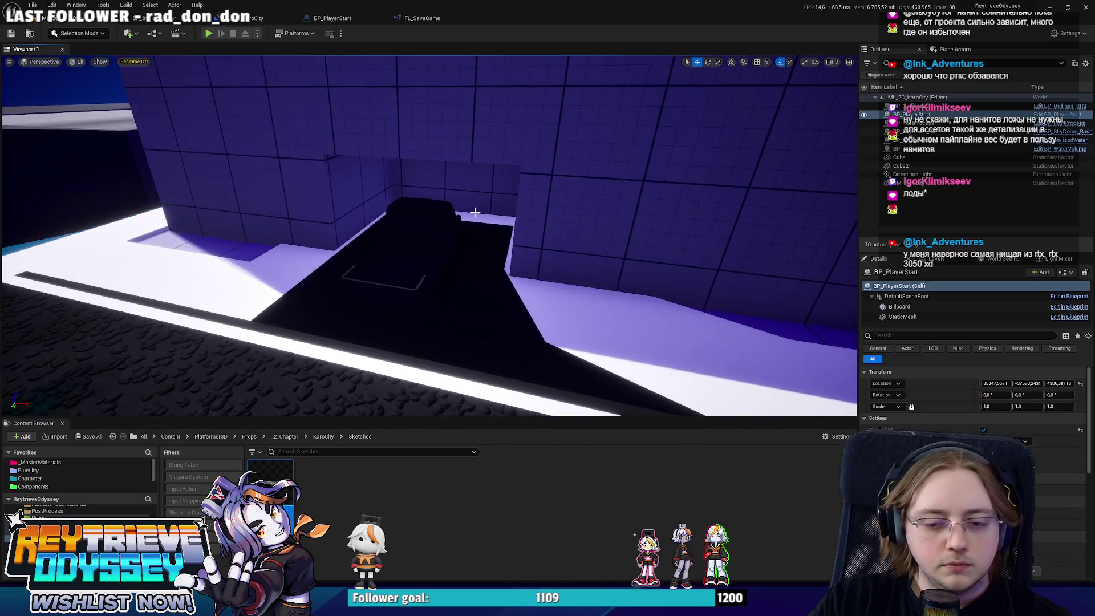
key(alt+p)
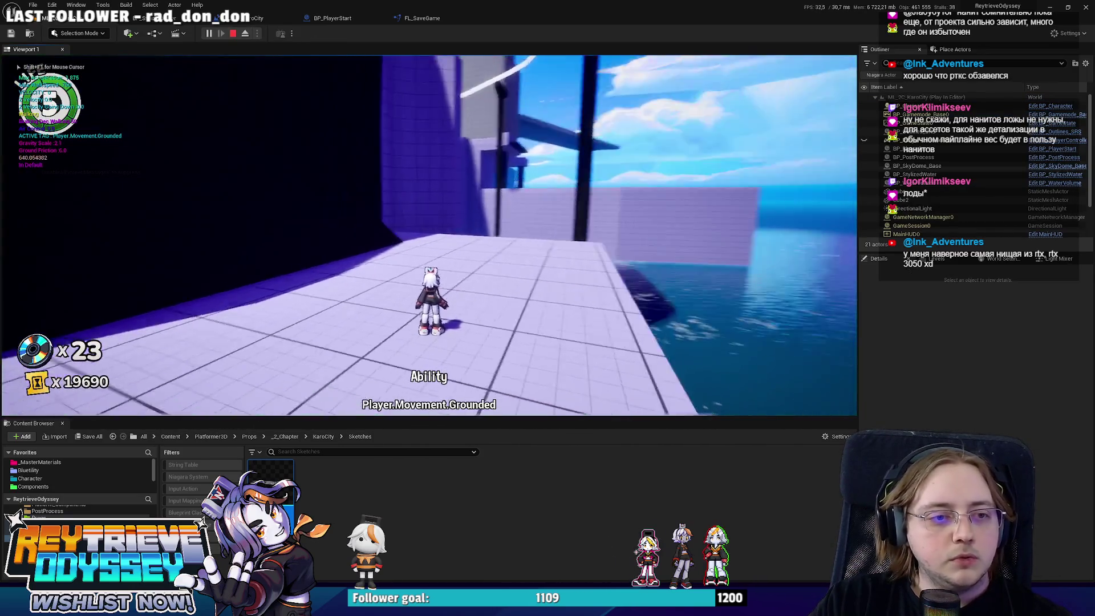
key(Escape)
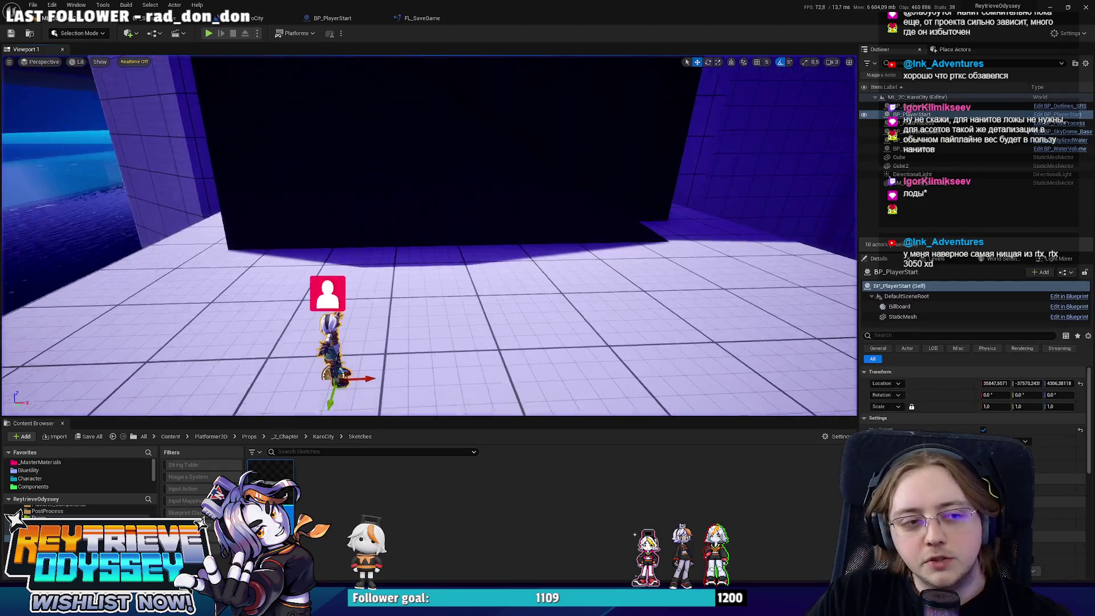
- Move the viewport camera to inspect BP_PlayerStart's character beside the dark block
right_drag(428, 240, 408, 223)
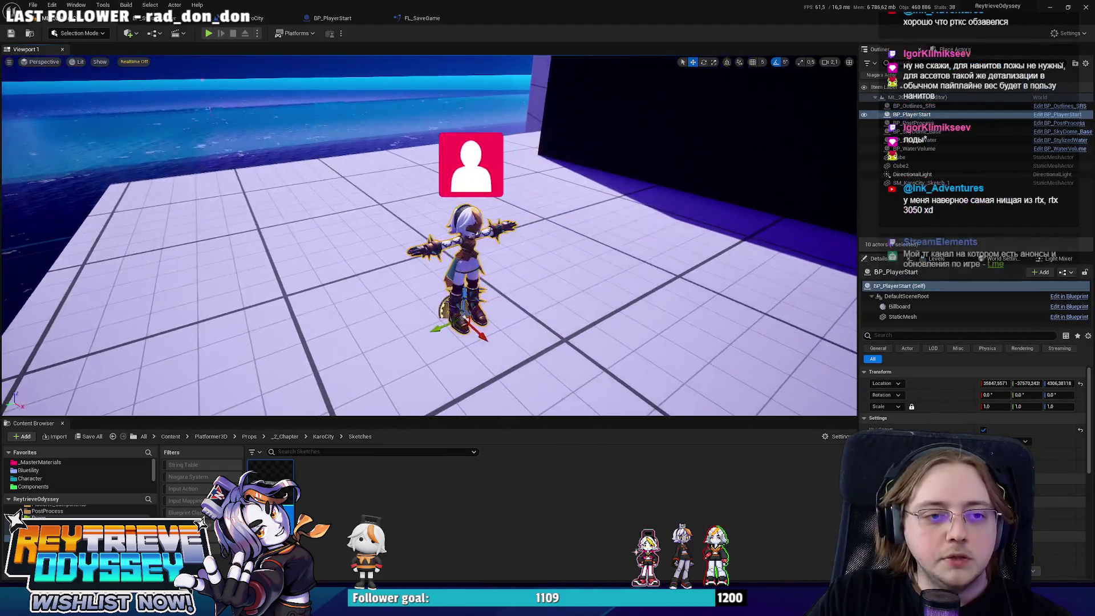
right_drag(476, 153, 481, 150)
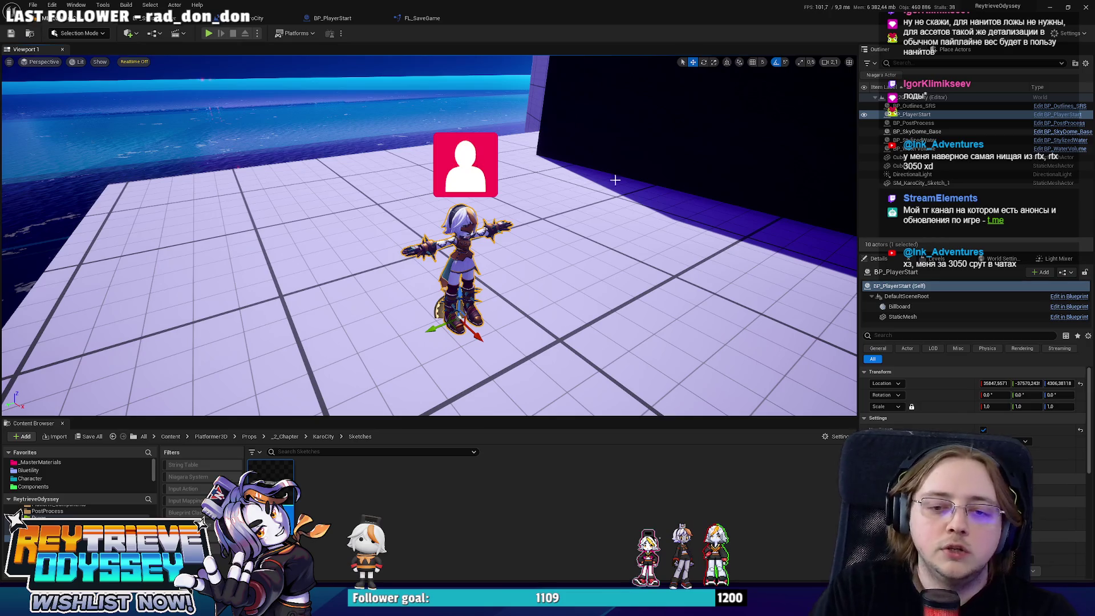
scroll(976, 400, down, 1)
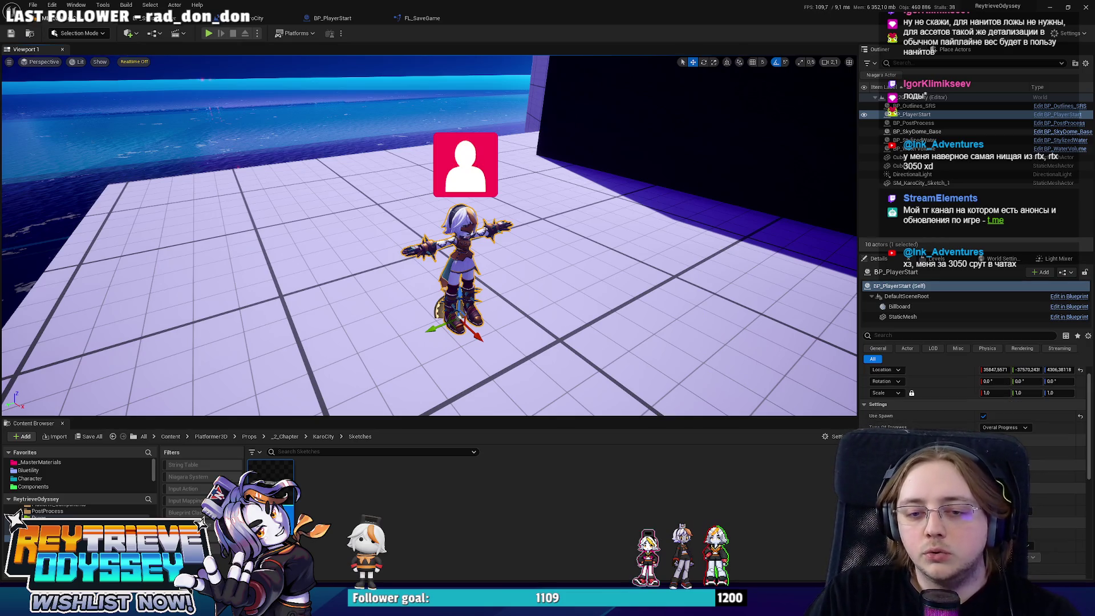
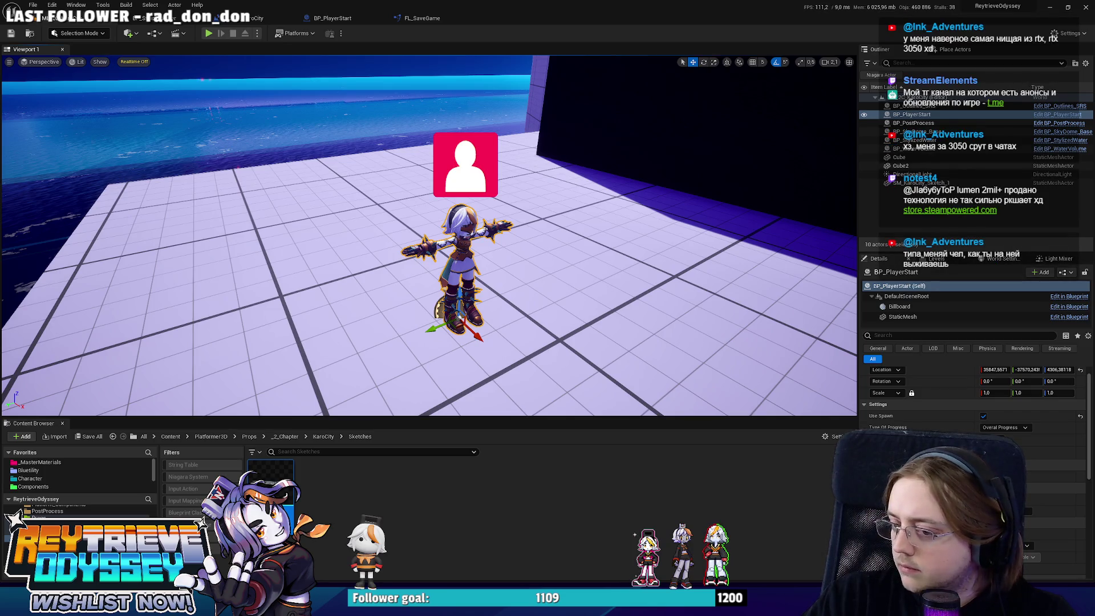
- Turn on Realtime in the level viewport so the 'Realtime Off' badge disappears
key(ctrl+r)
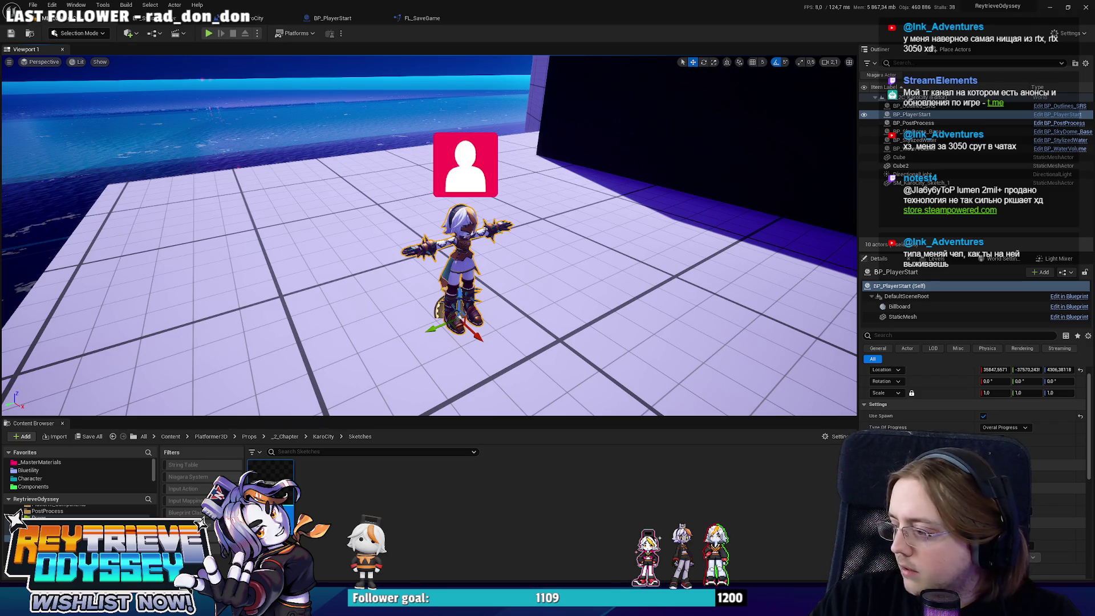
- Select SM_KaroCity_Sketch_1, fly over its walkways, tall building and water, then save all packages
click(451, 169)
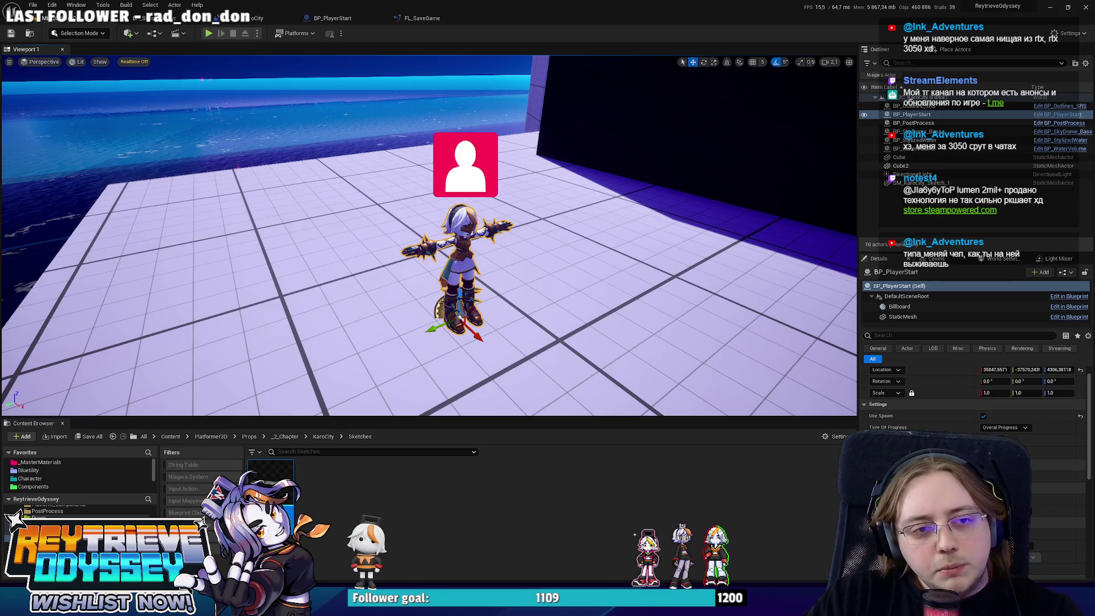
right_drag(451, 170, 452, 169)
right_drag(571, 196, 571, 196)
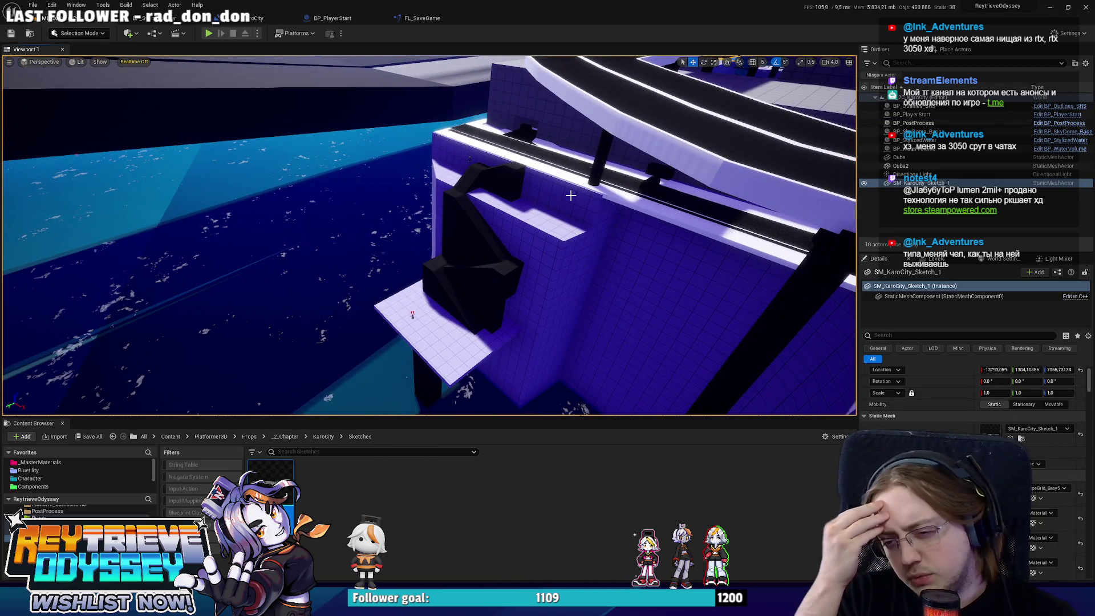
right_drag(571, 196, 565, 197)
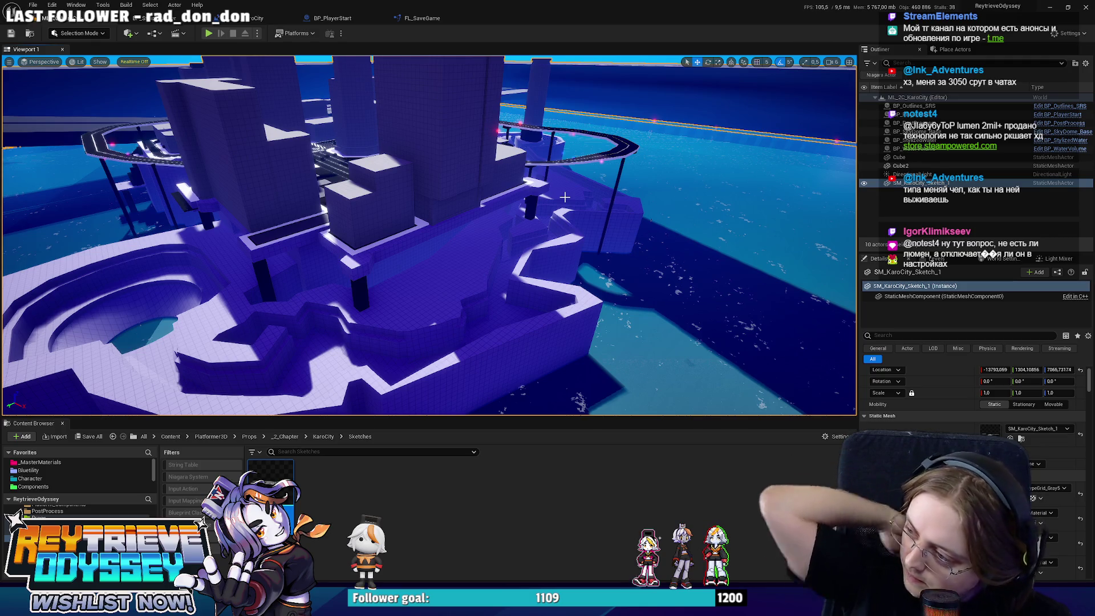
mouse_move(606, 237)
right_down()
mouse_move(562, 238)
mouse_move(577, 226)
right_up()
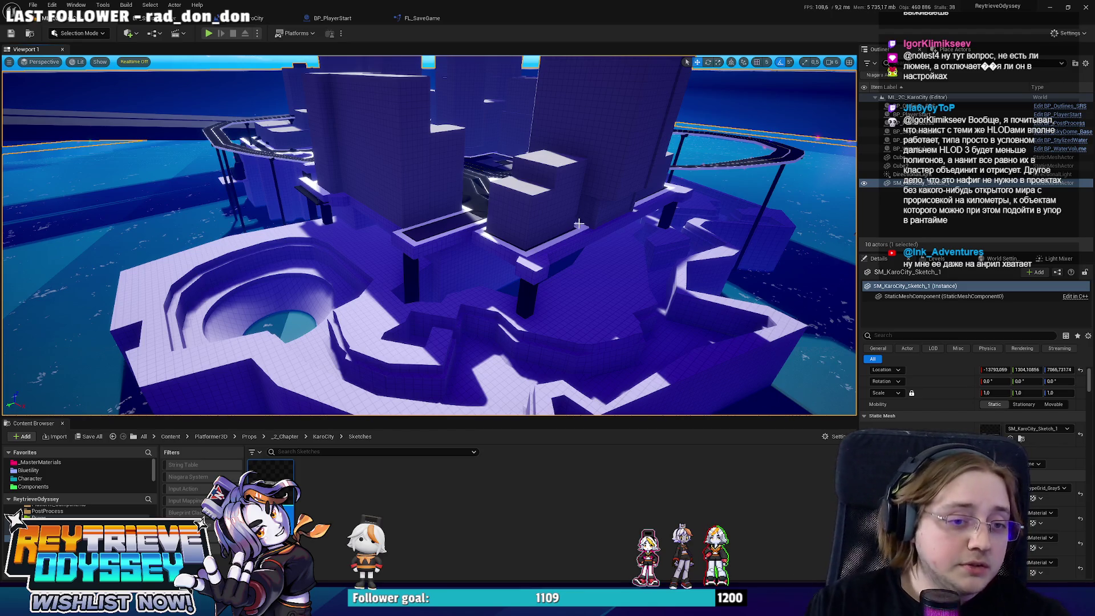
mouse_move(429, 235)
right_down()
mouse_move(440, 203)
mouse_move(402, 208)
mouse_move(397, 217)
mouse_move(599, 217)
right_up()
key(ctrl+s)
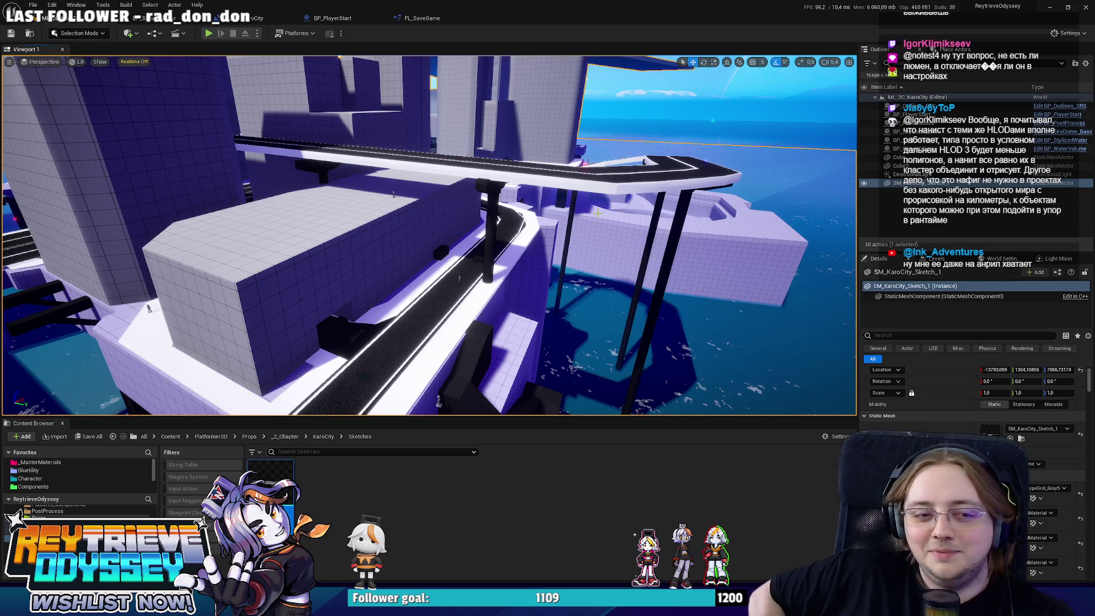
- Fly past the curved steps, cliff structure and elevated track, then start Play In Editor
right_drag(428, 234, 388, 222)
right_drag(637, 167, 638, 166)
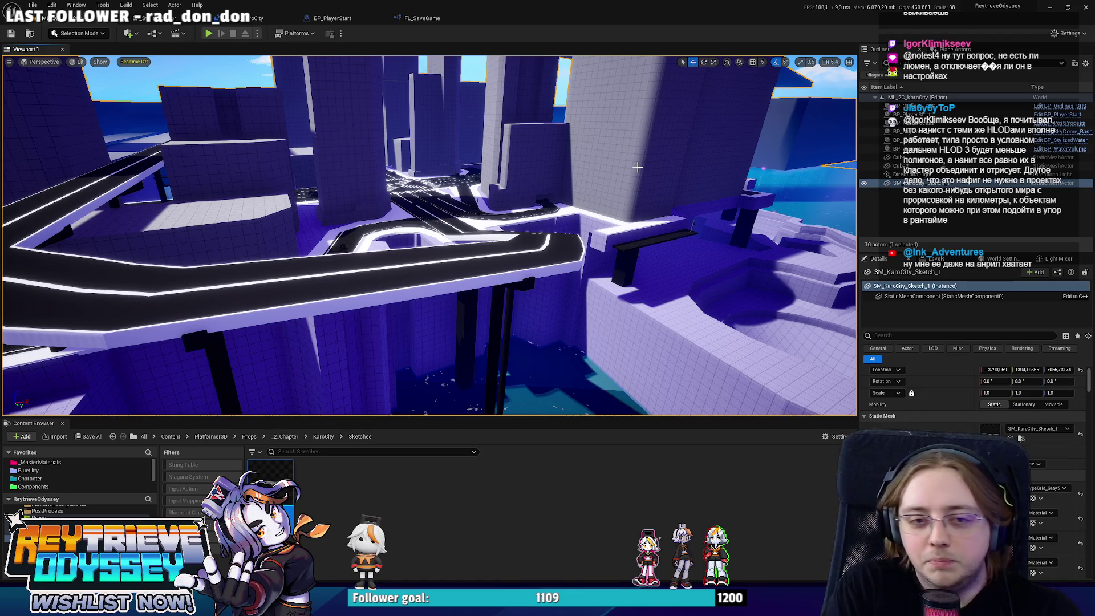
mouse_move(638, 166)
right_down()
mouse_move(644, 181)
mouse_move(627, 194)
mouse_move(570, 165)
mouse_move(674, 220)
right_up()
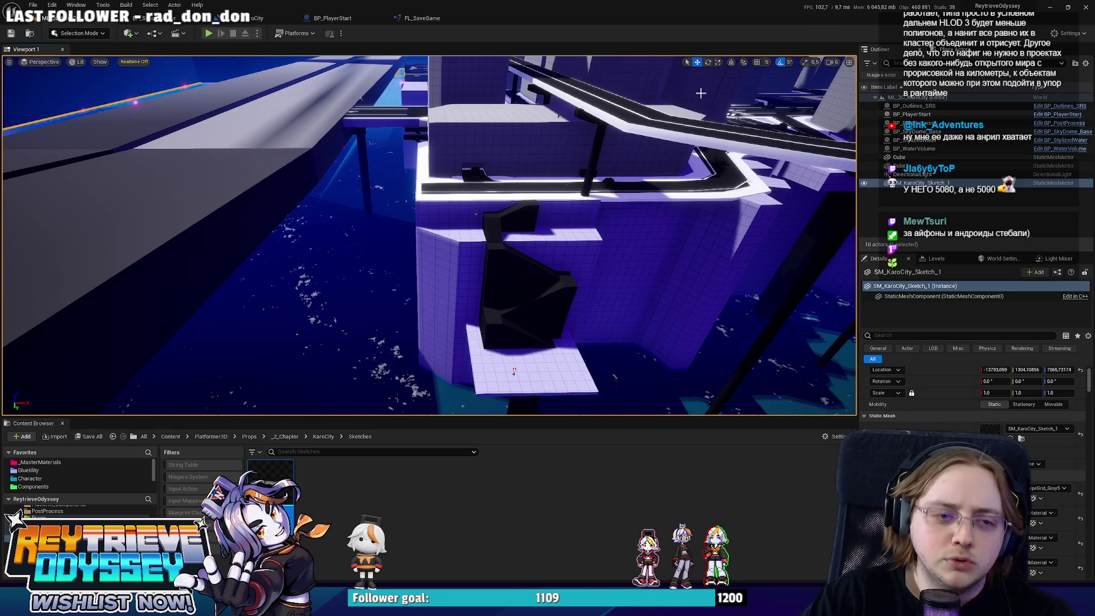
mouse_move(673, 220)
right_down()
mouse_move(674, 188)
mouse_move(627, 225)
right_up()
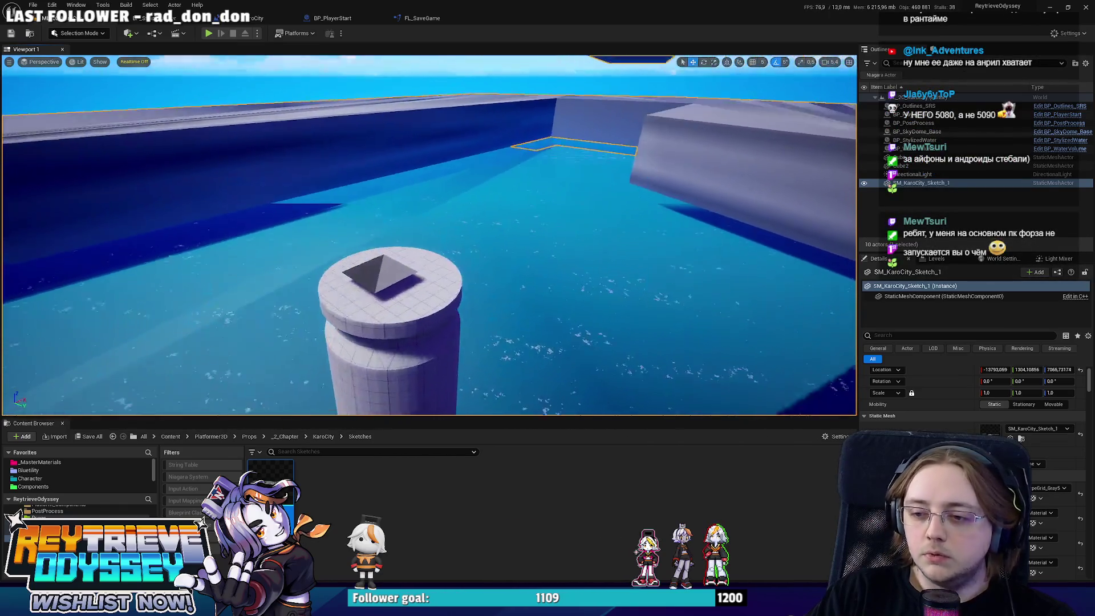
right_drag(627, 225, 640, 216)
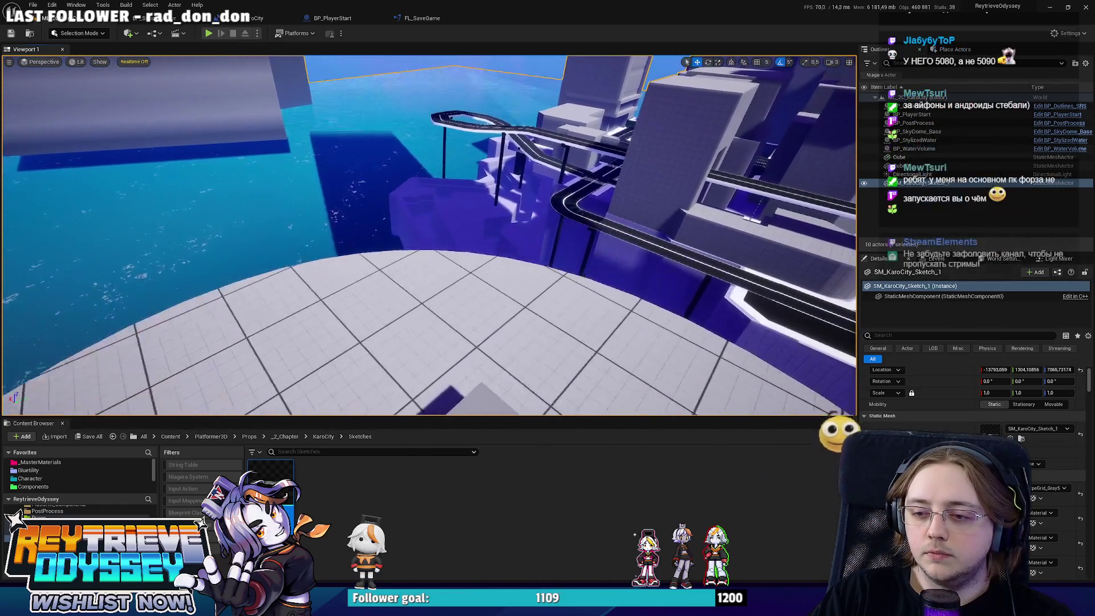
key(alt+p)
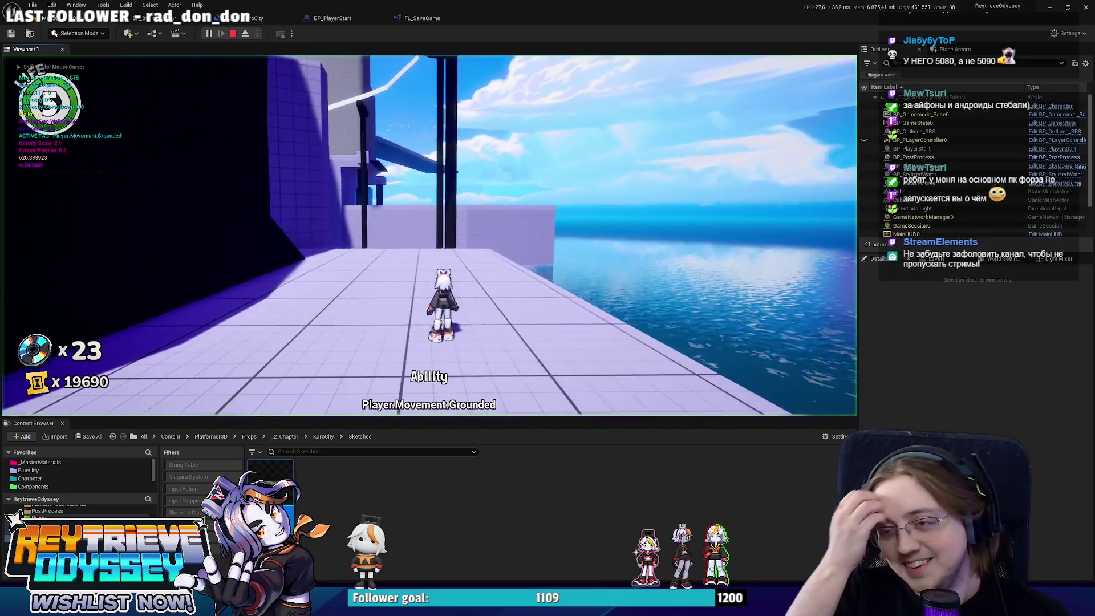
- Go fullscreen, run forward and double-jump up the wall and off the platform toward the city
key(F11)
key(w)
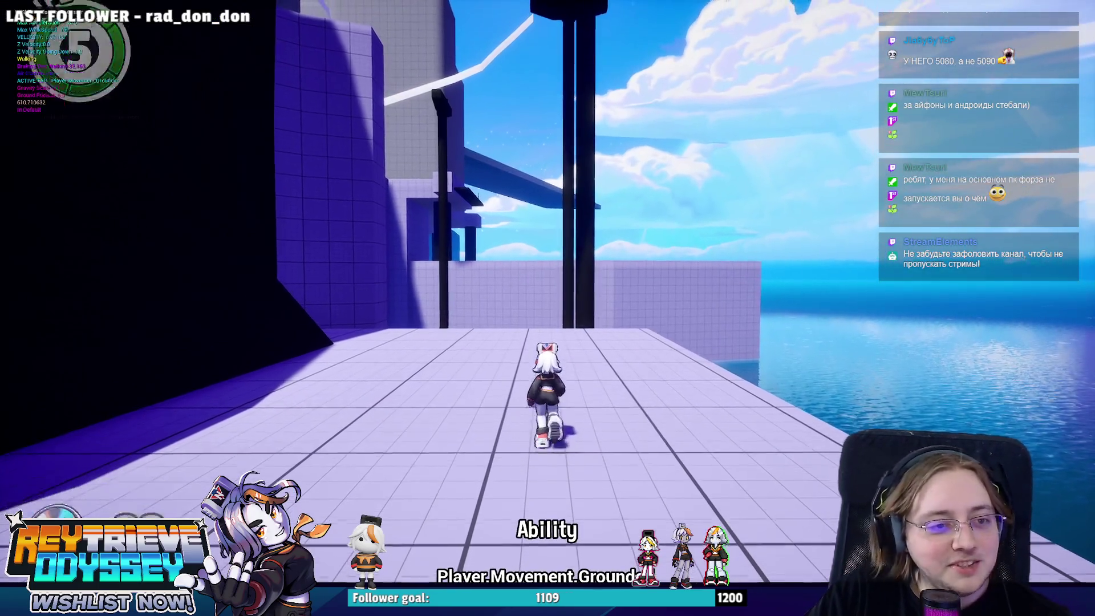
key(space)
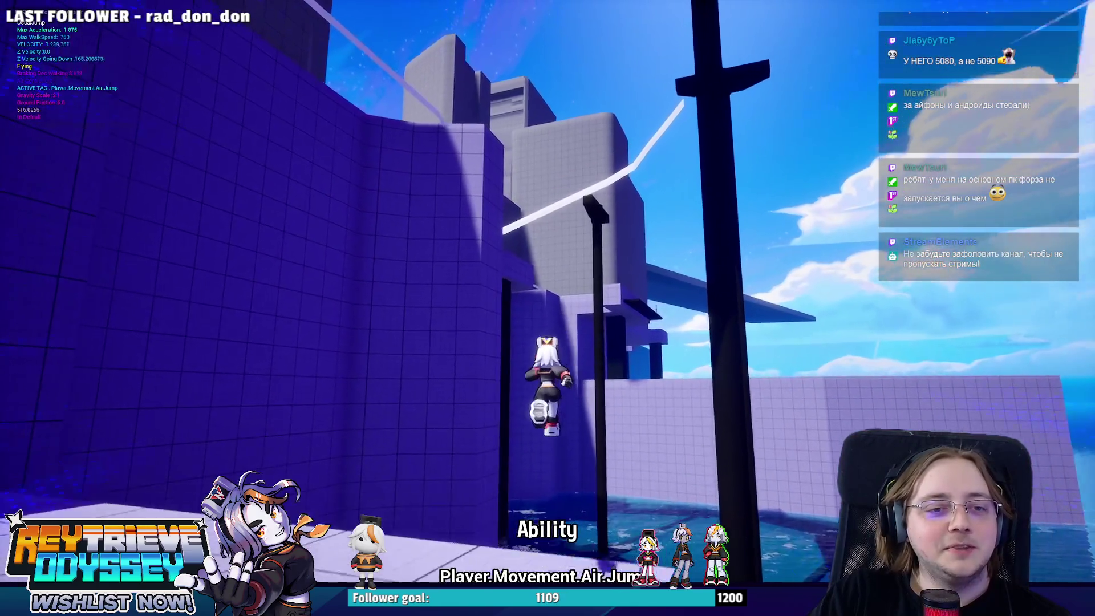
key(space)
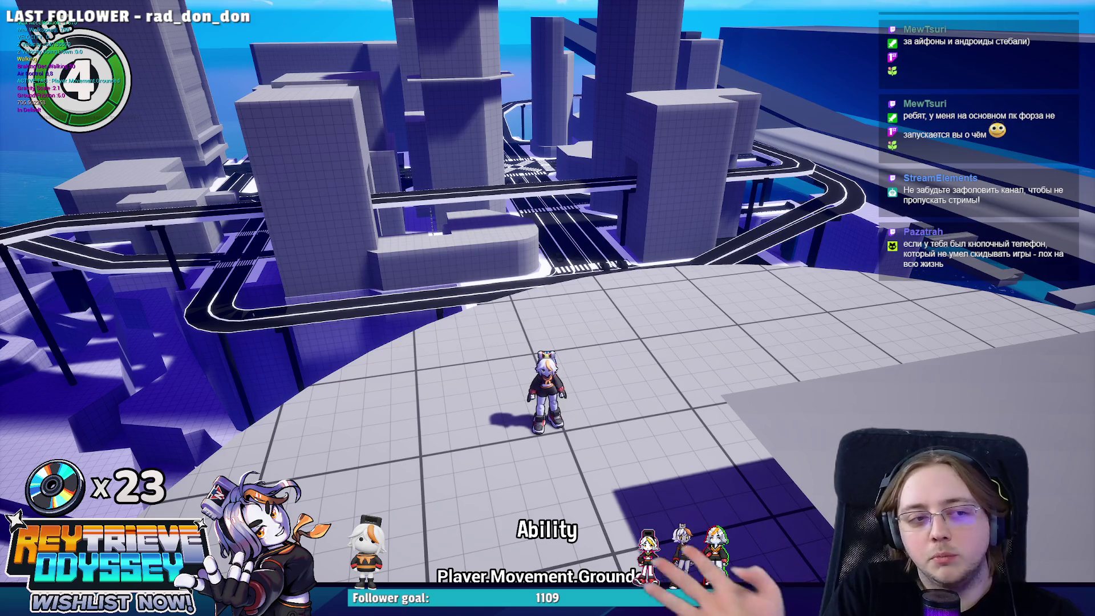
key(space)
key(space)
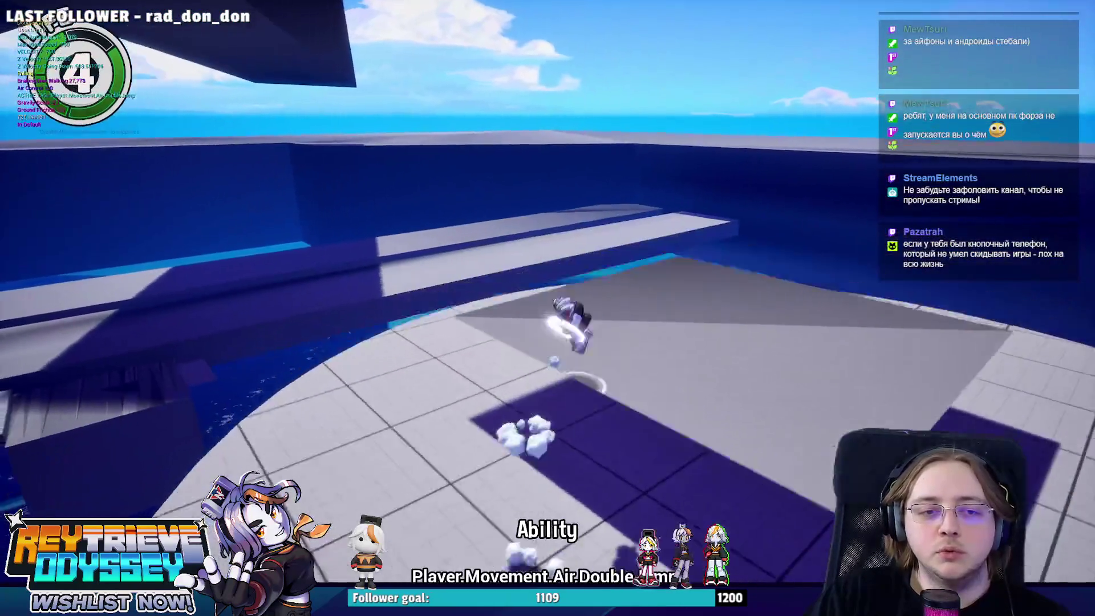
key(space)
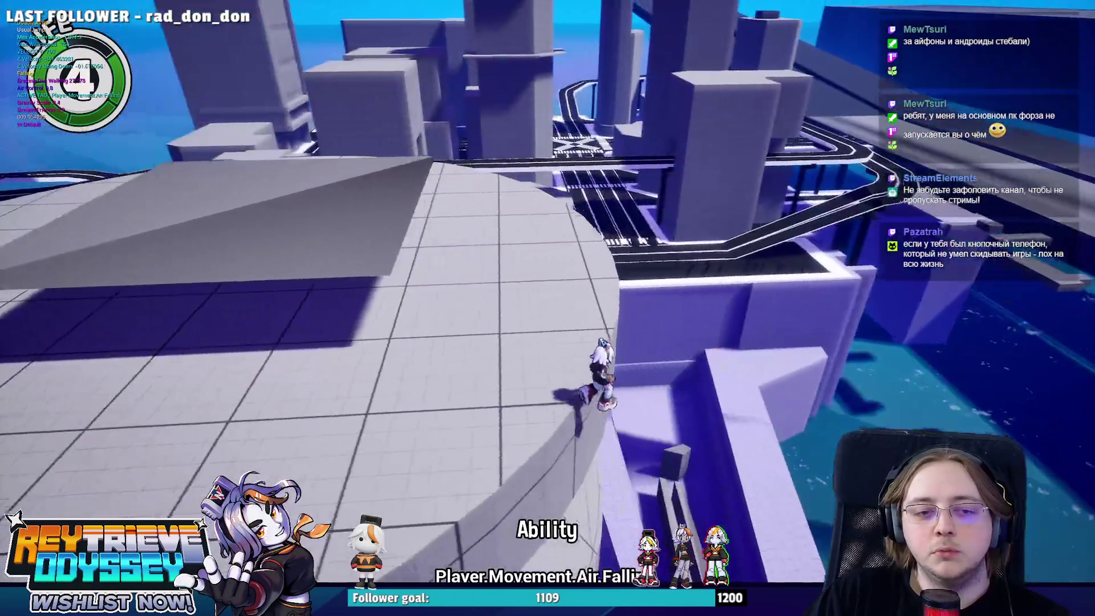
key(space)
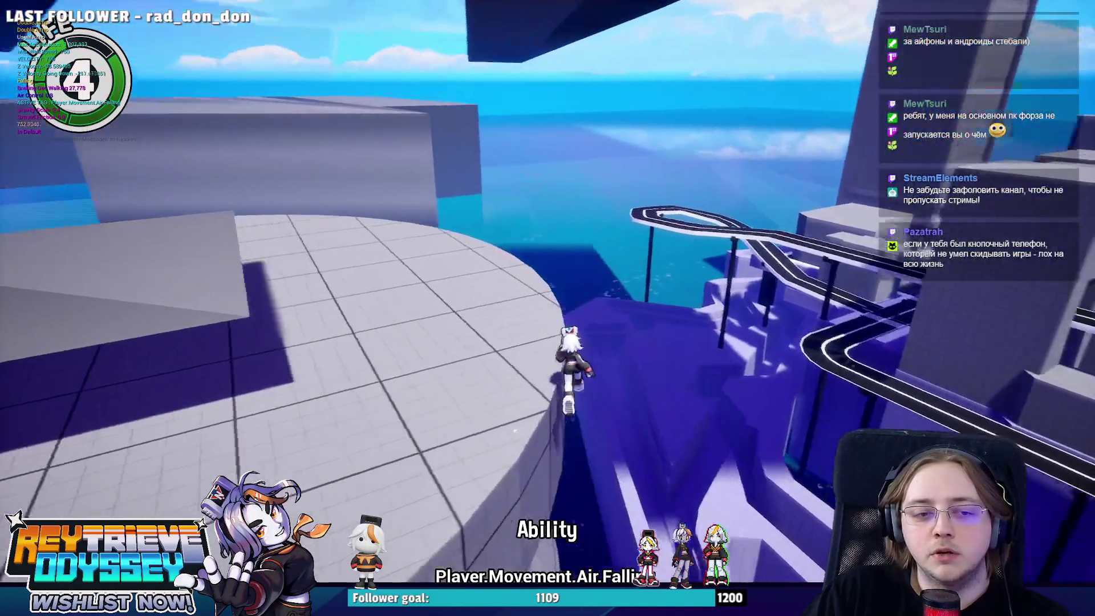
key(space)
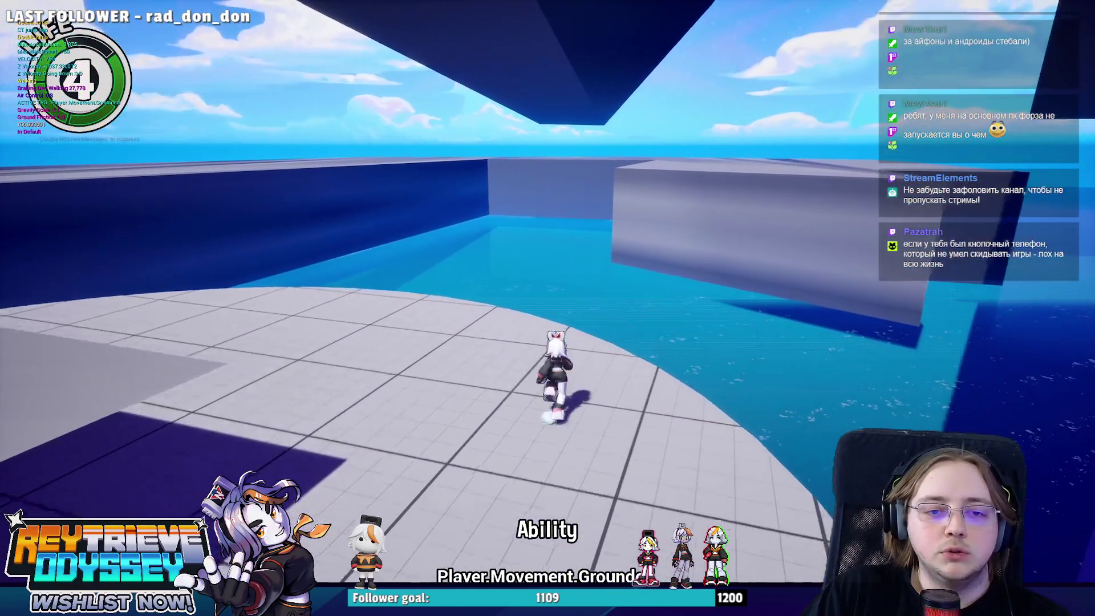
- Jump and double-jump across and over the round platform
key(space)
key(space)
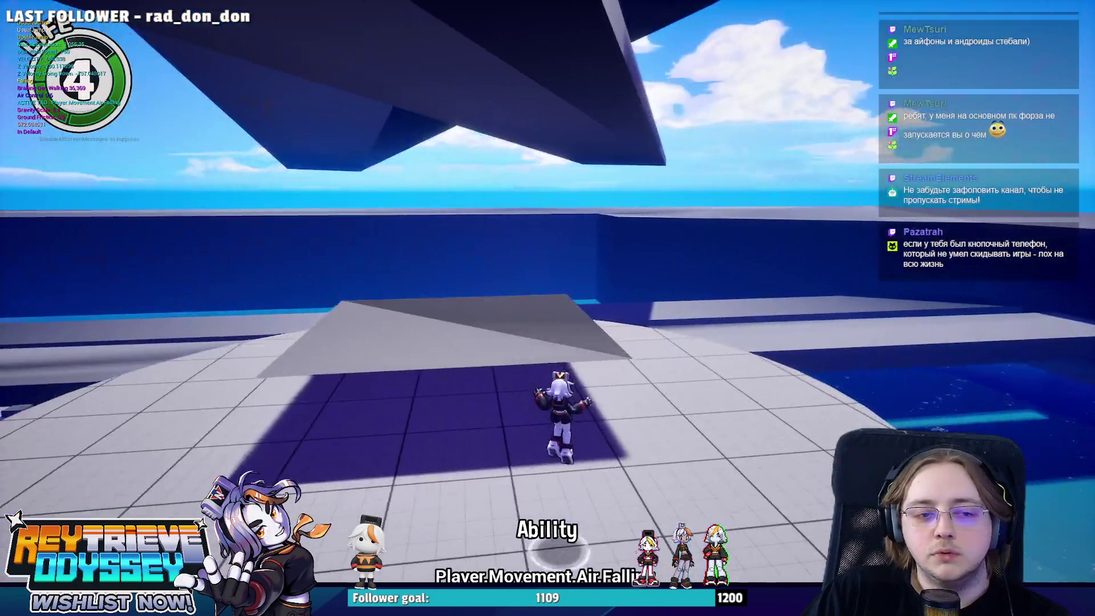
key(w)
key(space)
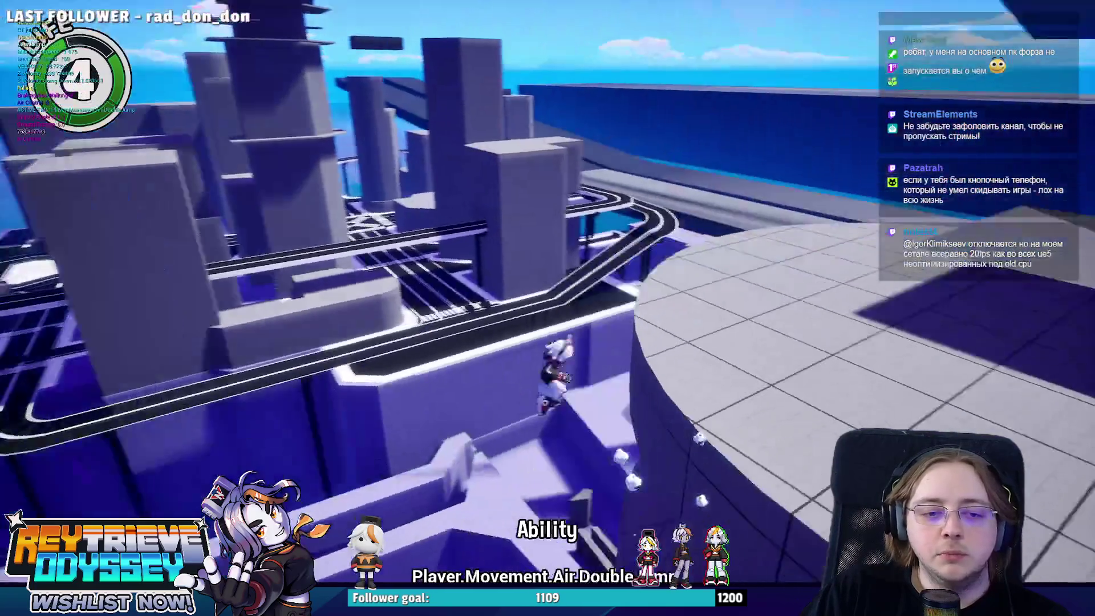
key(space)
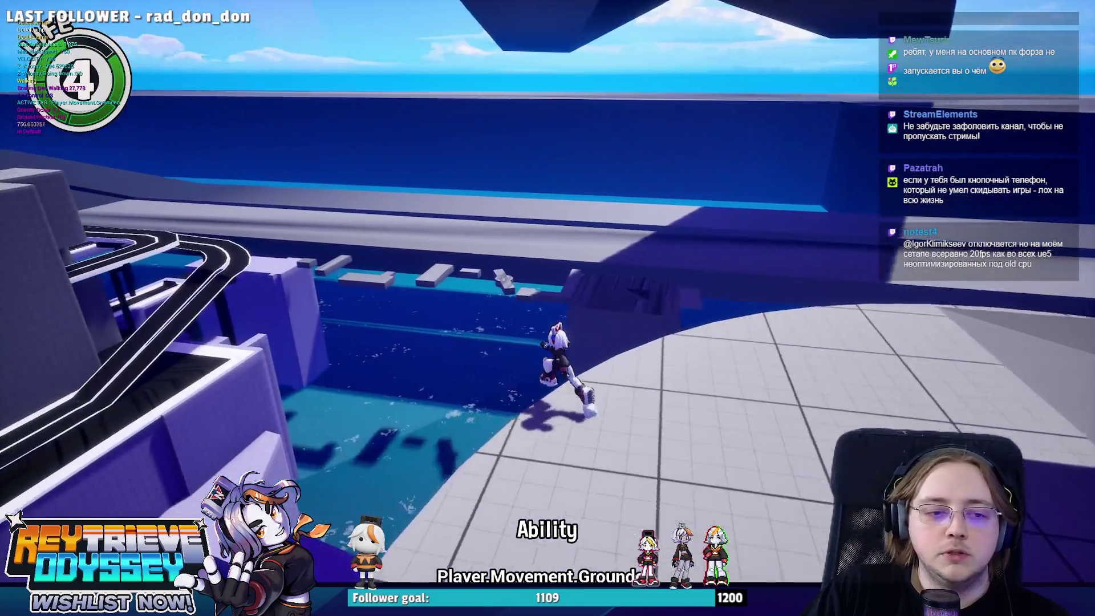
key(space)
key(space)
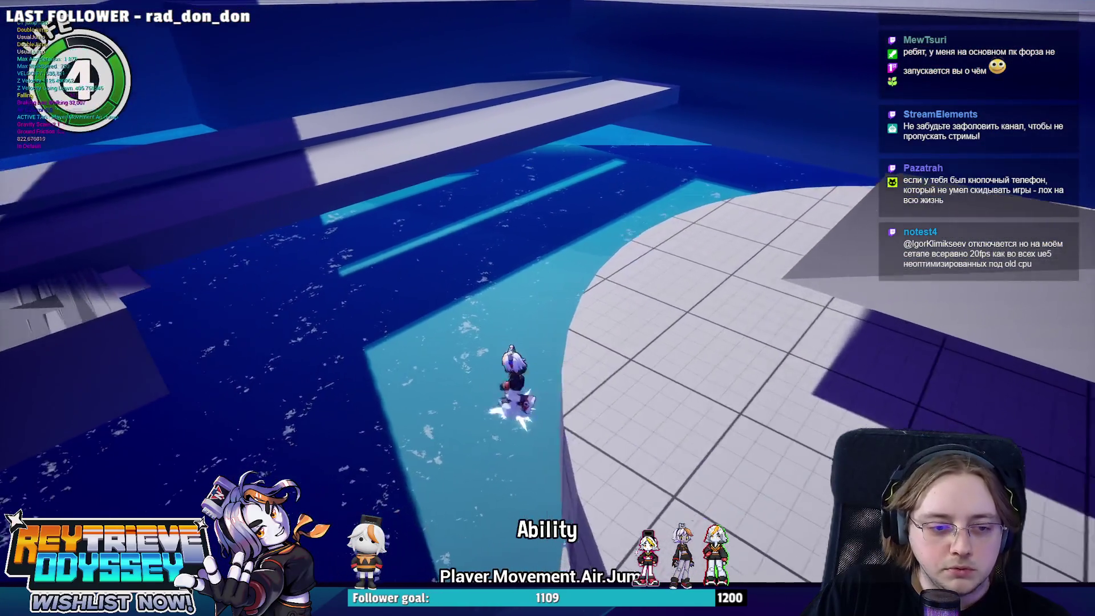
key(space)
key(space)
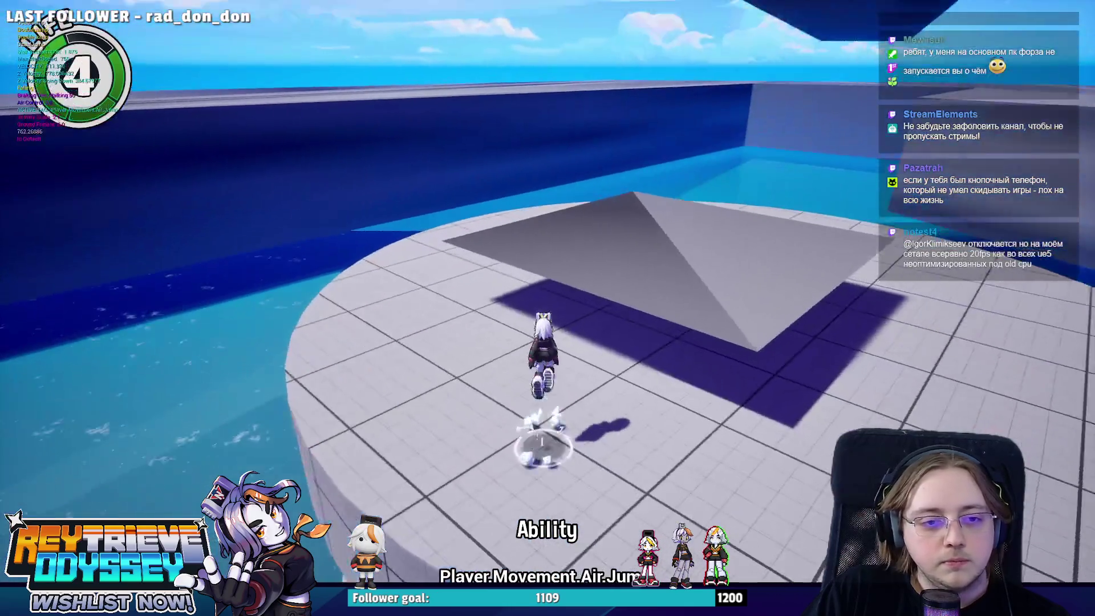
key(space)
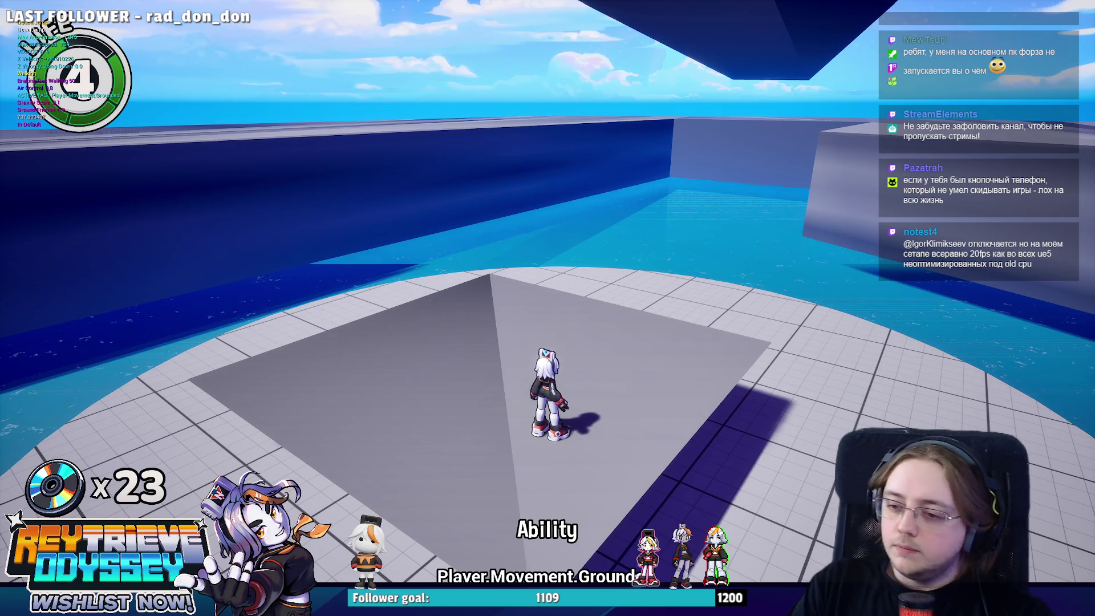
- Double-jump off the platform edge, back into the pyramid's shadow, then leap toward the tower
key(space)
key(space)
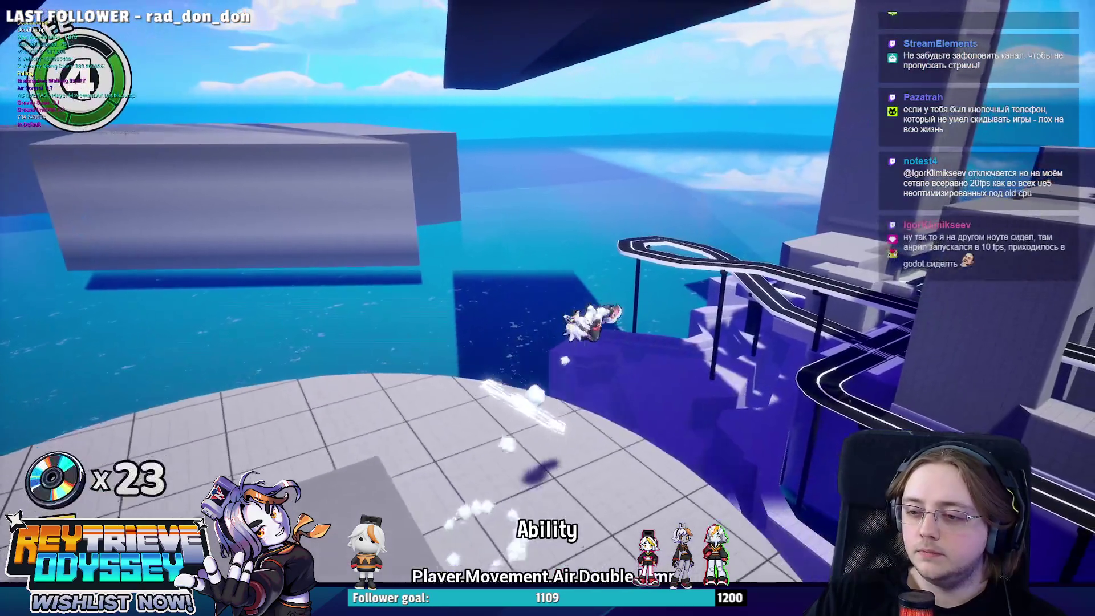
key(space)
key(space)
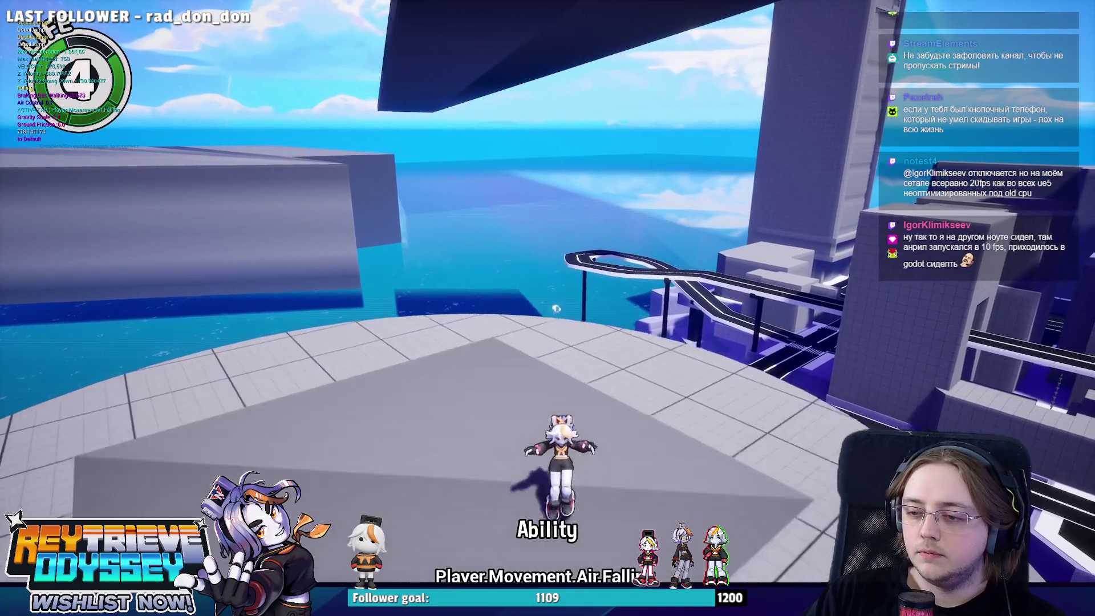
key(s)
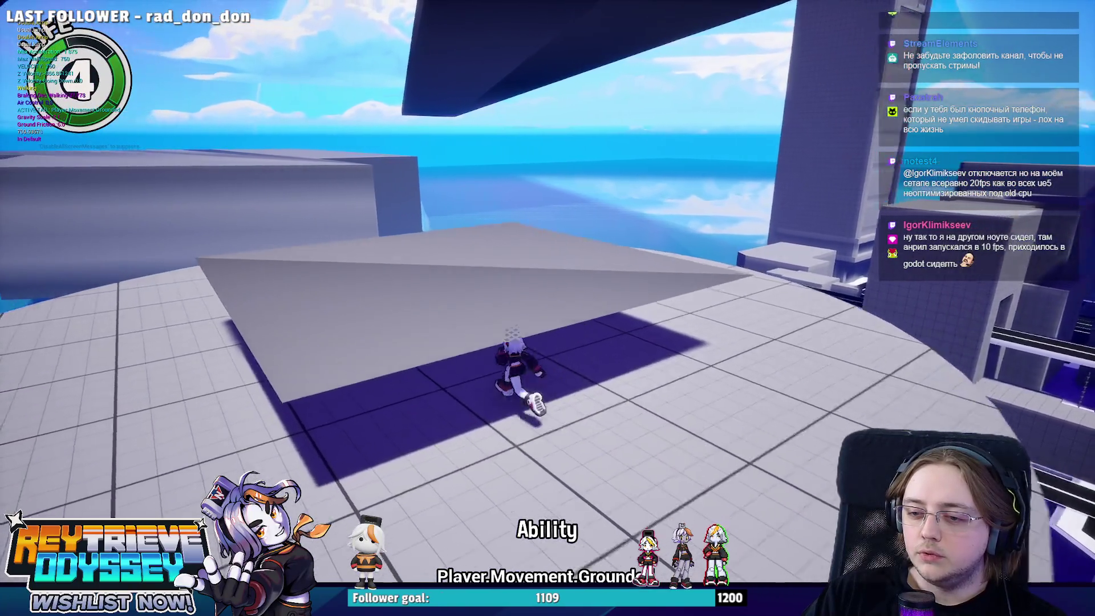
key(space)
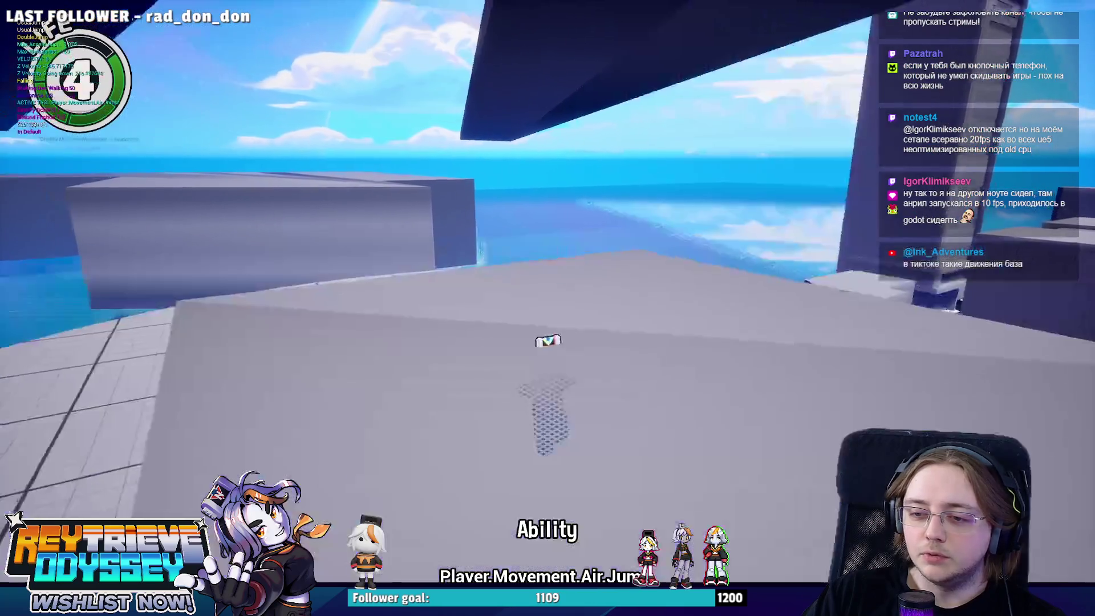
key(space)
key(space)
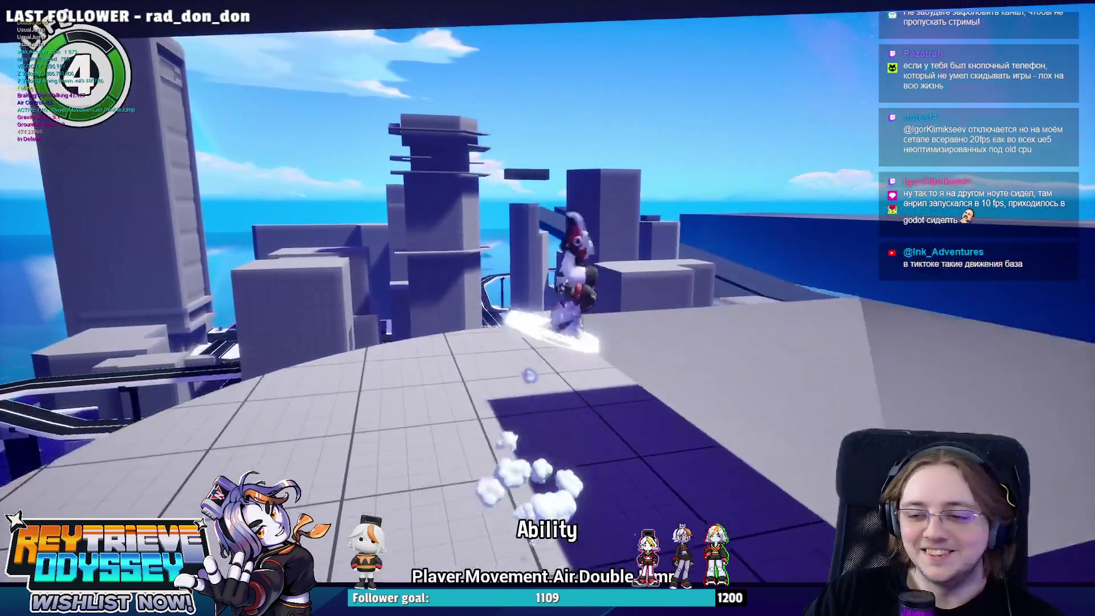
key(space)
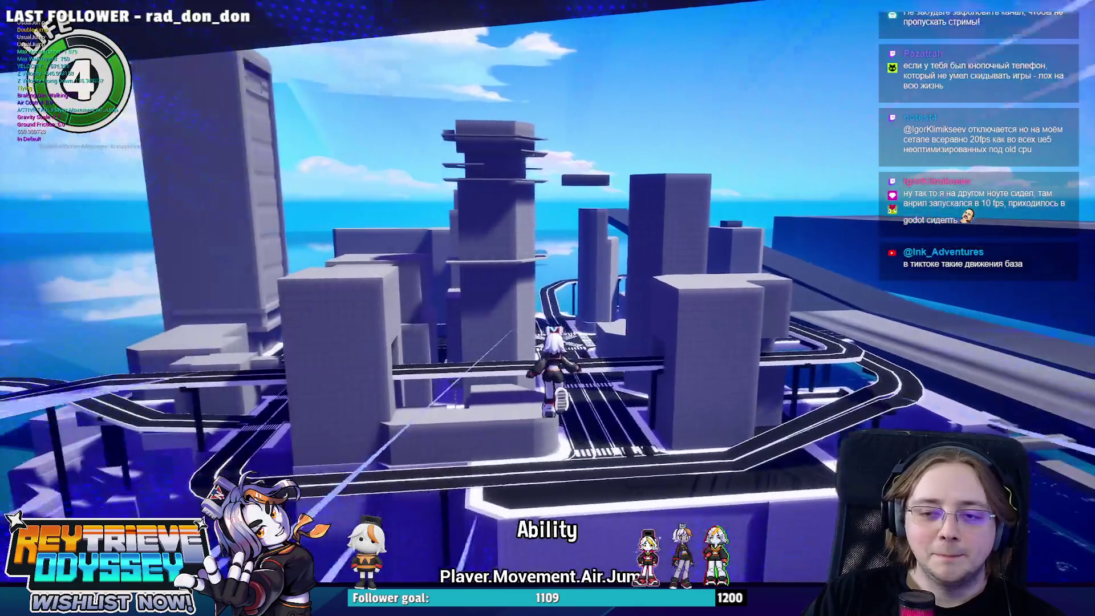
key(space)
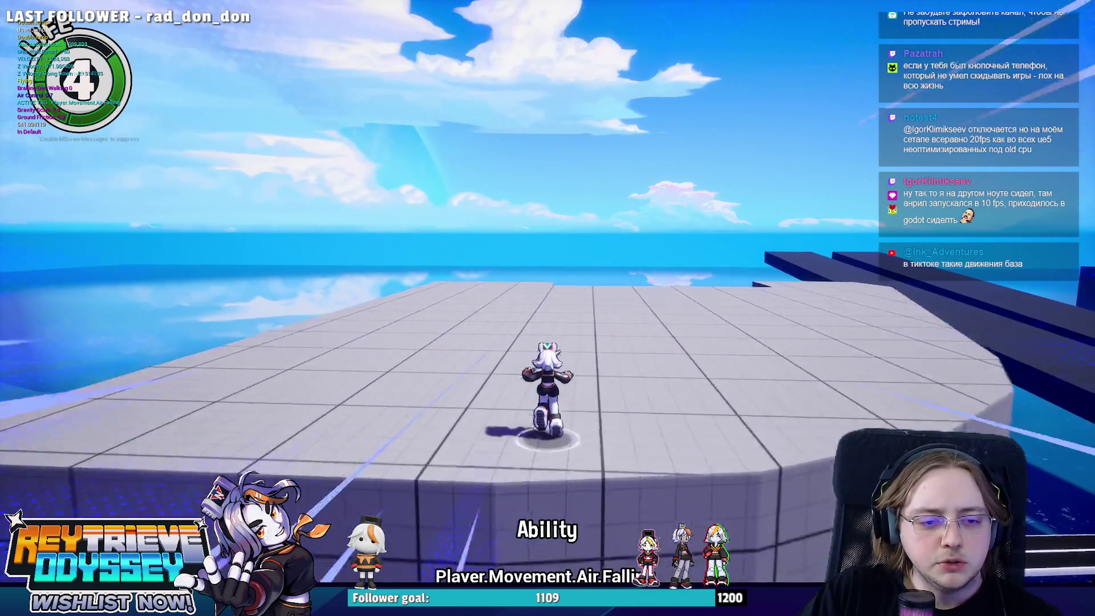
key(space)
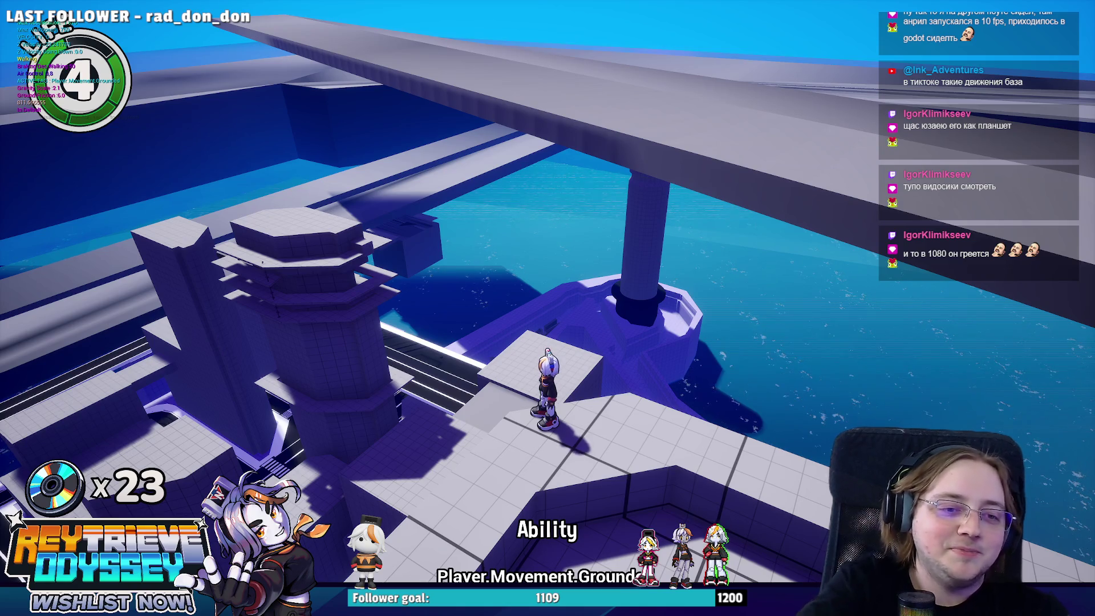
key(w)
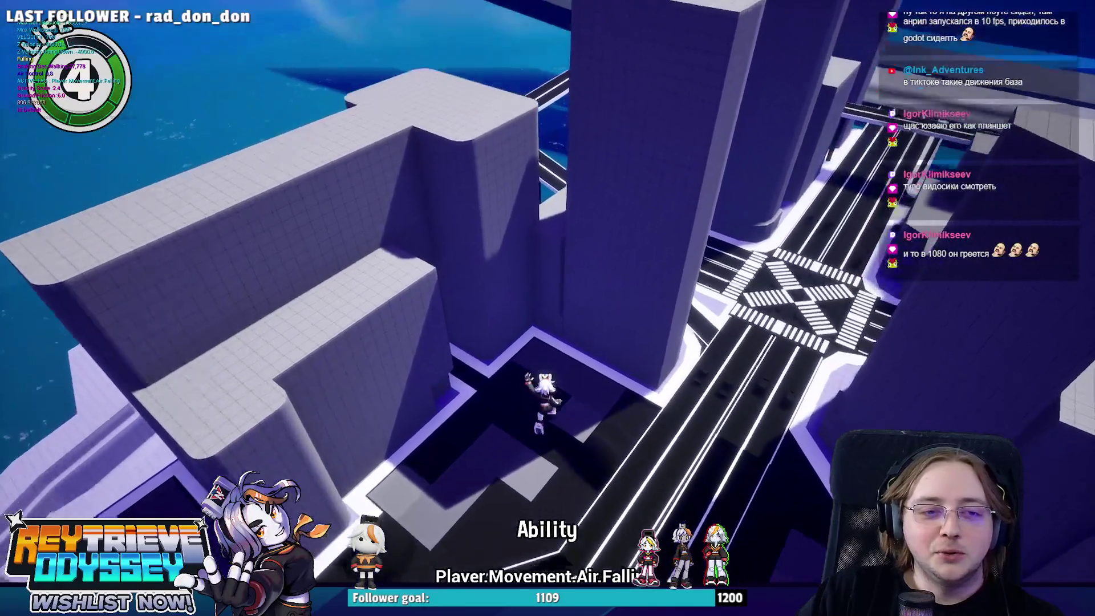
key(space)
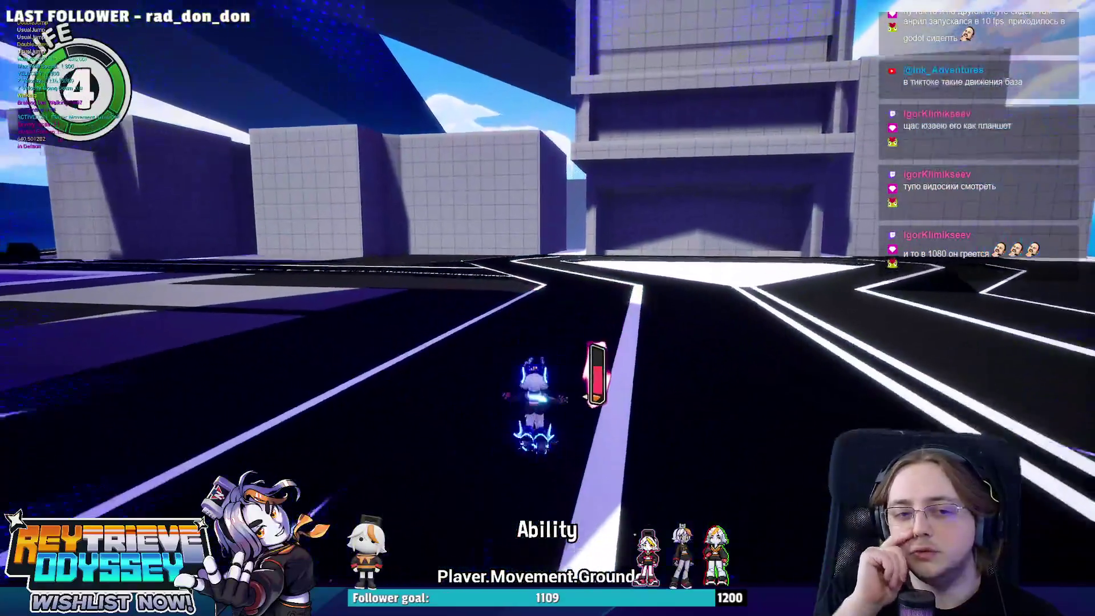
- Stop the playtest and fly over the crosswalks, sea, pool wall and central cliff platform
key(Escape)
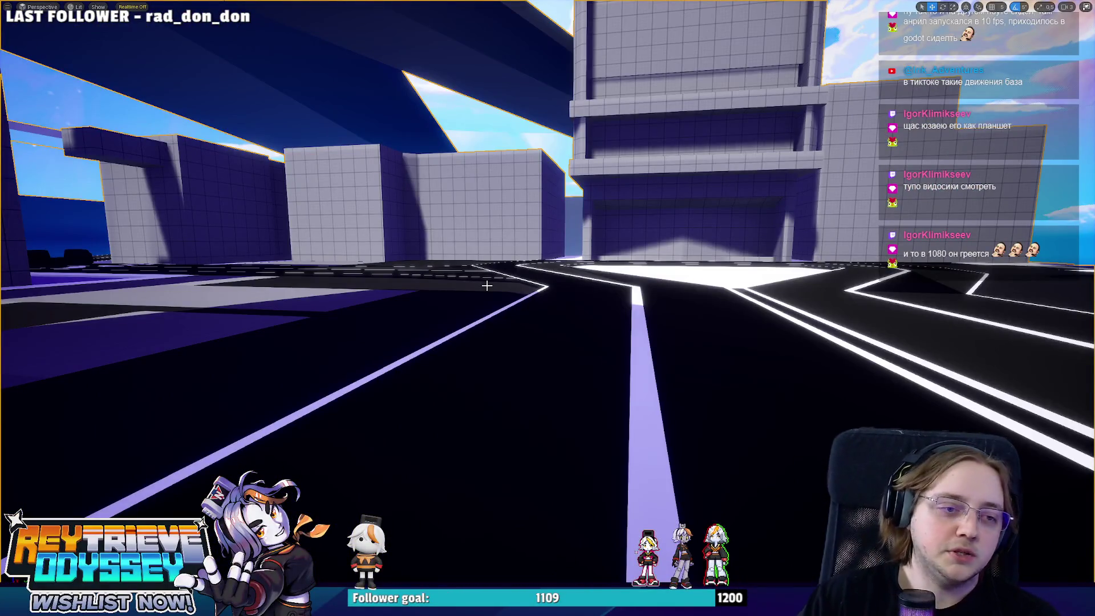
mouse_move(487, 286)
right_down()
mouse_move(504, 336)
mouse_move(495, 286)
right_up()
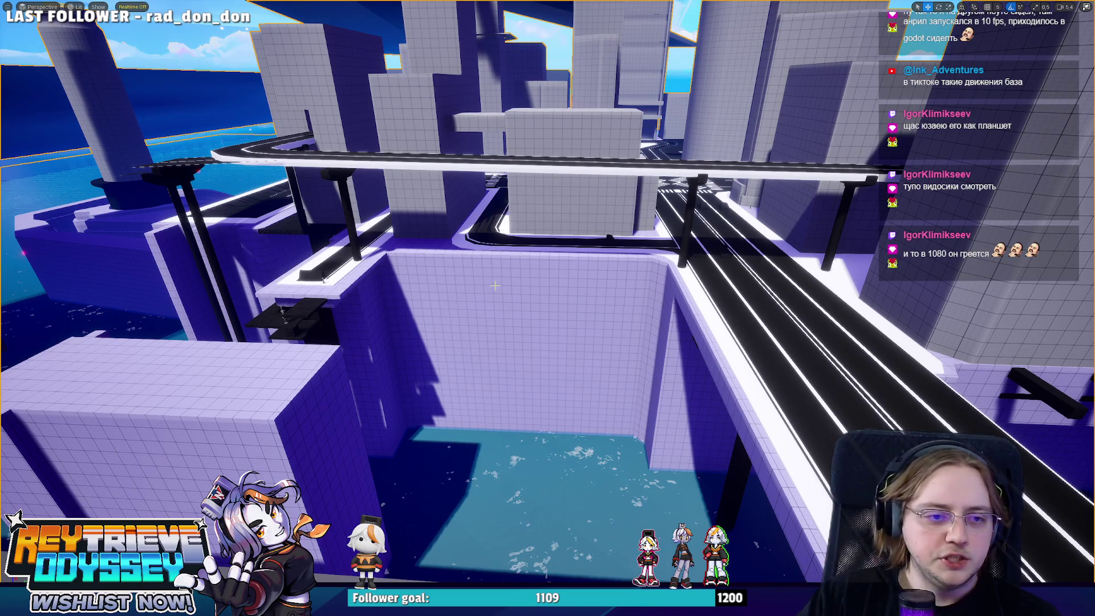
right_drag(673, 393, 673, 393)
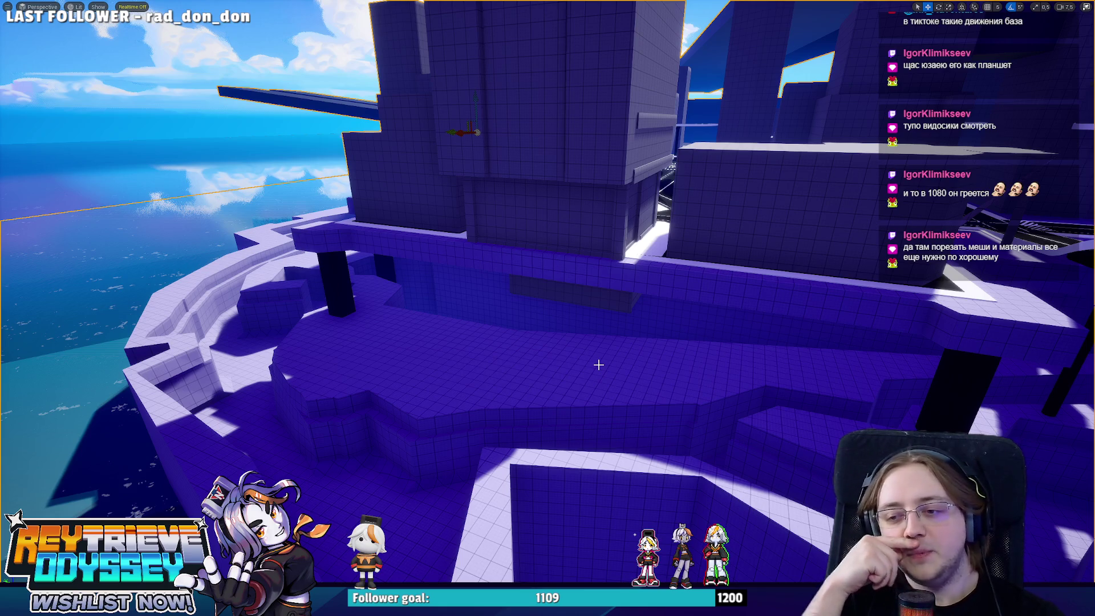
right_drag(598, 365, 603, 365)
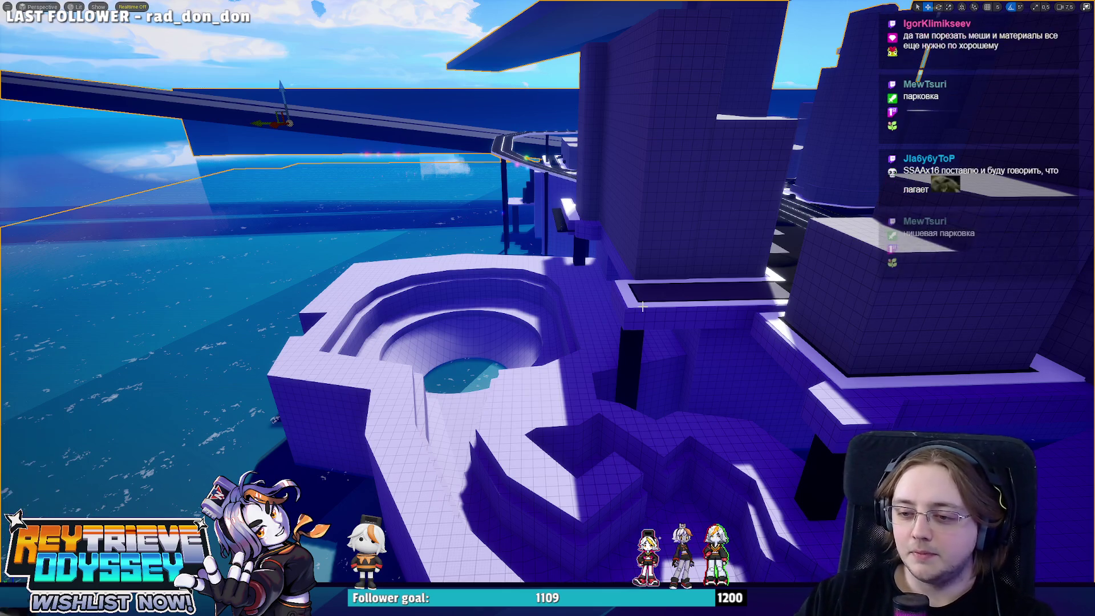
mouse_move(547, 308)
right_down()
mouse_move(622, 312)
mouse_move(596, 342)
right_up()
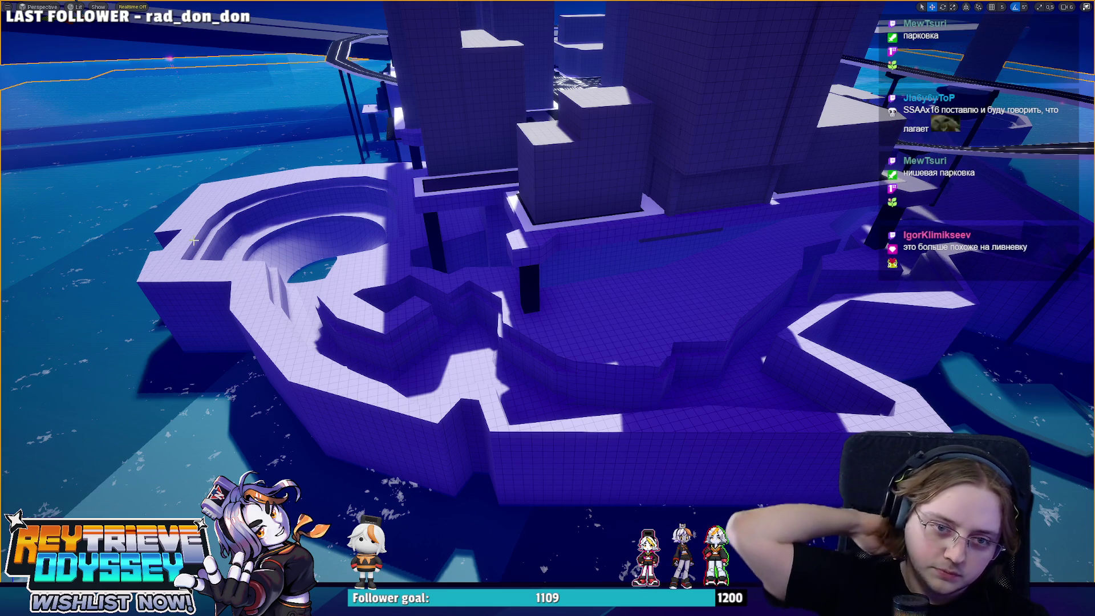
right_drag(194, 241, 296, 241)
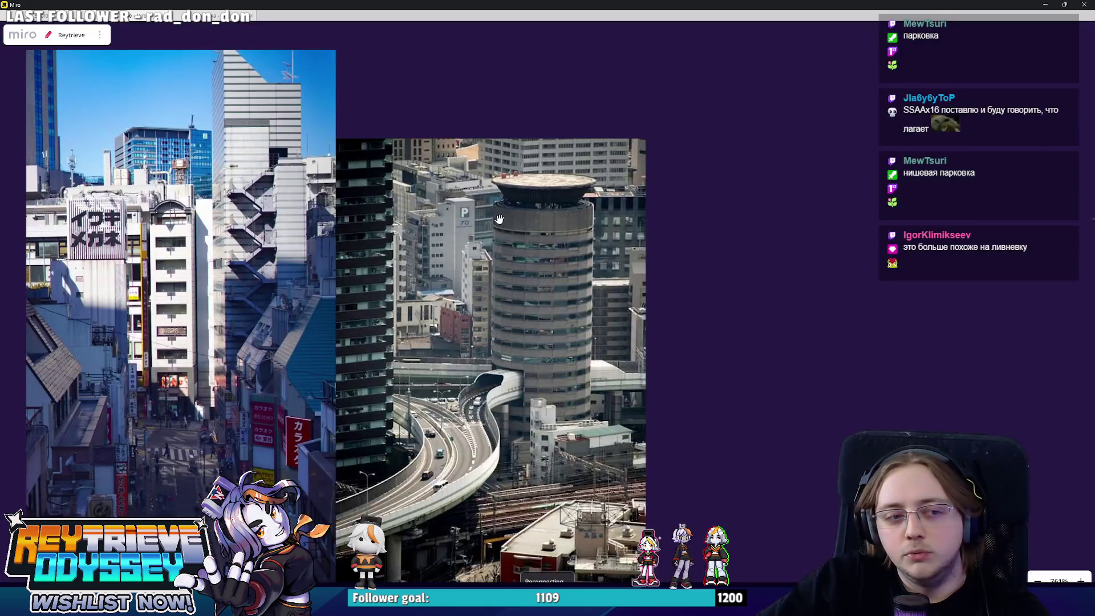
- Pan and zoom the Miro board to center the white-building screenshots
drag(499, 219, 575, 259)
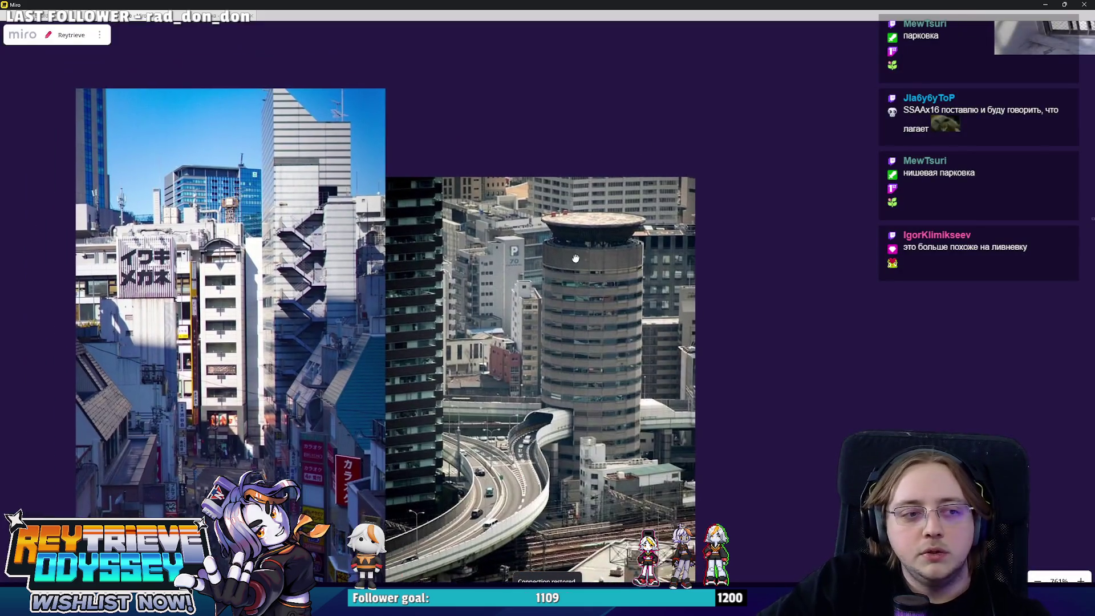
scroll(700, 184, down, 2)
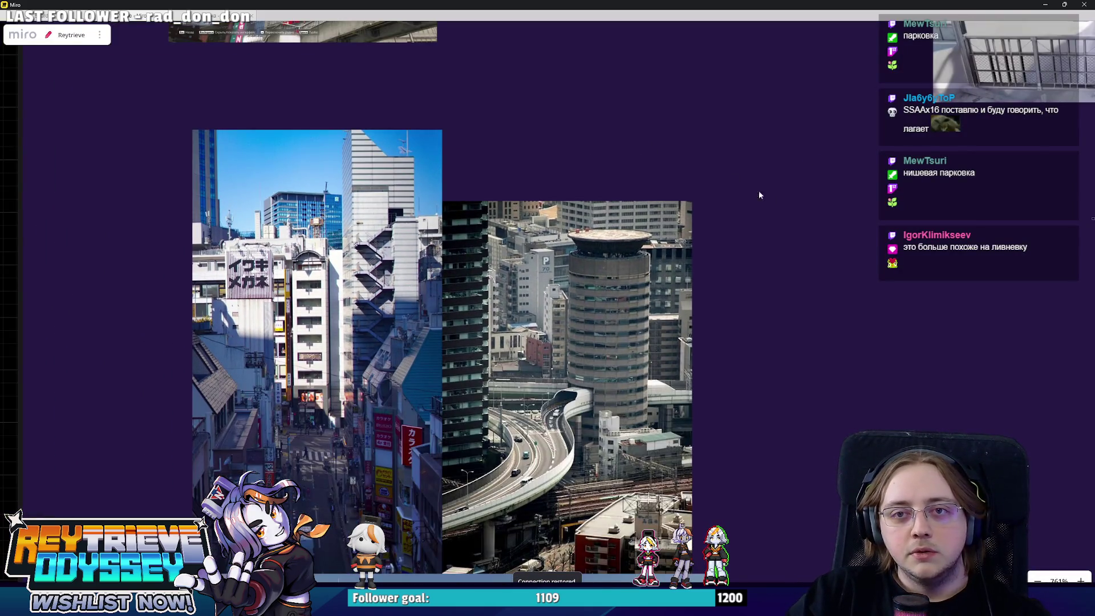
drag(976, 79, 838, 199)
scroll(799, 257, up, 5)
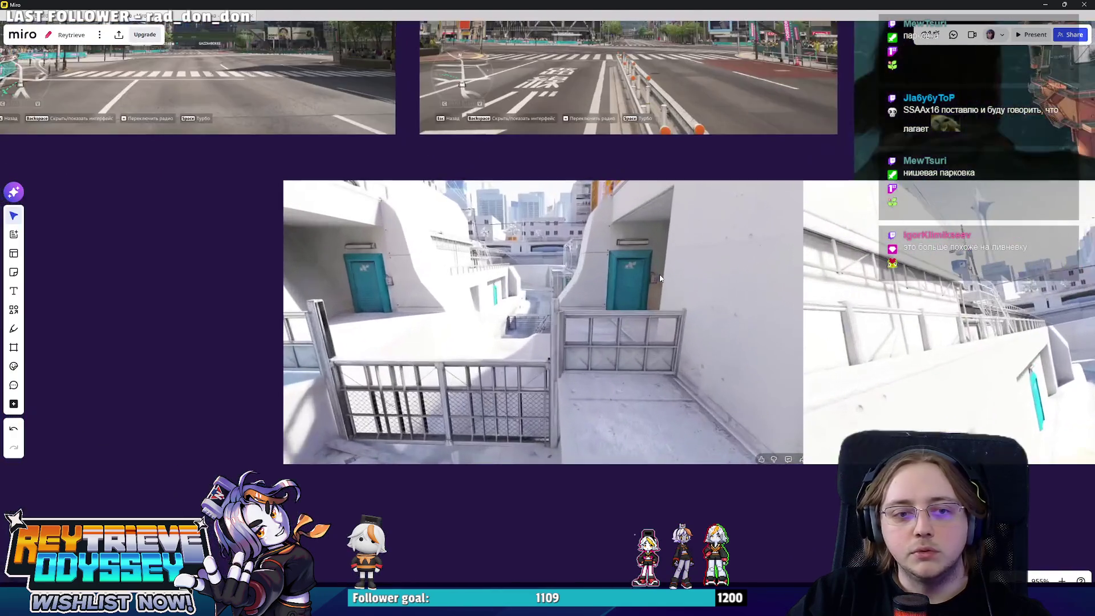
mouse_move(818, 308)
mouse_down()
mouse_move(533, 308)
mouse_move(370, 235)
mouse_move(516, 308)
mouse_move(543, 308)
mouse_up()
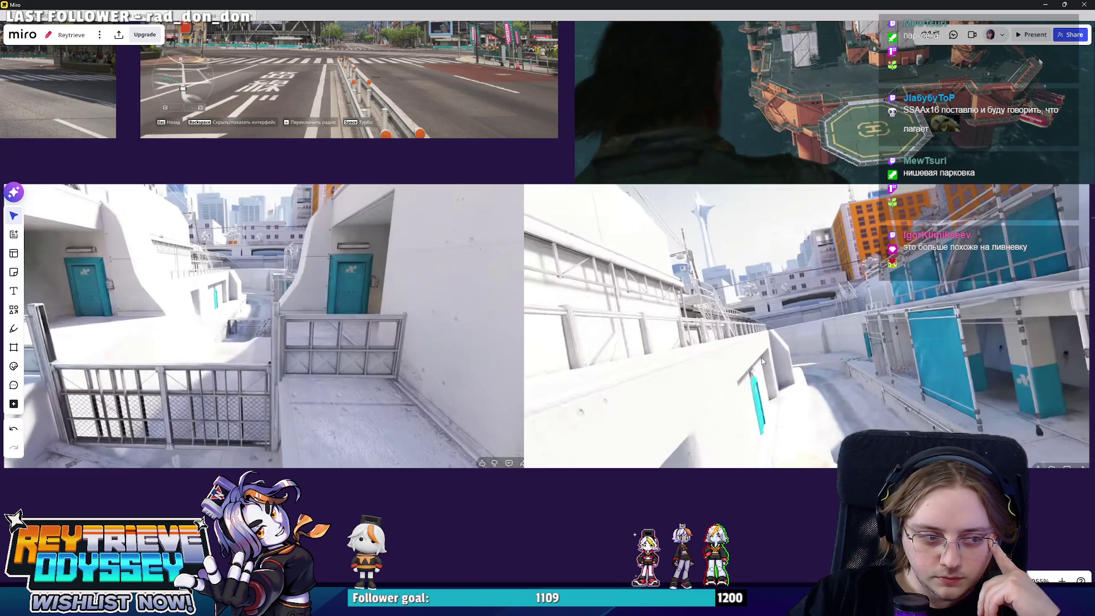
- Minimize Miro and fly the Unreal view toward the central structure
click(1045, 4)
right_drag(548, 308, 473, 314)
right_drag(802, 339, 802, 339)
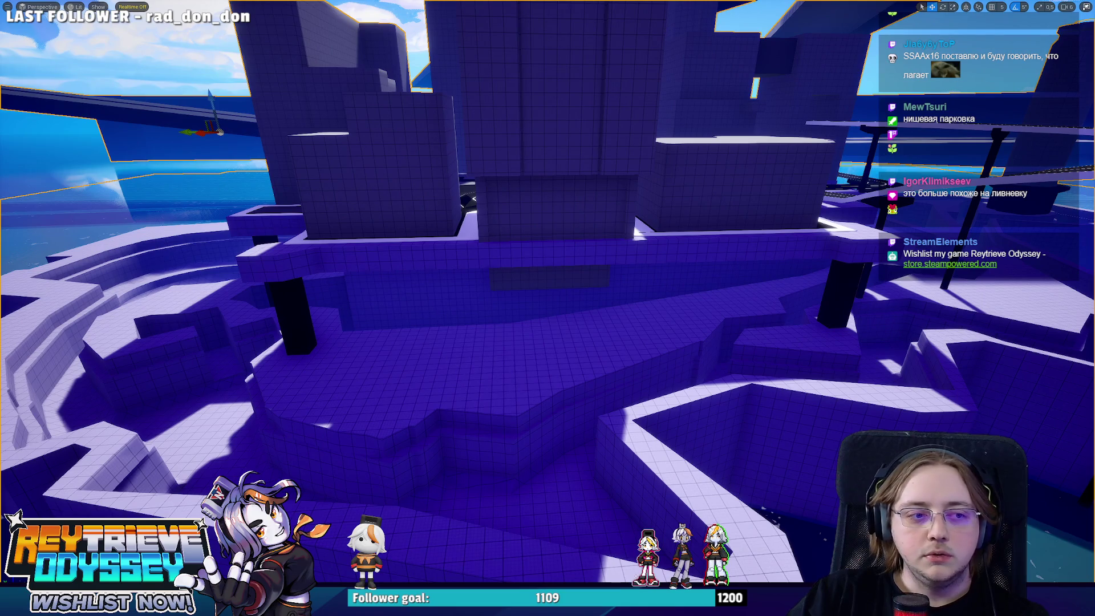
- Swing the view over the pool structure, then switch to KaroCity_1.blend in Blender at a side view
right_drag(547, 308, 462, 314)
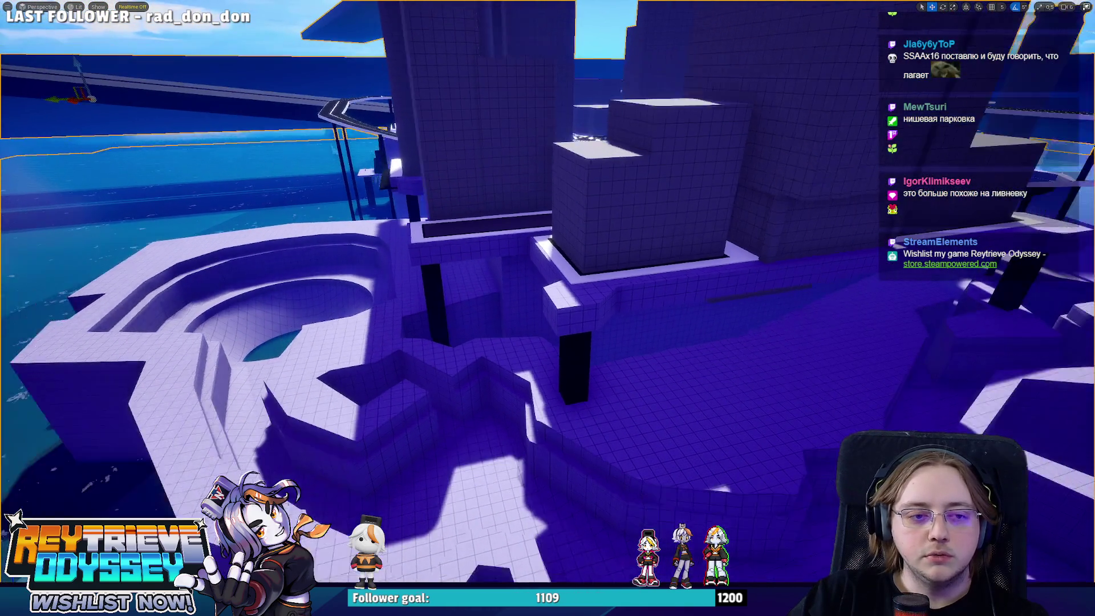
right_drag(571, 482, 571, 482)
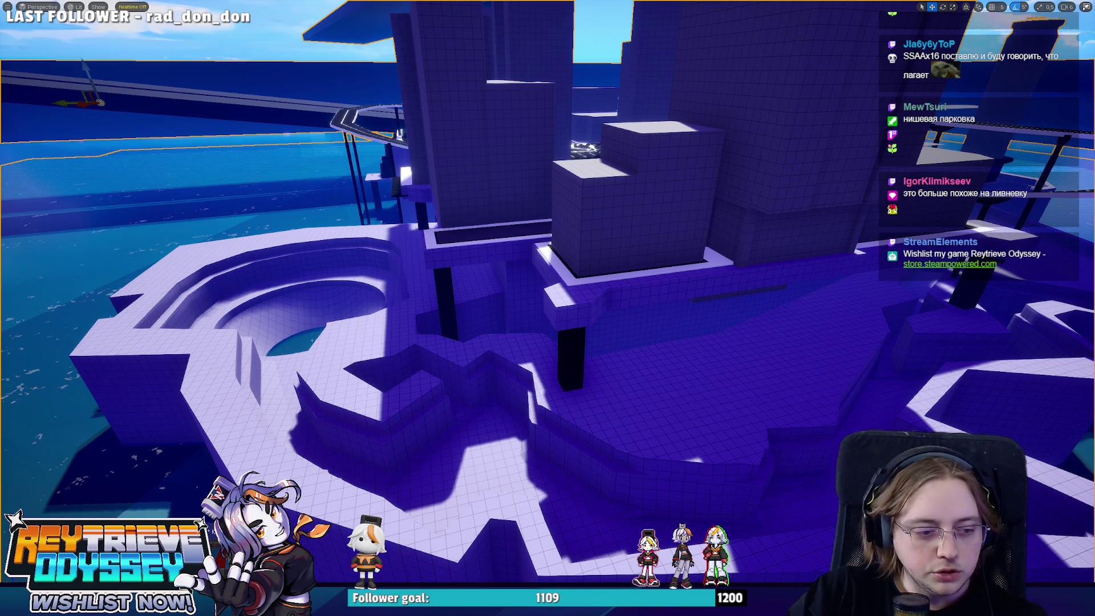
key(alt+Tab)
middle_drag(354, 217, 374, 224)
scroll(374, 225, up, 3)
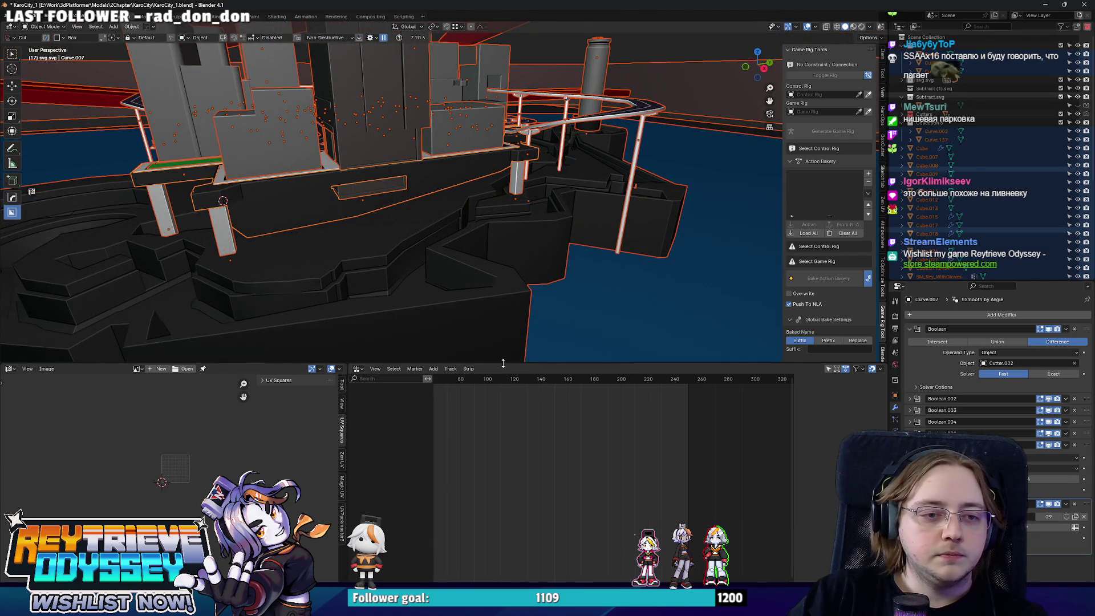
- Enlarge the 3D view, pick Cutter.012 from the cutter list and enter Edit Mode
drag(503, 363, 503, 500)
scroll(411, 304, up, 6)
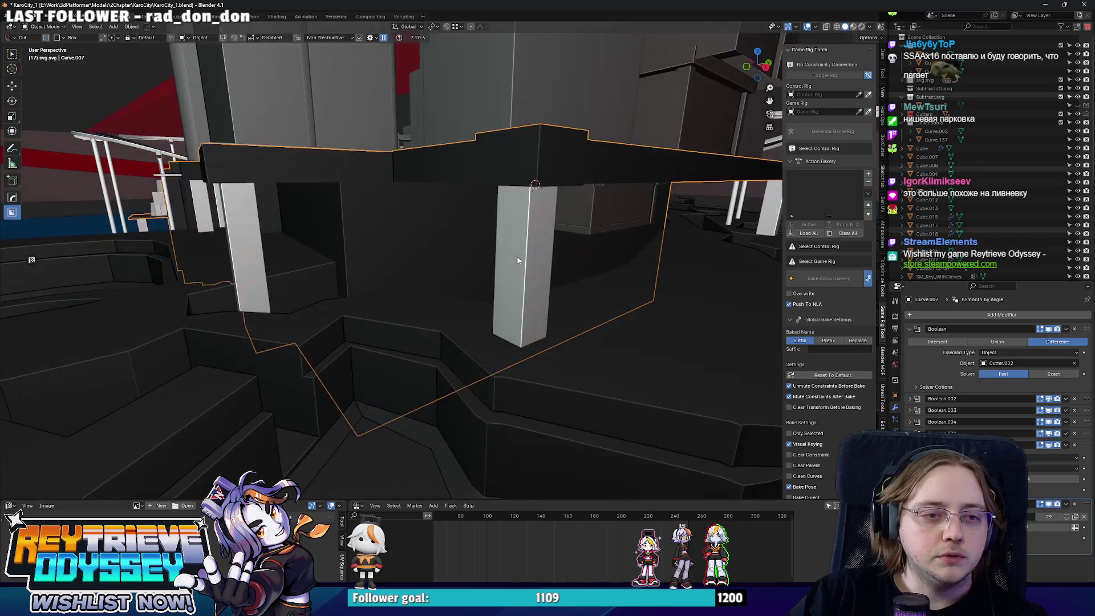
key(q)
click(516, 261)
scroll(517, 261, down, 2)
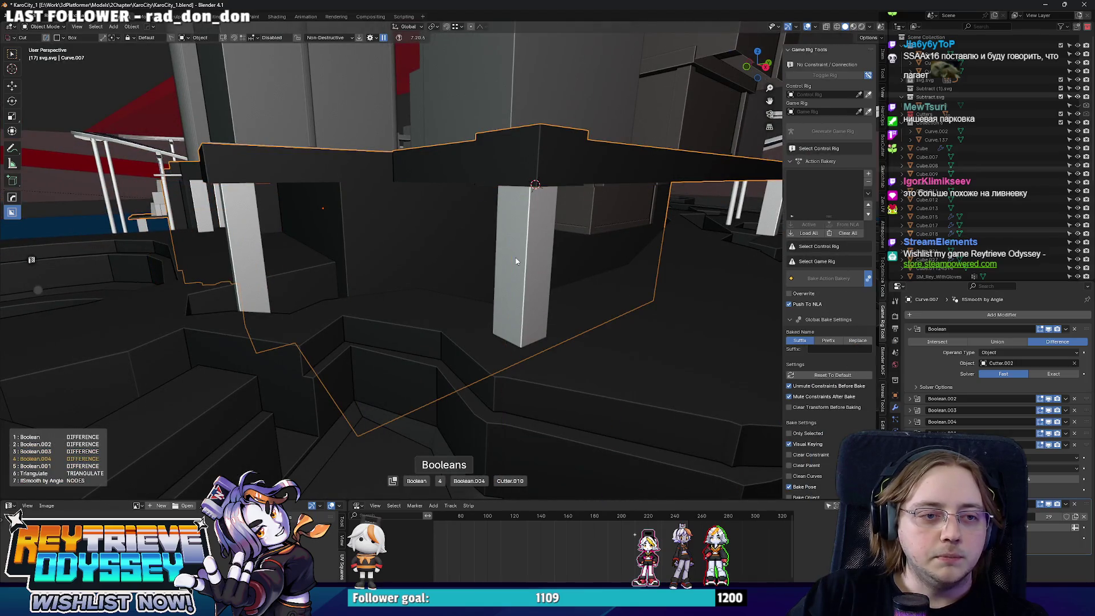
scroll(516, 261, down, 1)
key(Tab)
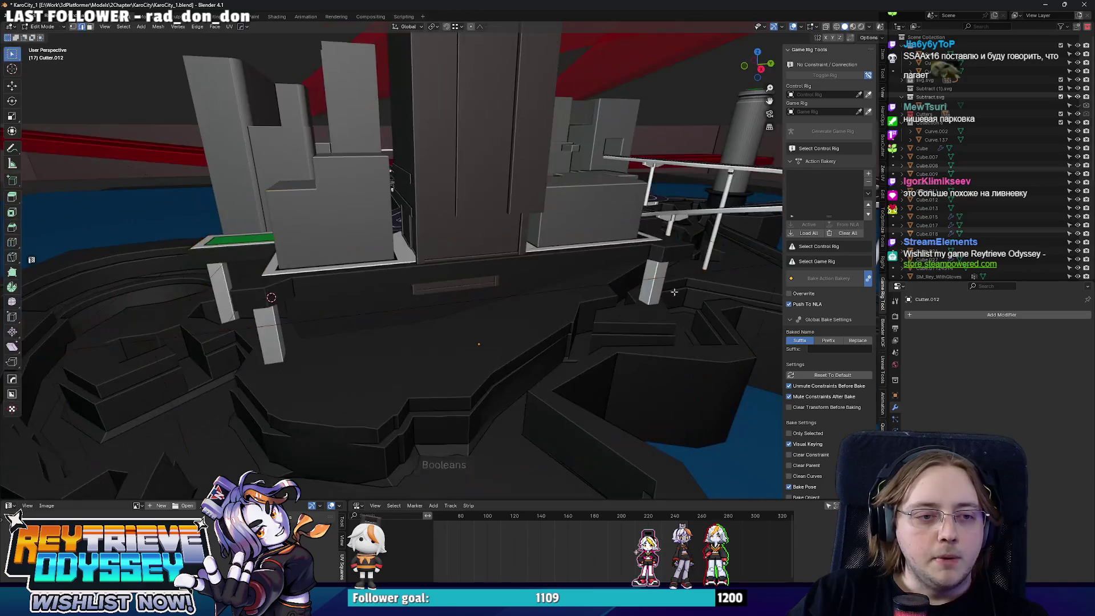
- Add an edge loop across the Cutter.012 cutter
key(alt+z)
key(3)
click(482, 300)
key(alt+z)
mouse_move(482, 301)
middle_down()
mouse_move(384, 310)
mouse_move(473, 285)
middle_up()
key(ctrl+r)
click(473, 285)
key(g)
key(g)
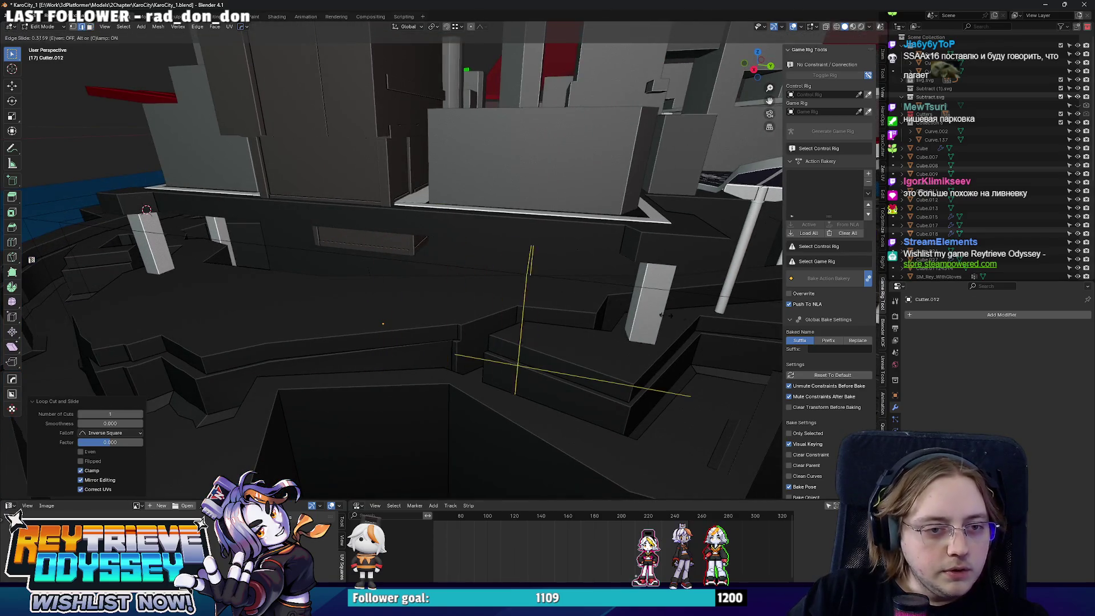
key(Escape)
- Select the cutter's large face and try moving it along X, then cancel
middle_drag(399, 256, 414, 242)
key(alt+z)
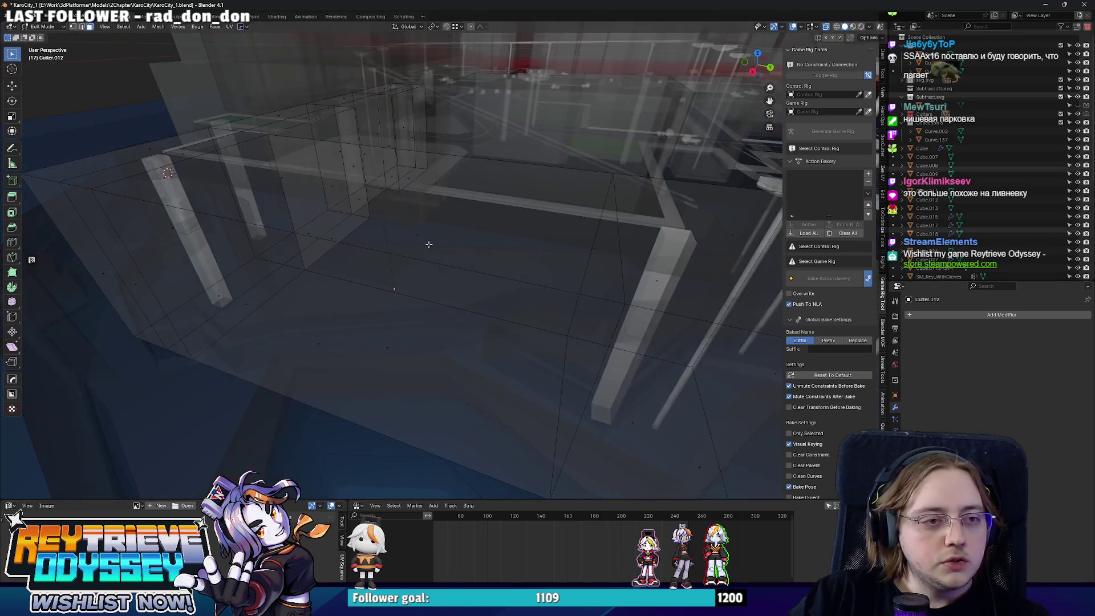
key(3)
click(414, 241)
key(alt+z)
key(g)
key(x)
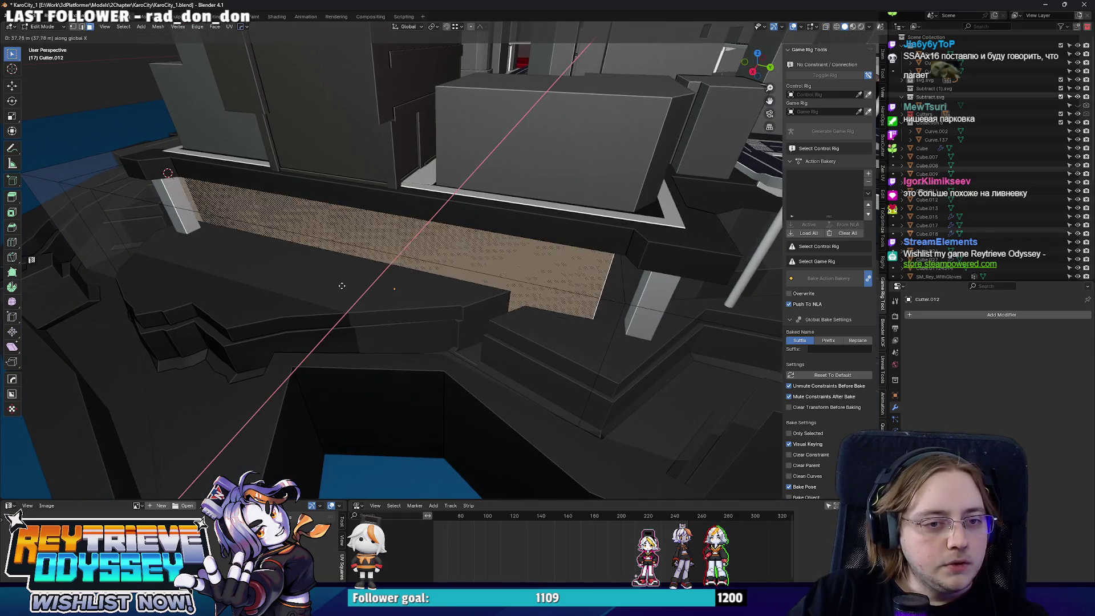
key(Escape)
- Add another edge loop, undo it, and move the selected edge back along Y
mouse_move(355, 273)
middle_down()
mouse_move(511, 296)
mouse_move(553, 329)
mouse_move(481, 325)
mouse_move(498, 321)
middle_up()
key(ctrl+r)
key(ctrl+z)
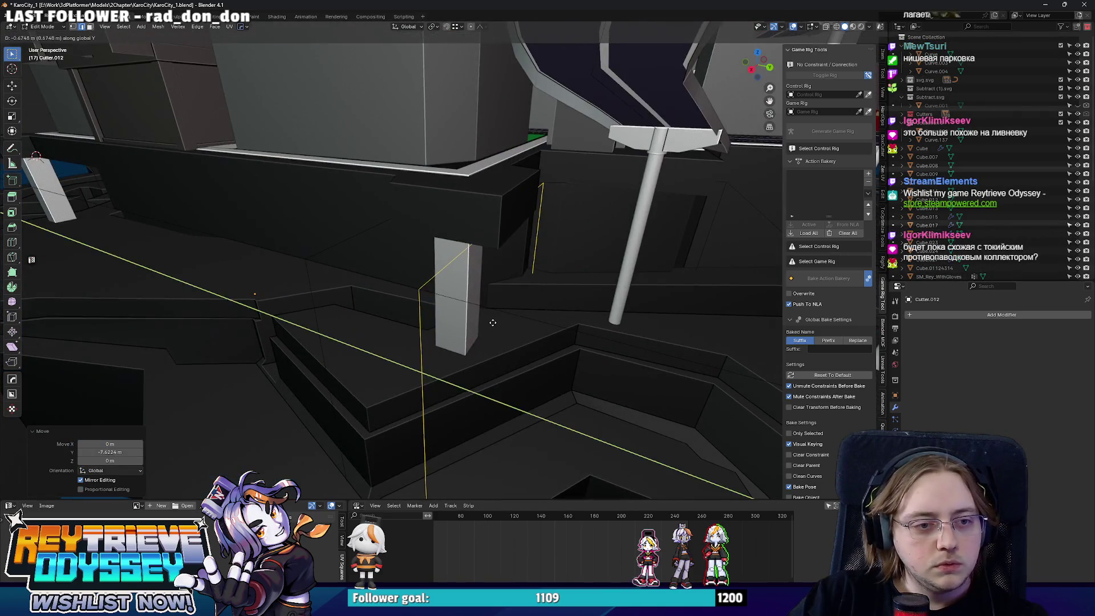
key(alt+z)
scroll(496, 323, down, 5)
key(alt+z)
key(g)
key(y)
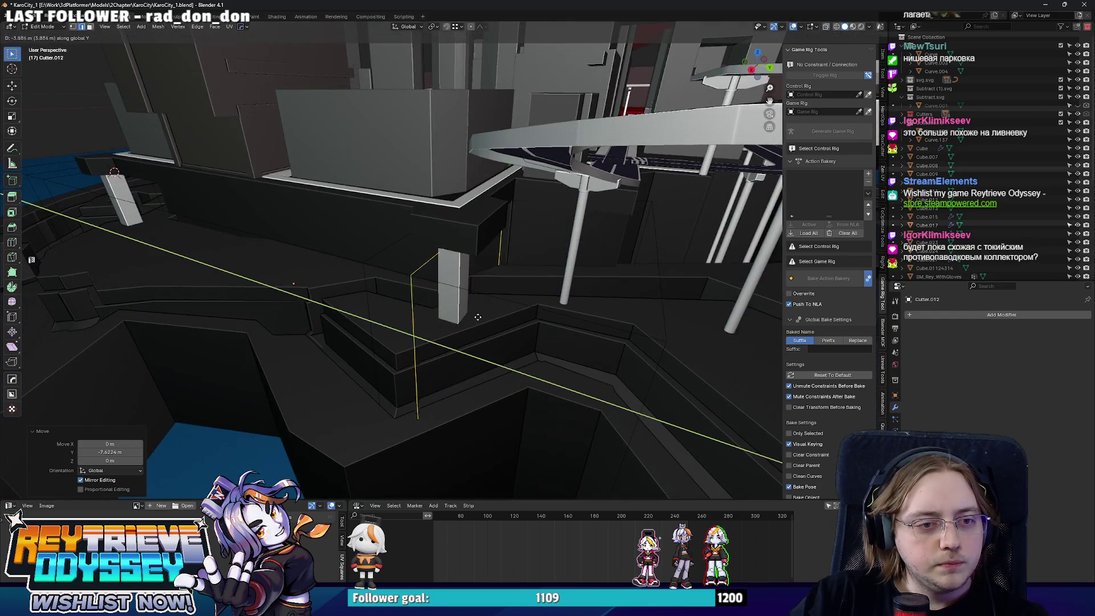
click(471, 316)
- Inspect the revised cut in the cliff ledge around the support pillar in X-ray, then switch to Miro
mouse_move(471, 317)
middle_down()
mouse_move(420, 284)
mouse_move(479, 279)
mouse_move(439, 273)
middle_up()
key(alt+z)
key(alt+z)
shift+middle_drag(432, 278, 459, 279)
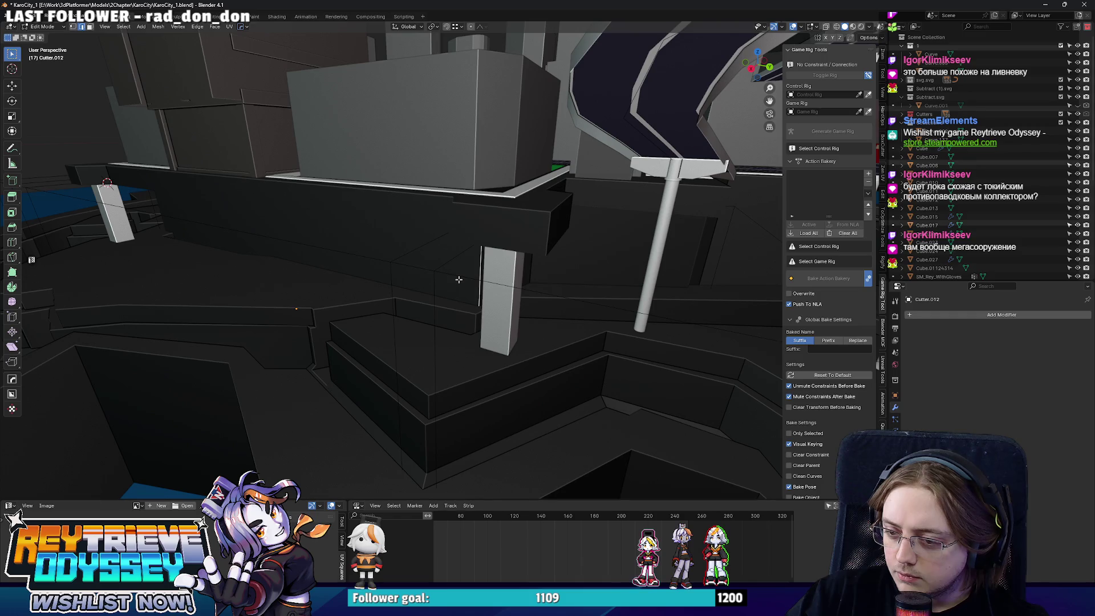
mouse_move(458, 279)
middle_down()
mouse_move(556, 288)
mouse_move(547, 286)
middle_up()
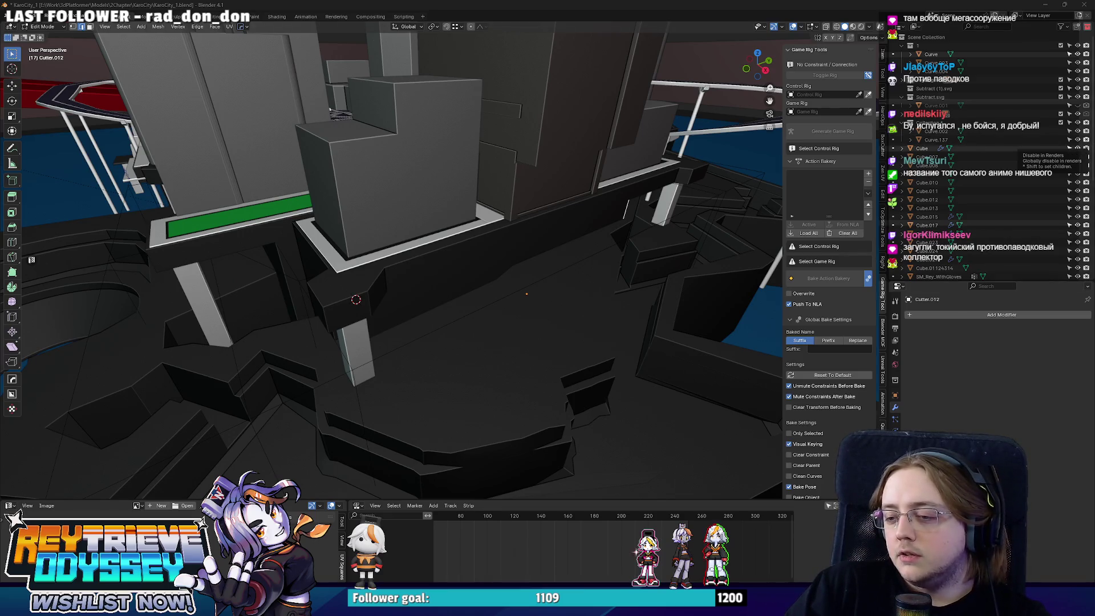
key(alt+Tab)
scroll(552, 334, down, 5)
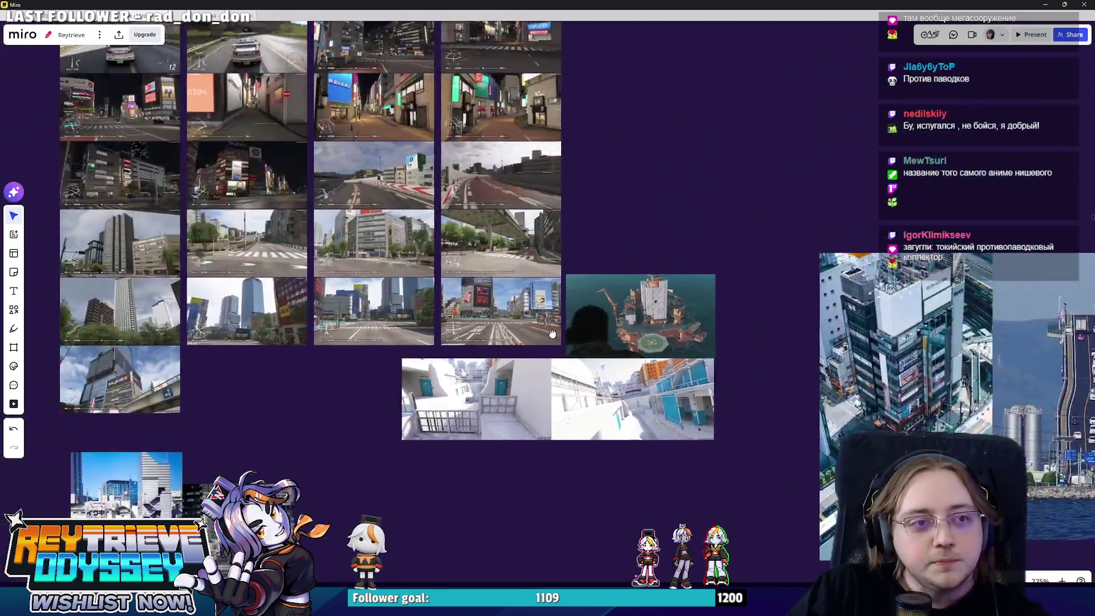
scroll(558, 226, down, 5)
scroll(607, 234, down, 2)
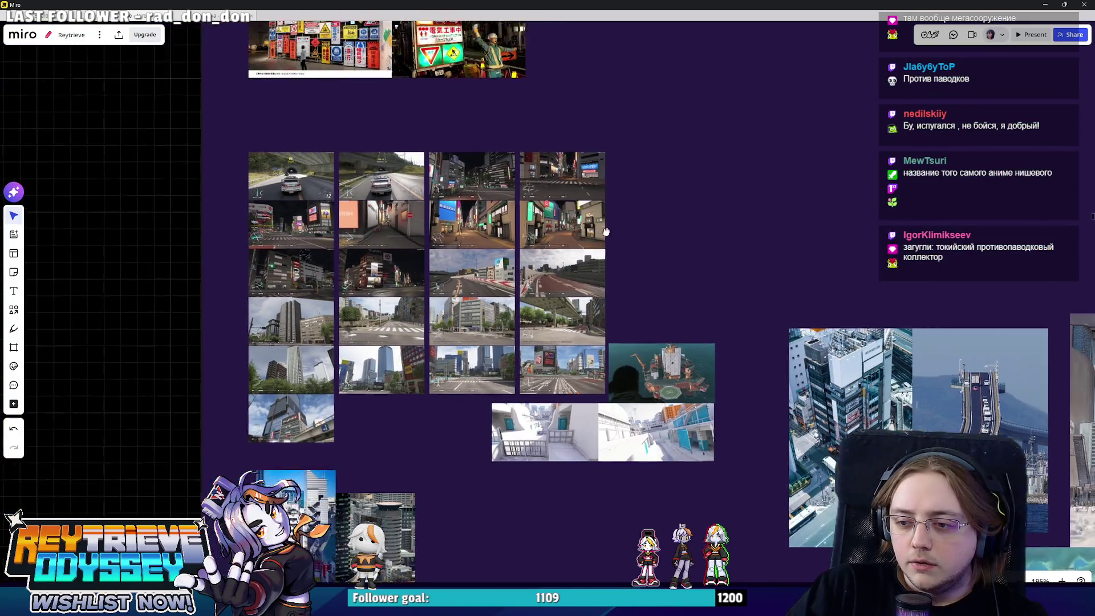
mouse_move(606, 232)
mouse_down()
mouse_move(662, 254)
mouse_move(659, 112)
mouse_up()
scroll(679, 365, down, 3)
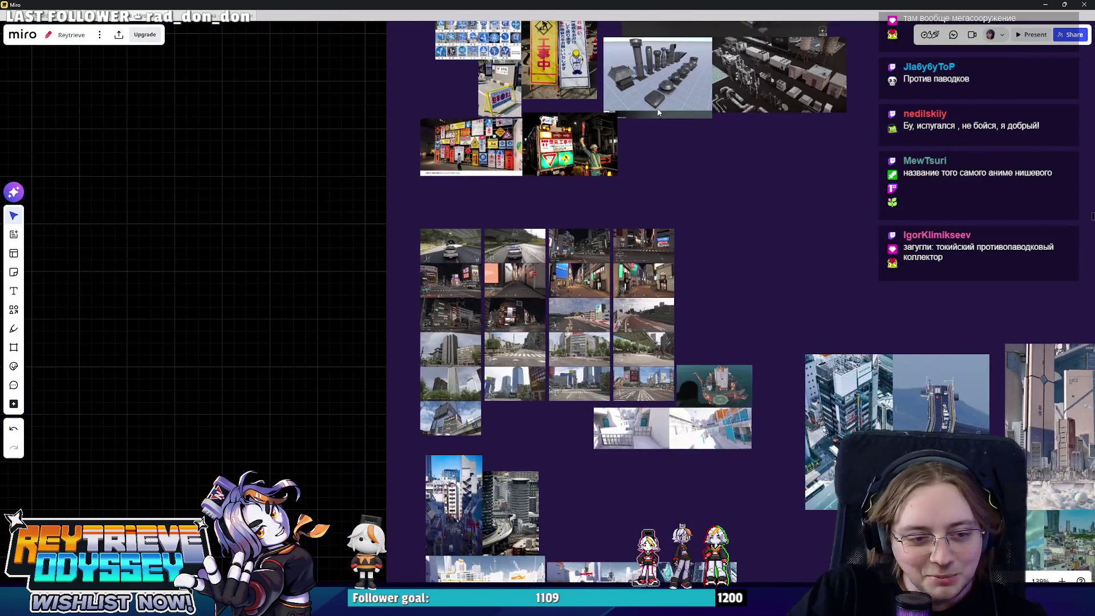
scroll(642, 399, down, 10)
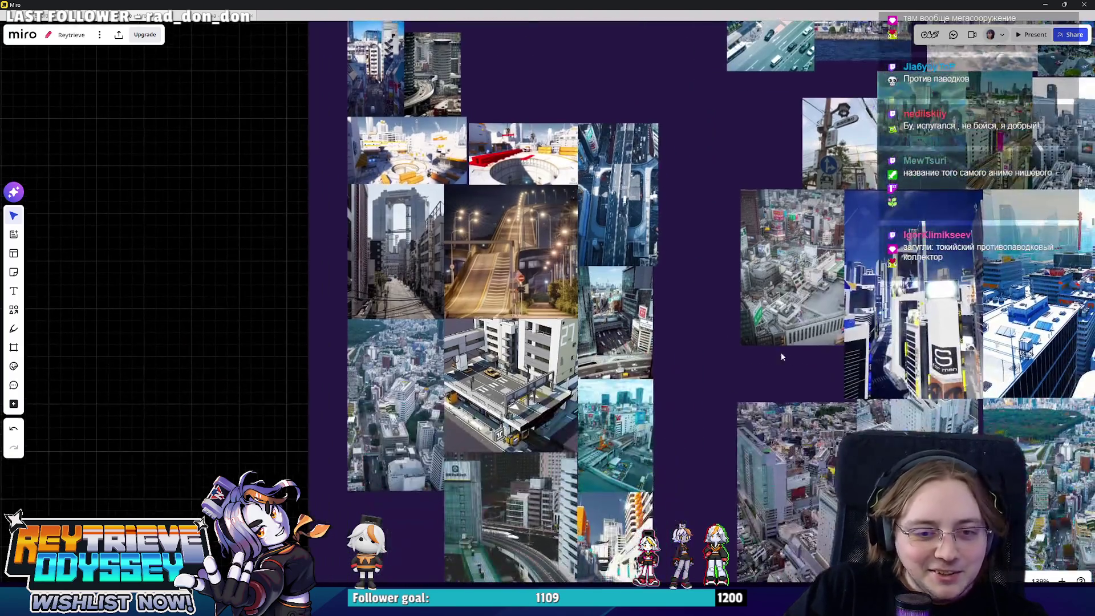
scroll(706, 289, down, 5)
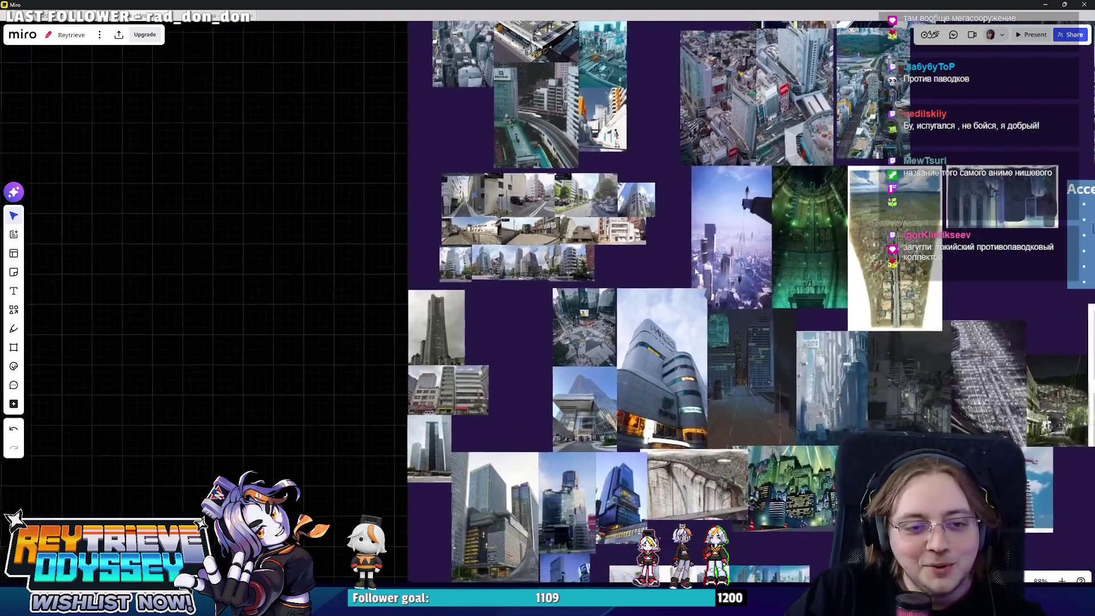
scroll(695, 272, down, 4)
scroll(679, 285, down, 5)
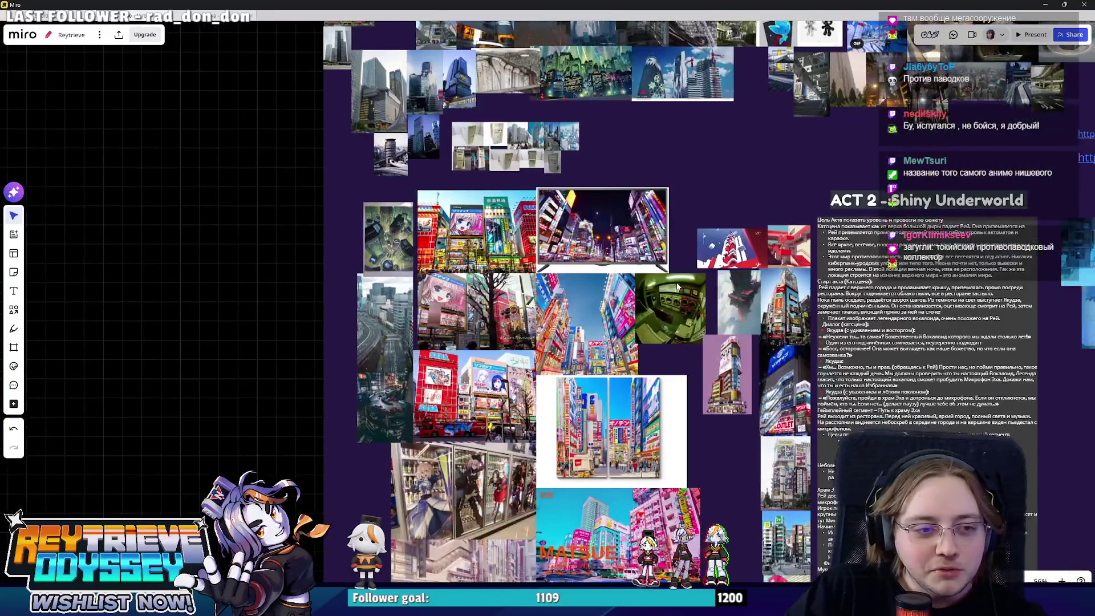
scroll(677, 287, right, 10)
scroll(656, 291, down, 5)
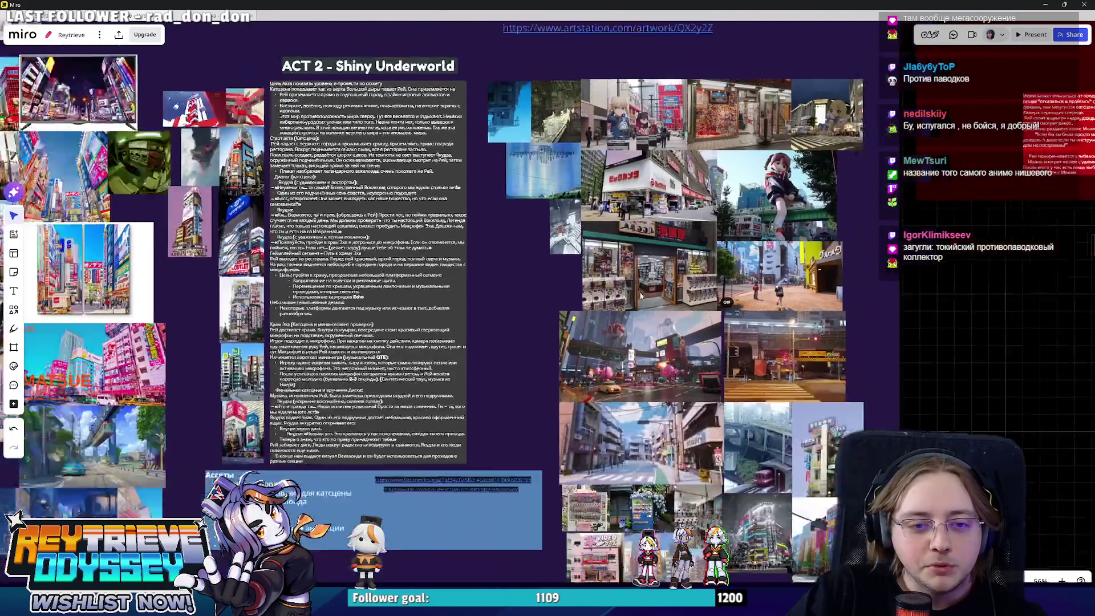
scroll(640, 296, down, 3)
scroll(570, 308, down, 3)
scroll(408, 324, up, 6)
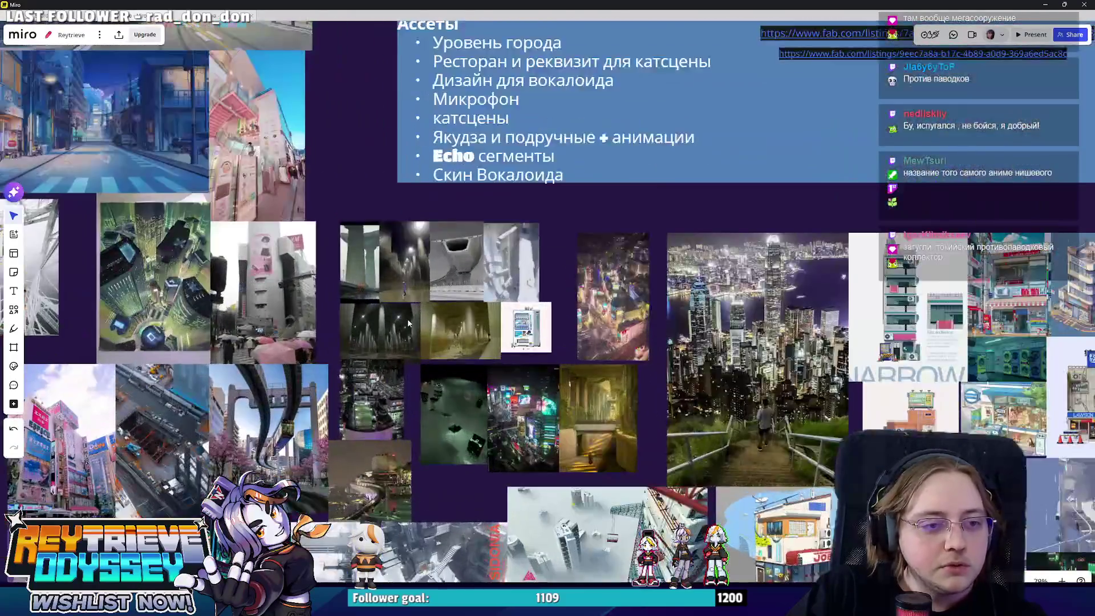
scroll(409, 324, up, 10)
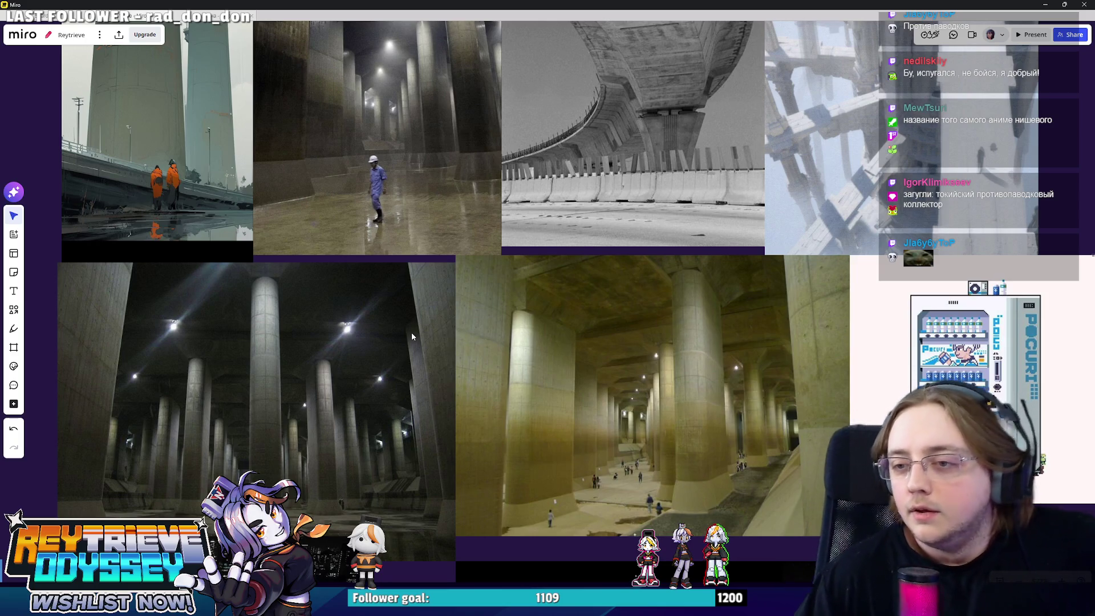
scroll(405, 325, down, 7)
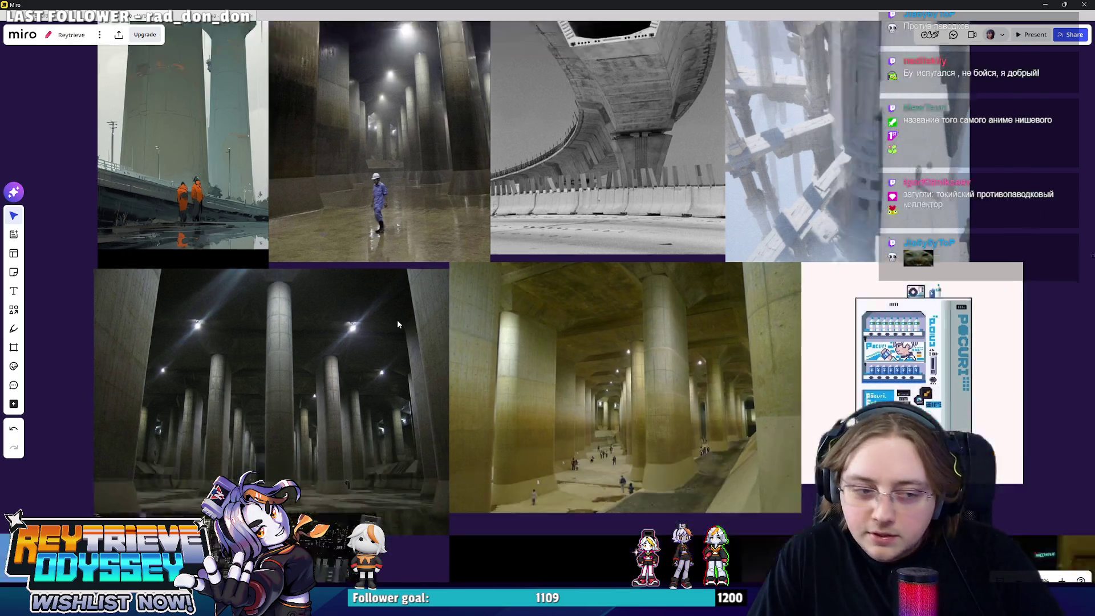
scroll(586, 226, up, 2)
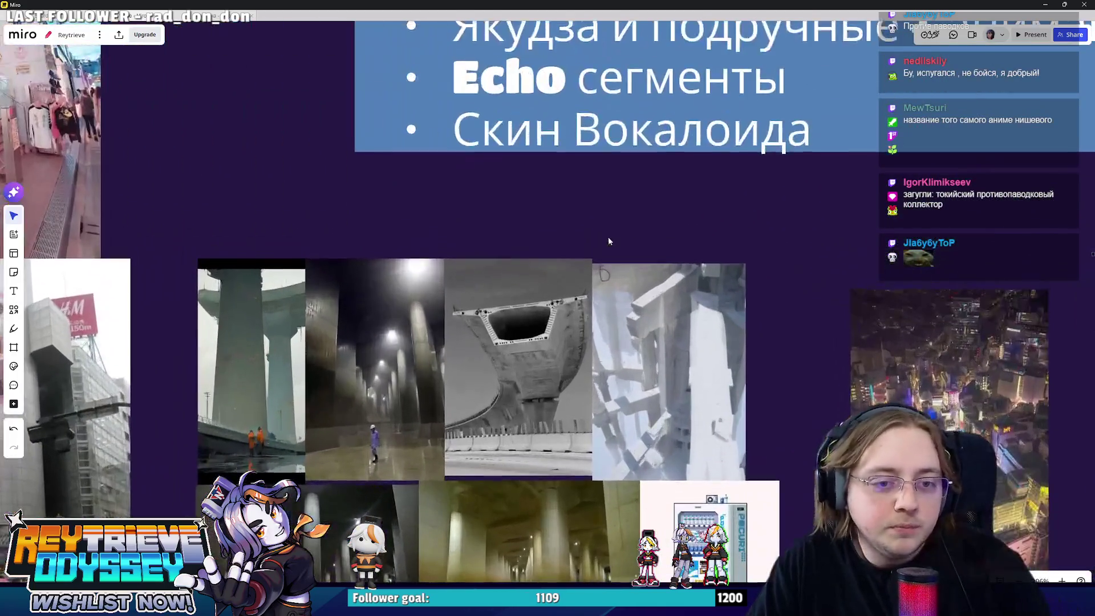
scroll(608, 238, down, 4)
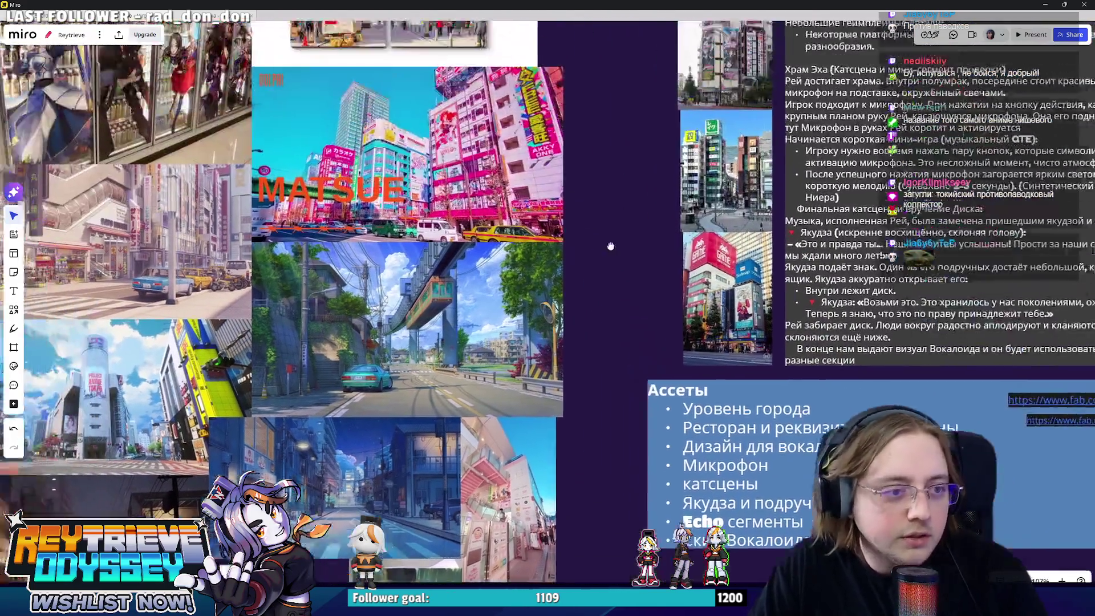
scroll(608, 269, up, 3)
scroll(577, 407, down, 3)
scroll(577, 407, up, 7)
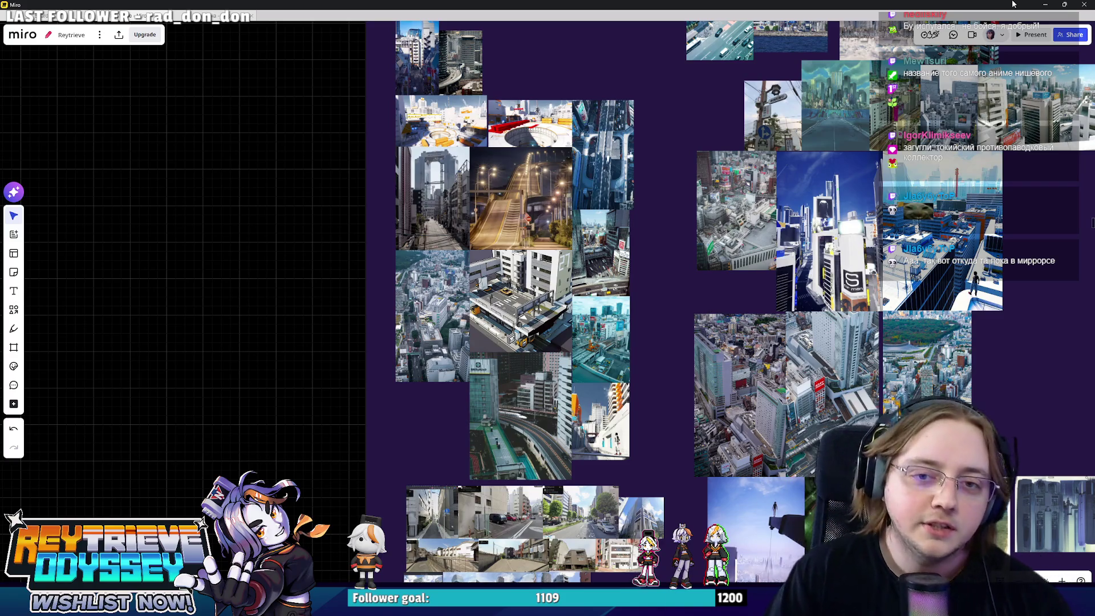
- Return to Blender from Miro and add a centred edge loop across the cliff cutter
click(1041, 4)
mouse_move(635, 194)
middle_down()
mouse_move(437, 242)
mouse_move(530, 271)
middle_up()
key(alt+z)
key(alt+z)
key(ctrl+r)
click(529, 271)
right_click(530, 272)
- Select the cutter's large face in X-ray view and move it along X
scroll(530, 272, up, 5)
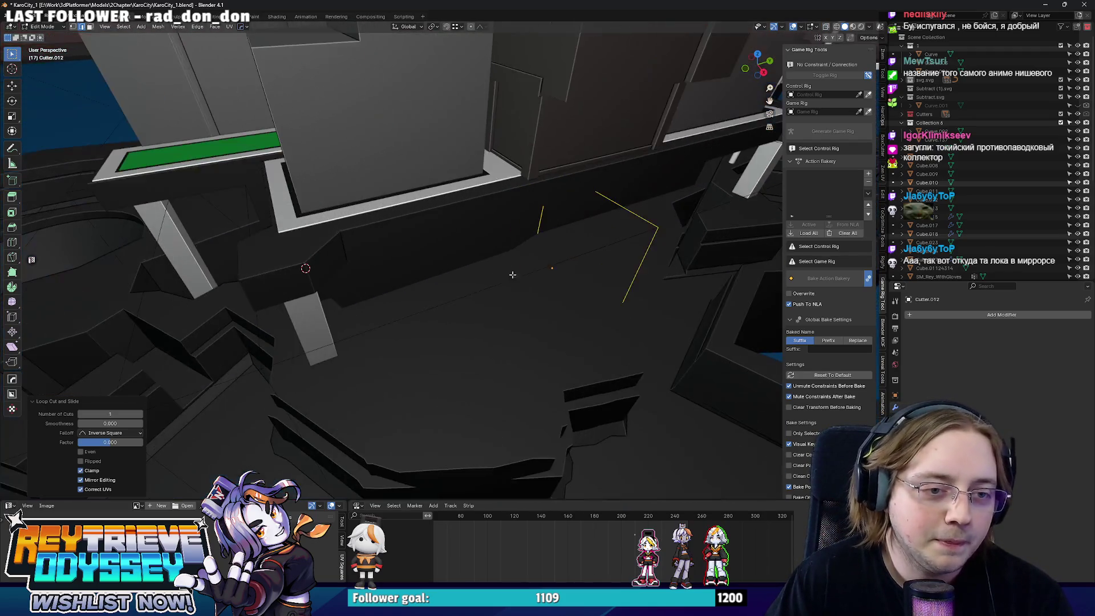
key(alt+z)
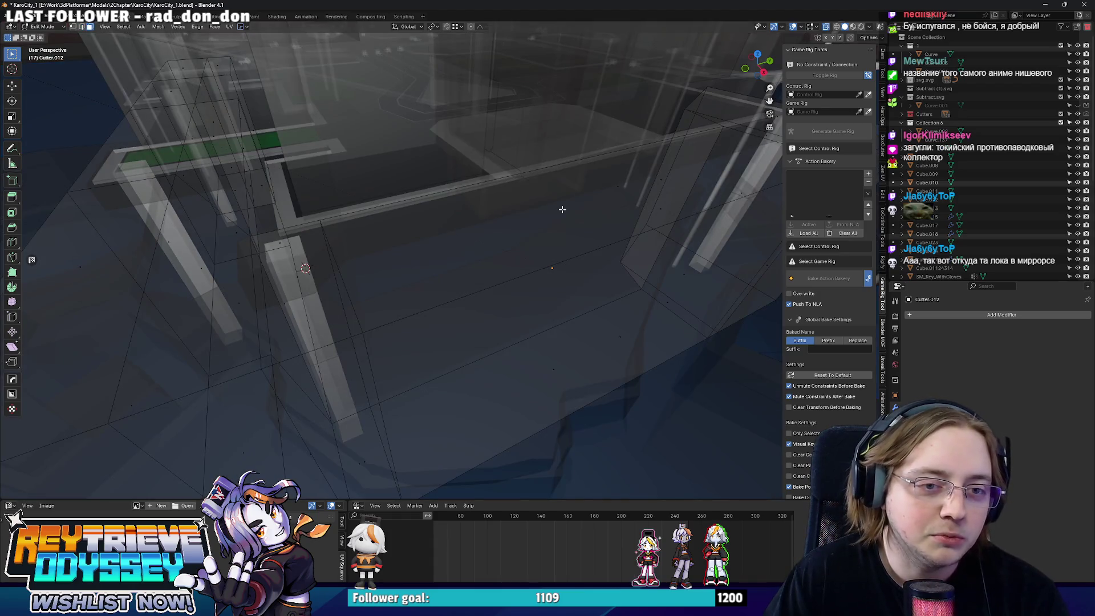
click(613, 199)
mouse_move(617, 195)
middle_down()
mouse_move(626, 196)
mouse_move(481, 293)
mouse_move(489, 257)
mouse_move(507, 262)
mouse_move(459, 246)
middle_up()
key(alt+z)
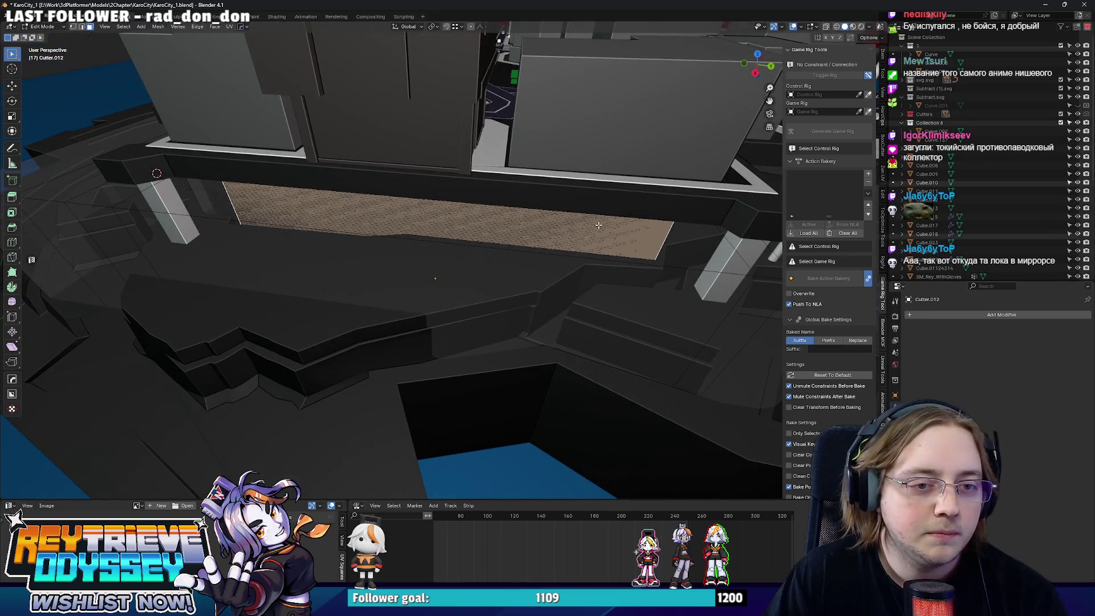
key(alt+a)
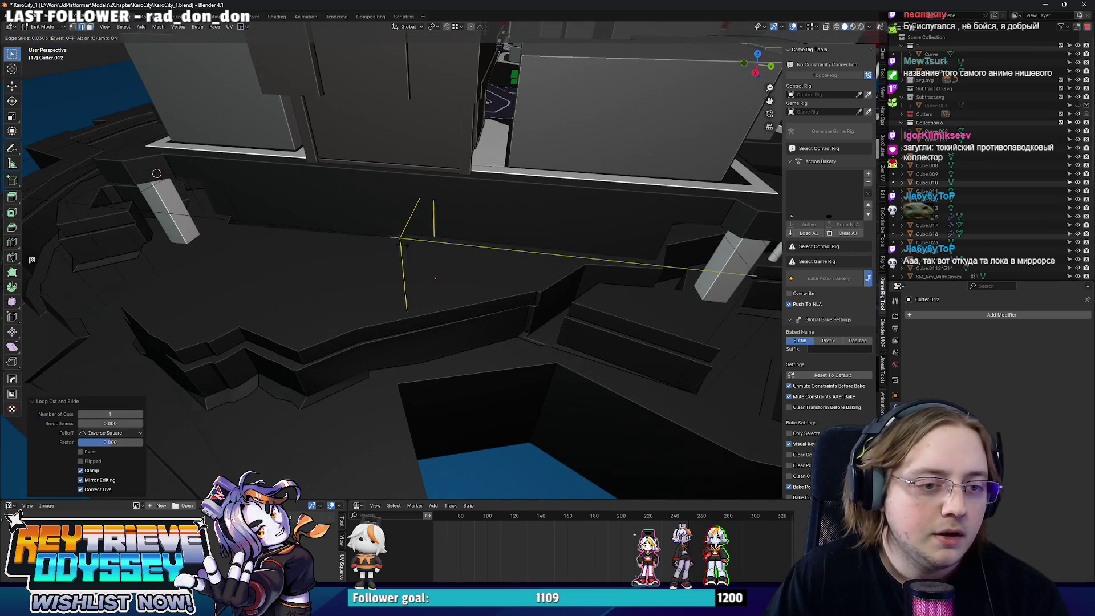
middle_drag(386, 244, 335, 254)
key(alt+z)
click(335, 254)
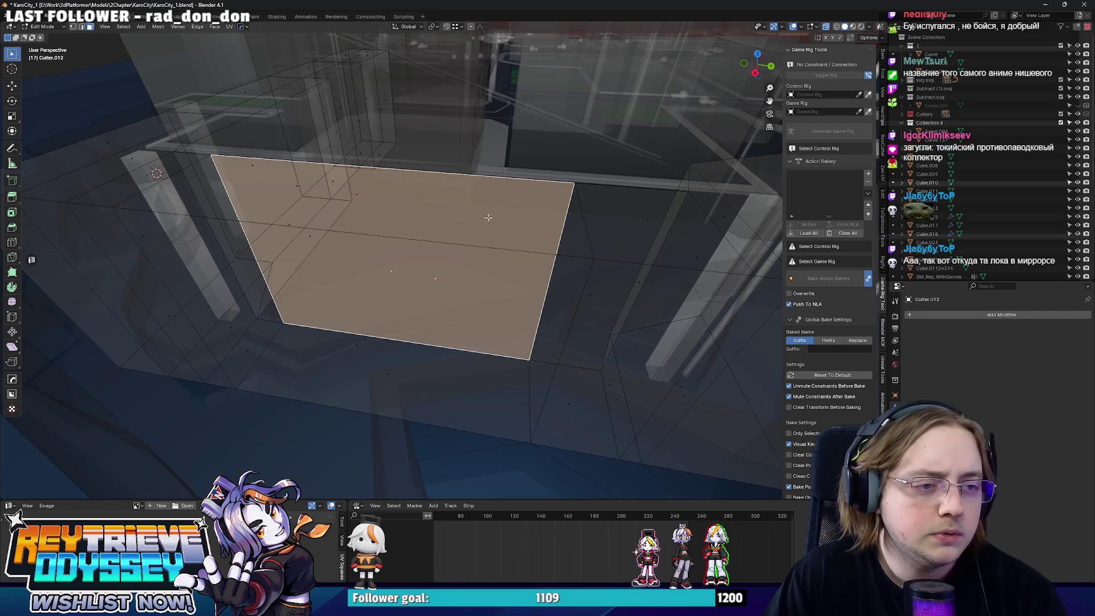
key(alt+z)
key(g)
key(x)
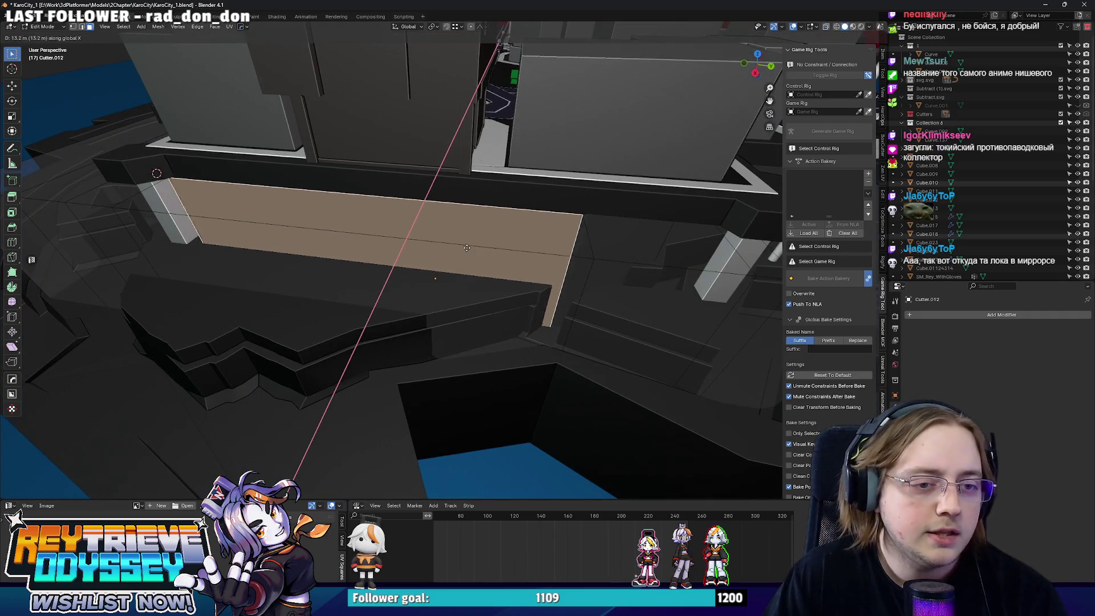
click(466, 249)
- Shift the selected cutter face -8.6425 m along X
middle_drag(467, 248, 640, 253)
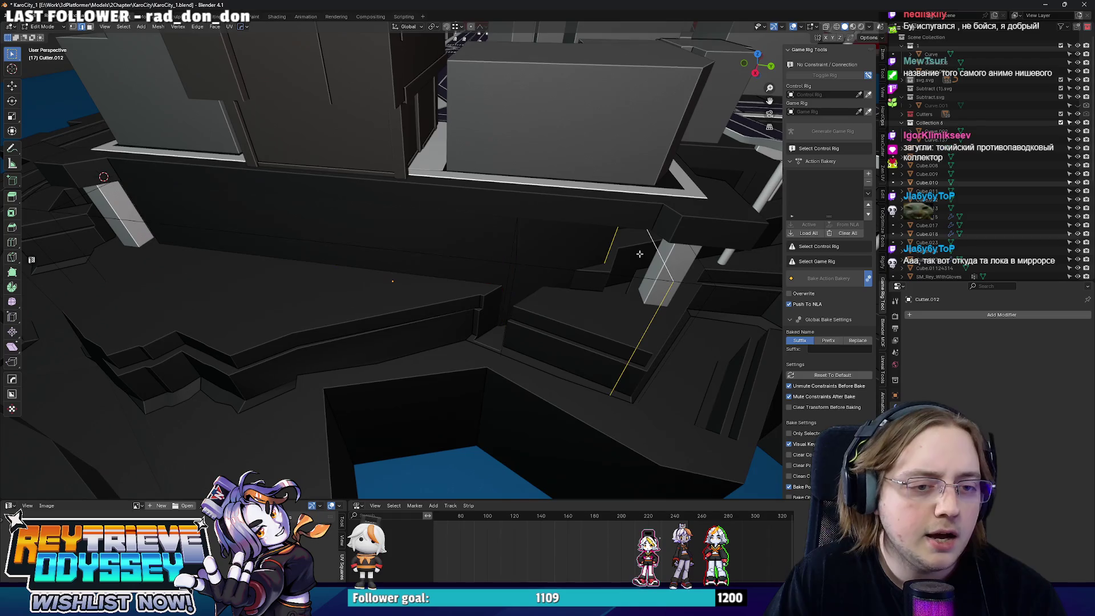
mouse_move(524, 241)
middle_down()
mouse_move(501, 236)
mouse_move(592, 187)
mouse_move(514, 226)
middle_up()
key(alt+z)
key(alt+z)
key(g)
key(y)
key(x)
click(530, 239)
- Select another cutter face and move it 4.0362 m along X
key(alt+z)
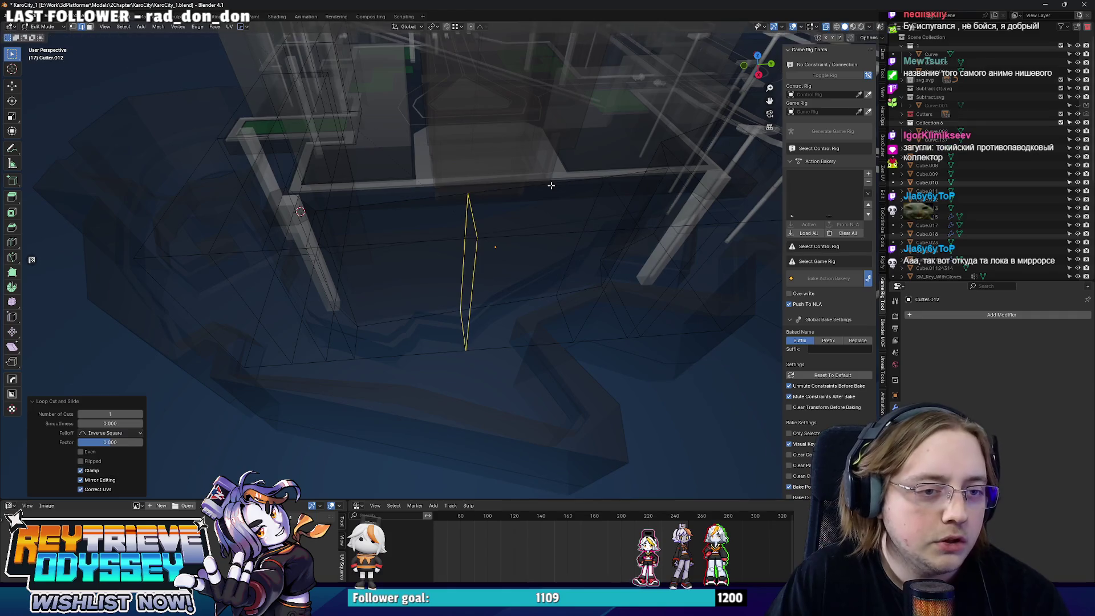
key(alt+z)
click(467, 247)
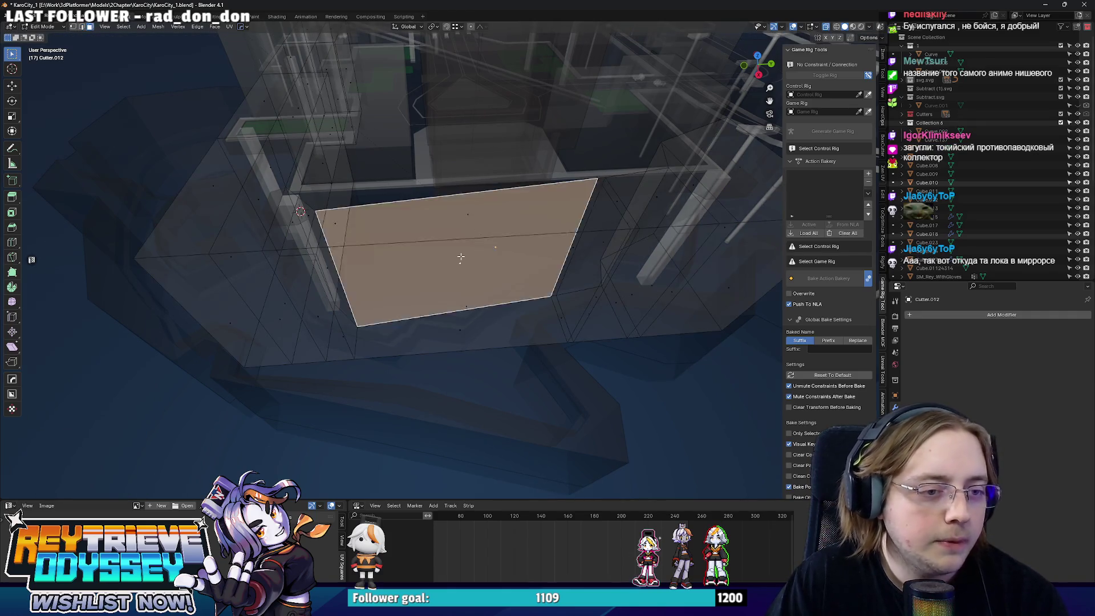
key(alt+z)
middle_drag(466, 247, 479, 233)
key(g)
key(y)
key(x)
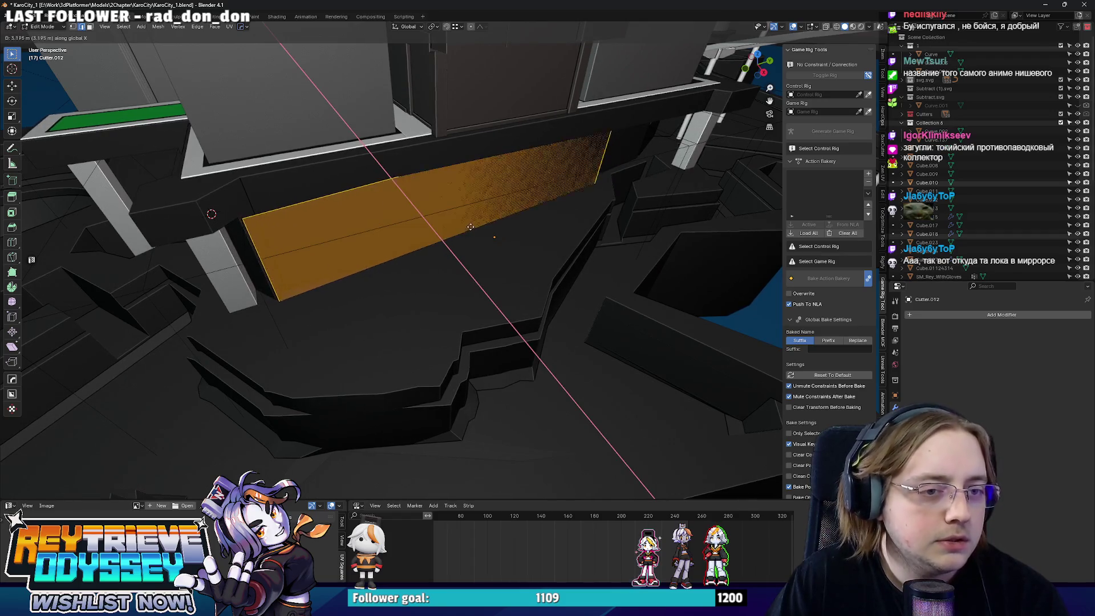
click(379, 223)
- Switch to an edge of the cutter and move it 5.3481 m along X
mouse_move(379, 224)
middle_down()
mouse_move(514, 216)
mouse_move(399, 229)
mouse_move(496, 215)
mouse_move(476, 219)
middle_up()
key(alt+z)
key(ctrl+z)
key(alt+z)
key(g)
key(x)
click(399, 231)
- Try further X and Y moves on the edge, cancelling both
key(g)
key(y)
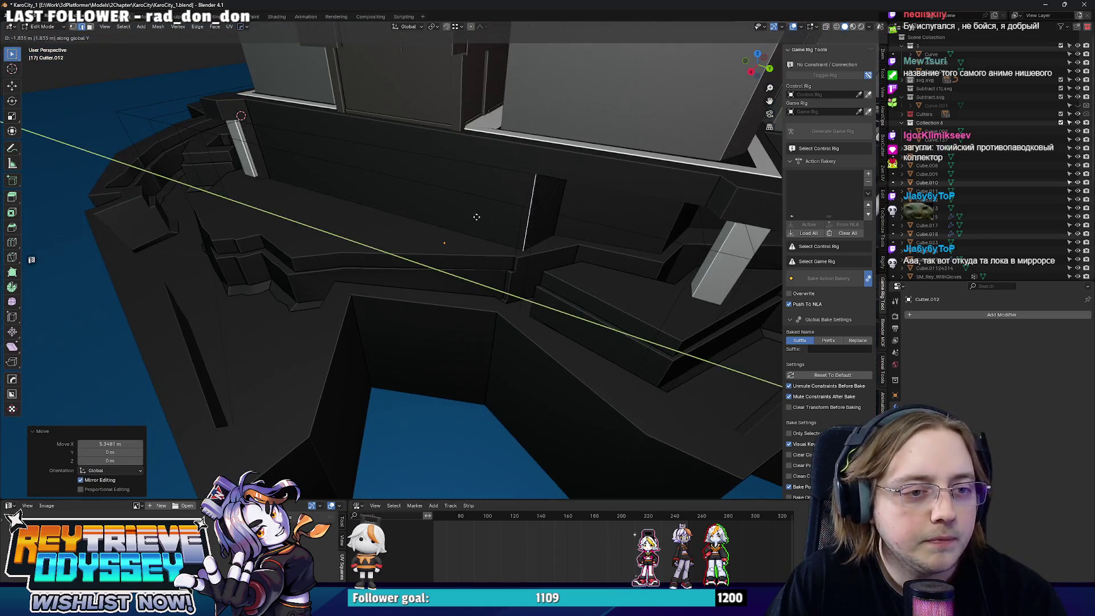
key(x)
key(Escape)
key(g)
key(y)
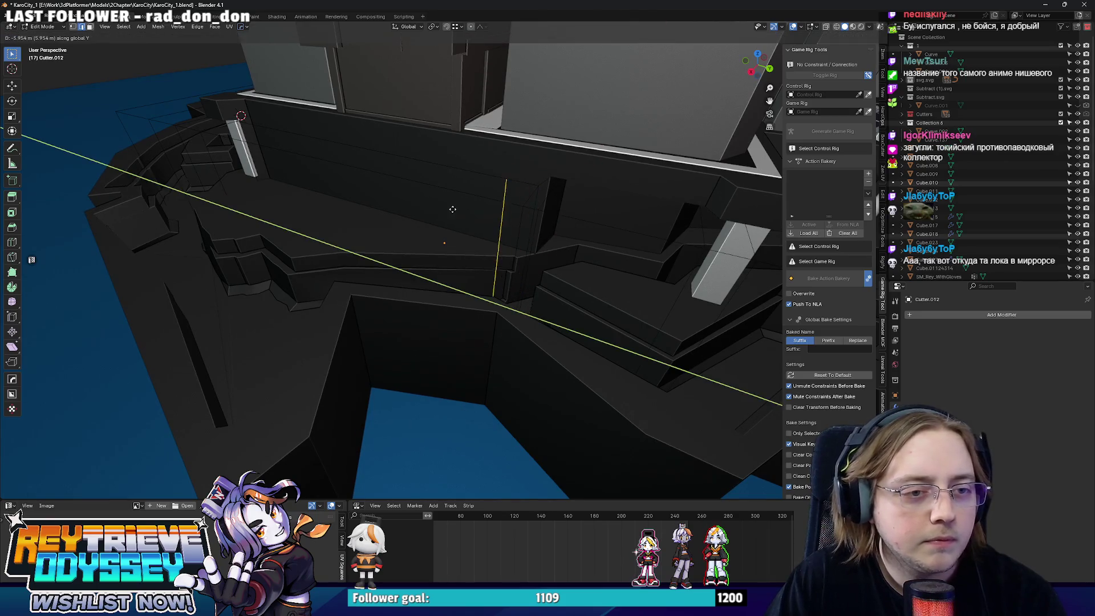
key(Escape)
- Move the cutter edge along Y and leave Edit Mode
key(g)
key(y)
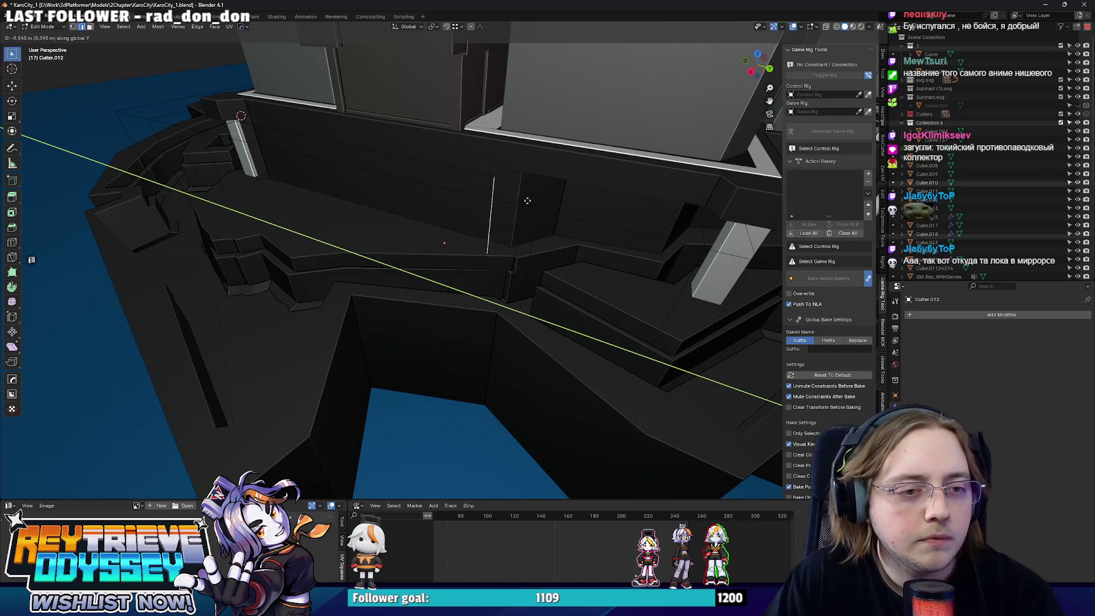
click(513, 191)
key(Tab)
- Orbit around the level to inspect the cut beneath the green platform and the rectangular opening
mouse_move(514, 190)
middle_down()
mouse_move(406, 146)
mouse_move(429, 154)
middle_up()
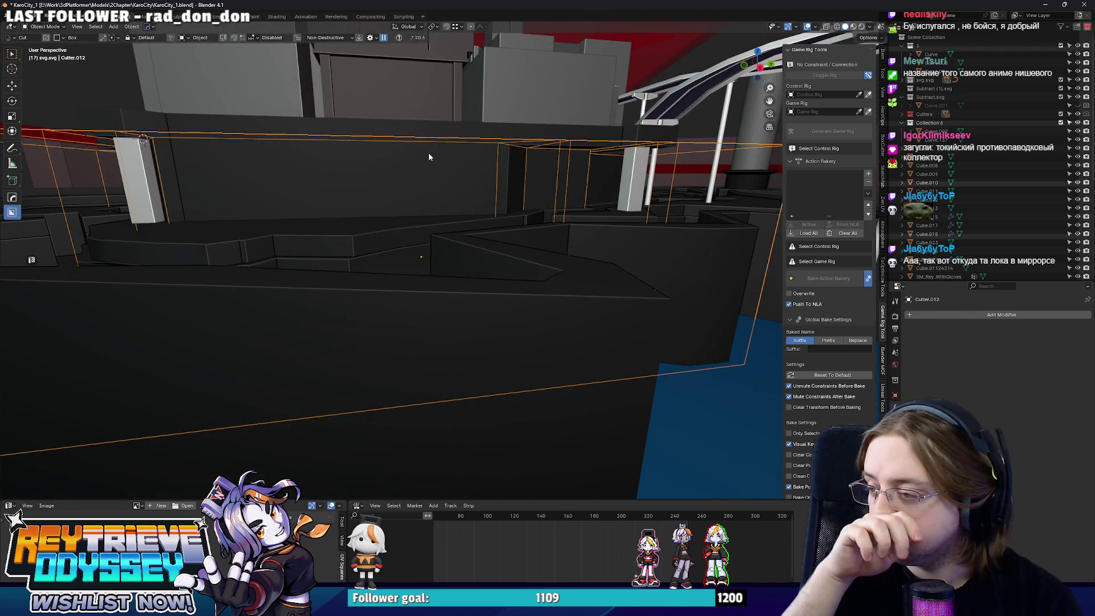
mouse_move(429, 153)
middle_down()
mouse_move(477, 160)
mouse_move(430, 185)
mouse_move(582, 253)
mouse_move(464, 223)
mouse_move(495, 218)
mouse_move(530, 188)
mouse_move(434, 211)
mouse_move(488, 196)
mouse_move(434, 217)
mouse_move(468, 216)
middle_up()
scroll(465, 214, down, 5)
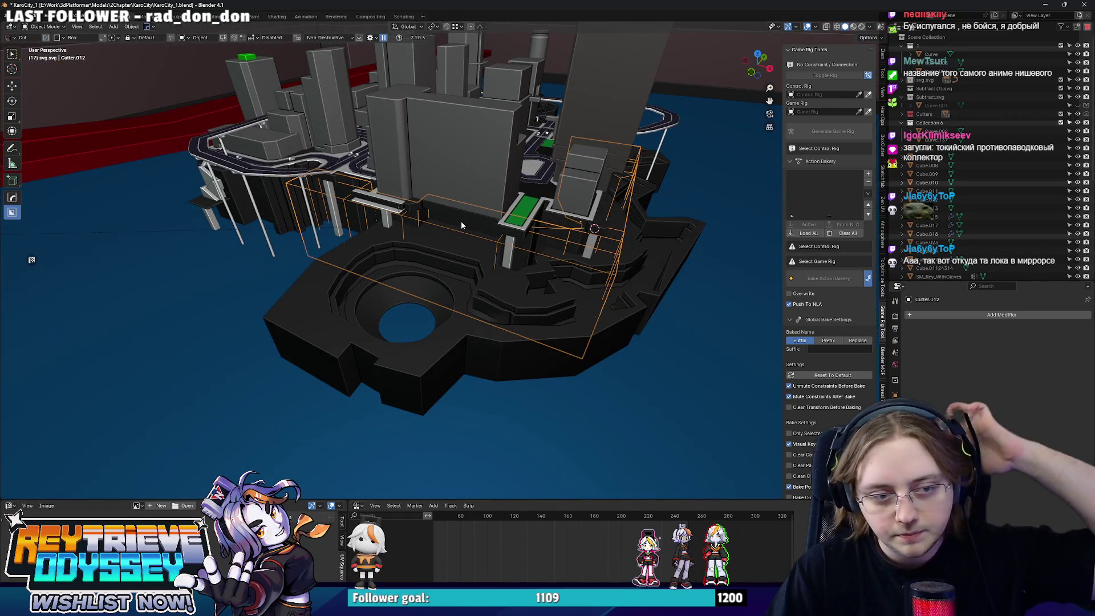
scroll(458, 228, up, 8)
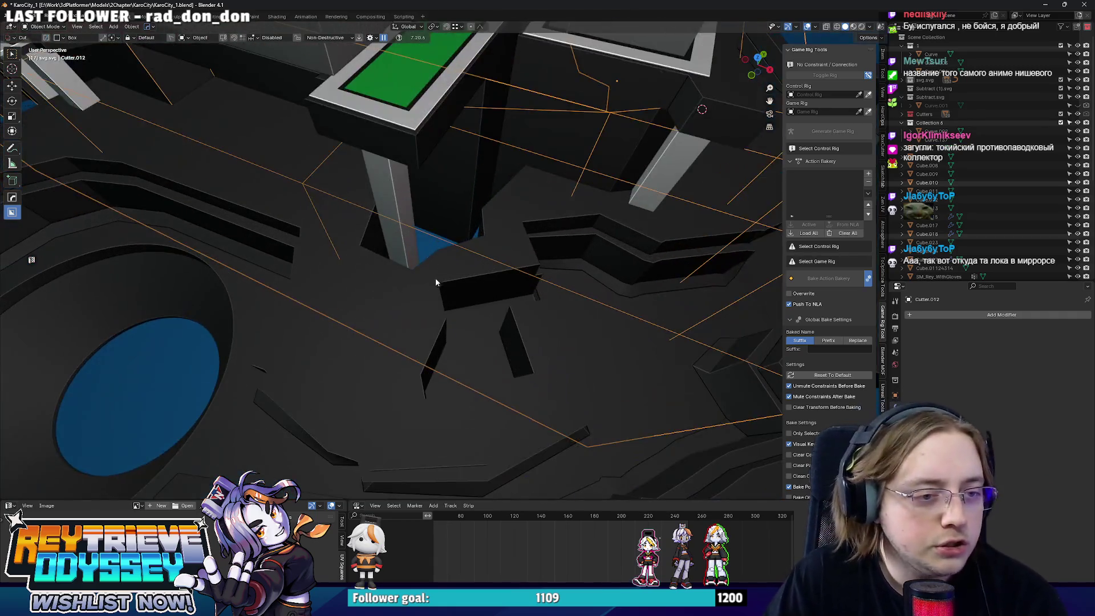
mouse_move(436, 278)
middle_down()
mouse_move(361, 261)
mouse_move(411, 246)
mouse_move(456, 274)
mouse_move(505, 259)
mouse_move(484, 238)
mouse_move(478, 326)
mouse_move(488, 243)
mouse_move(498, 293)
mouse_move(546, 287)
mouse_move(404, 328)
mouse_move(466, 291)
middle_up()
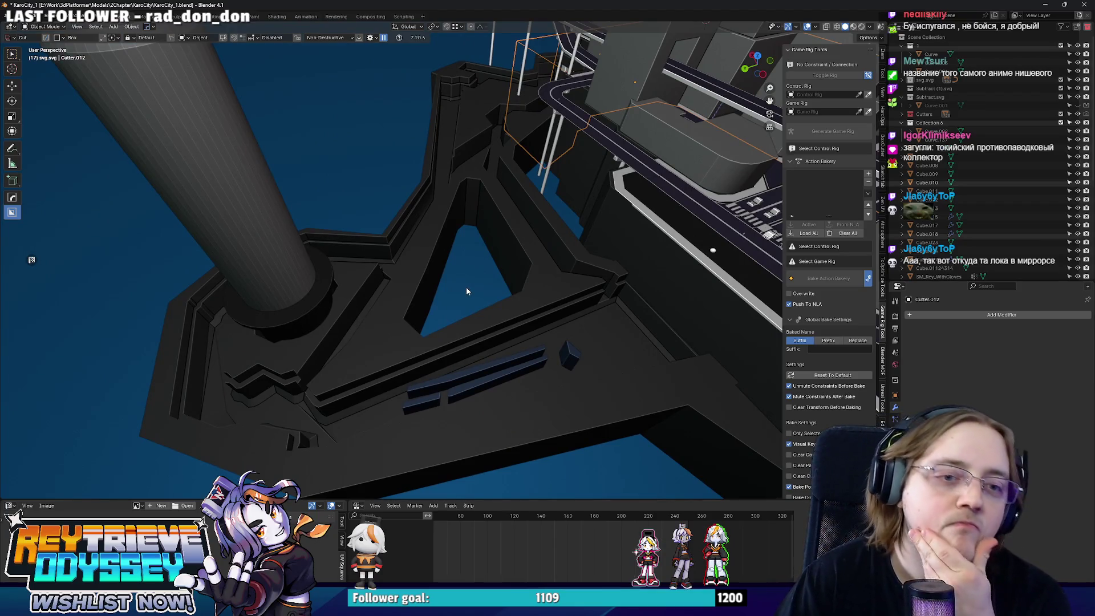
mouse_move(467, 291)
middle_down()
mouse_move(502, 207)
mouse_move(613, 214)
middle_up()
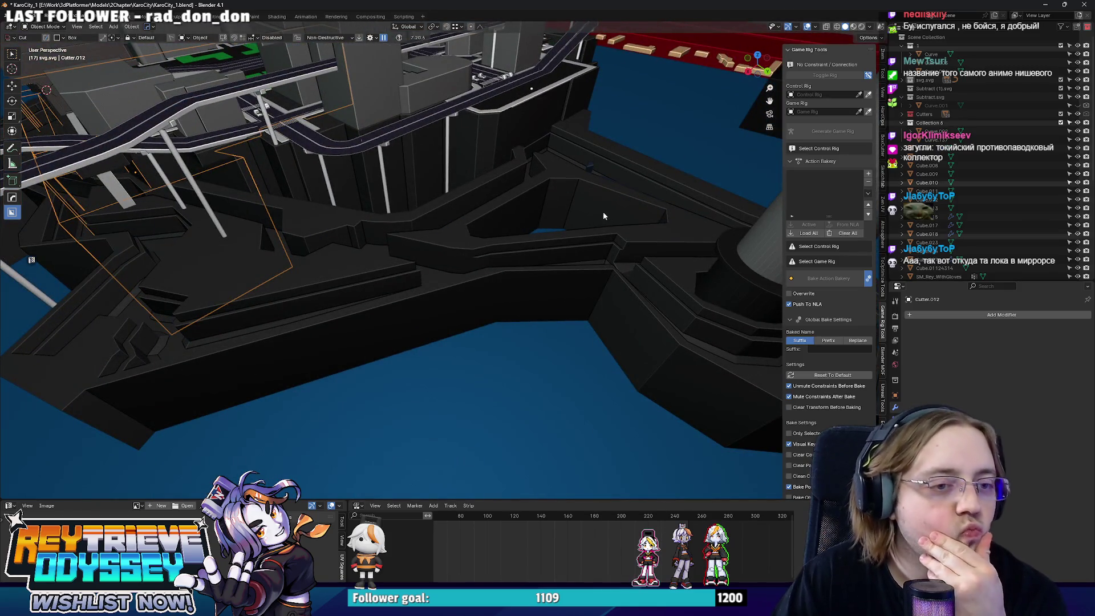
mouse_move(410, 176)
middle_down()
mouse_move(516, 286)
mouse_move(542, 274)
mouse_move(513, 285)
mouse_move(556, 276)
mouse_move(494, 273)
mouse_move(492, 283)
mouse_move(333, 257)
mouse_move(484, 253)
mouse_move(469, 263)
mouse_move(525, 291)
mouse_move(590, 272)
mouse_move(493, 269)
mouse_move(604, 340)
mouse_move(427, 313)
mouse_move(403, 294)
mouse_move(415, 335)
mouse_move(478, 311)
mouse_move(443, 283)
mouse_move(435, 313)
mouse_move(300, 198)
mouse_move(477, 288)
mouse_move(511, 254)
middle_up()
- Select Curve.026, enter Edit Mode and frame its outline from the top
click(478, 311)
key(Tab)
key(Home)
scroll(511, 255, up, 5)
scroll(511, 255, up, 4)
key(KP_7)
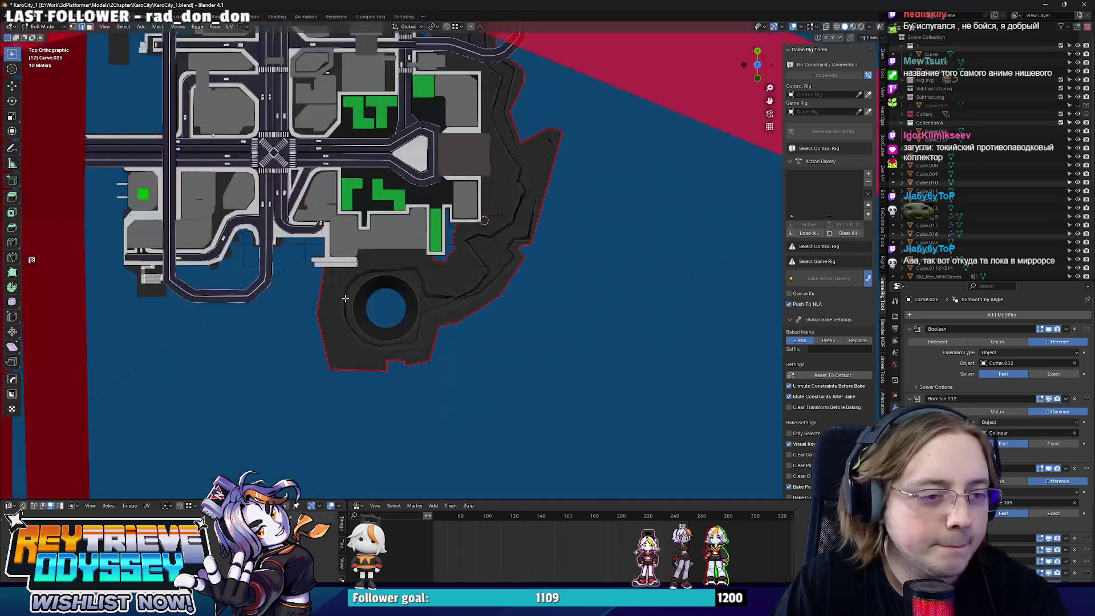
scroll(424, 273, up, 3)
- Move the selected curve edge -19.791 m along Y
mouse_move(499, 299)
middle_down()
mouse_move(459, 288)
mouse_move(498, 300)
mouse_move(479, 305)
middle_up()
key(g)
key(y)
click(459, 311)
- In top view, move the selected outline vertices to a new position beside the slot
scroll(474, 295, up, 2)
key(KP_7)
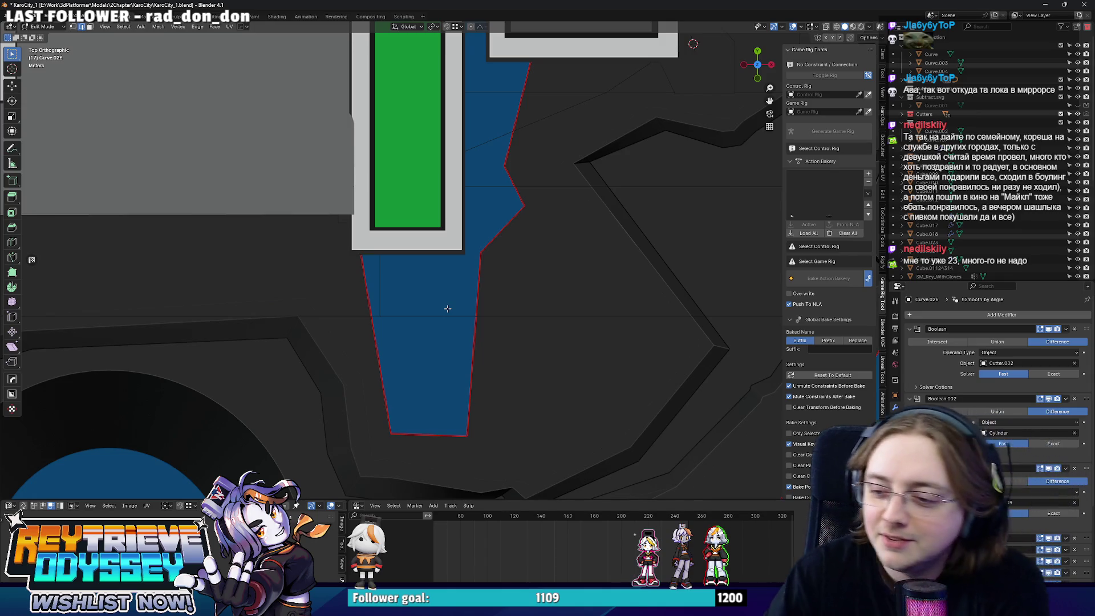
scroll(419, 316, down, 2)
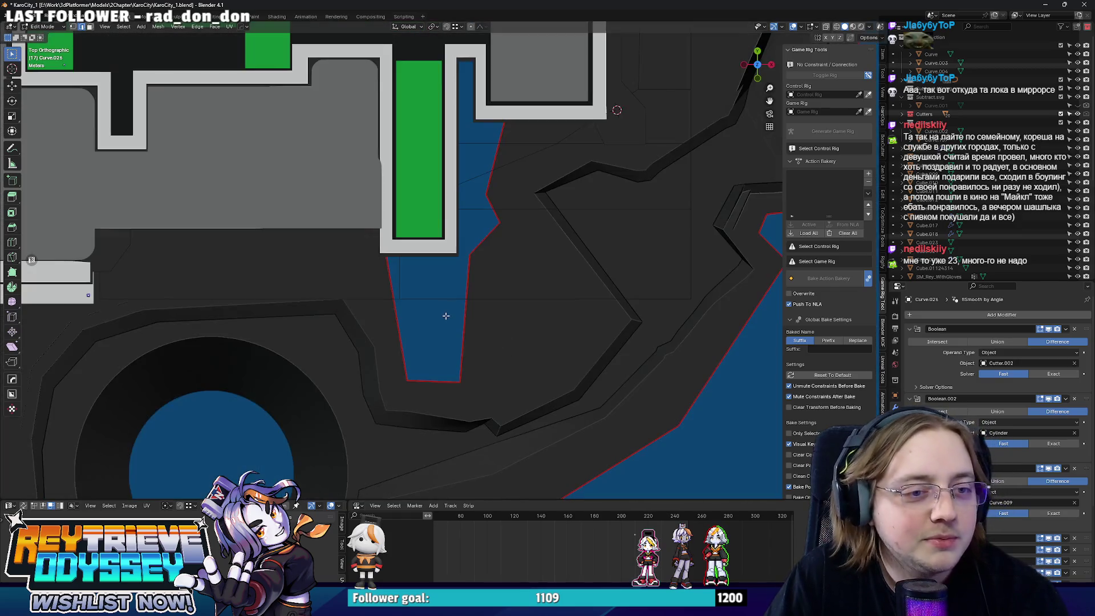
key(g)
click(477, 308)
mouse_move(476, 308)
middle_down()
mouse_move(489, 323)
mouse_move(502, 268)
mouse_move(567, 320)
mouse_move(563, 367)
mouse_move(535, 410)
mouse_move(485, 296)
middle_up()
- Slide two edges along the slot wall of the outline
key(g)
key(g)
click(497, 363)
key(g)
key(g)
click(508, 415)
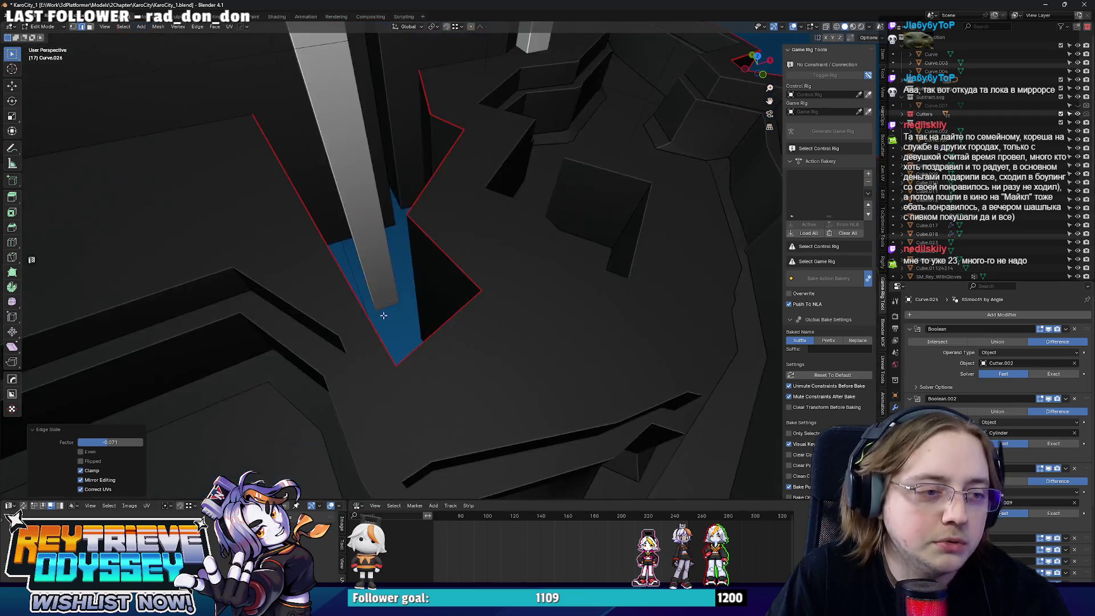
key(KP_7)
shift+middle_drag(470, 240, 526, 298)
- In X-ray top view, move the top outline vertices down-right toward the green platform
key(alt+z)
key(alt+z)
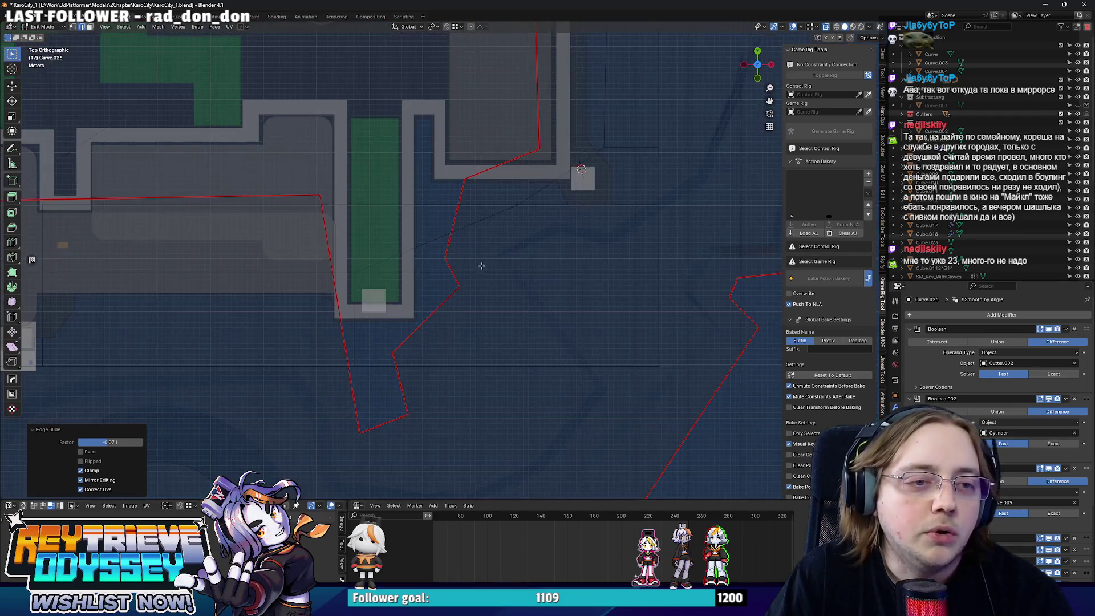
key(alt+z)
middle_drag(482, 264, 550, 203)
key(KP_7)
key(alt+z)
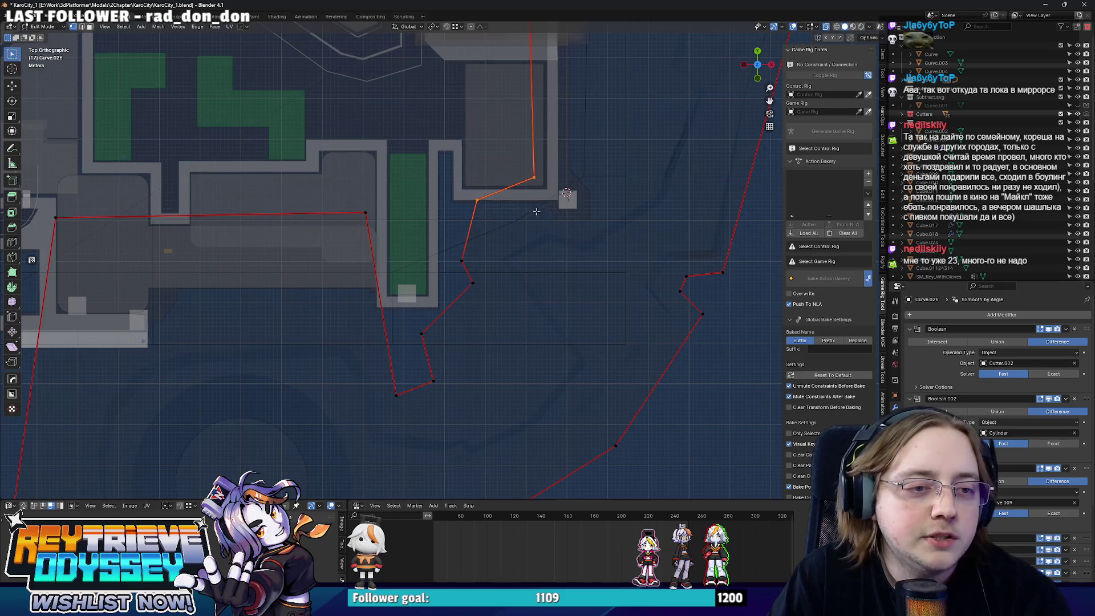
key(alt+z)
scroll(513, 246, up, 3)
key(g)
click(530, 277)
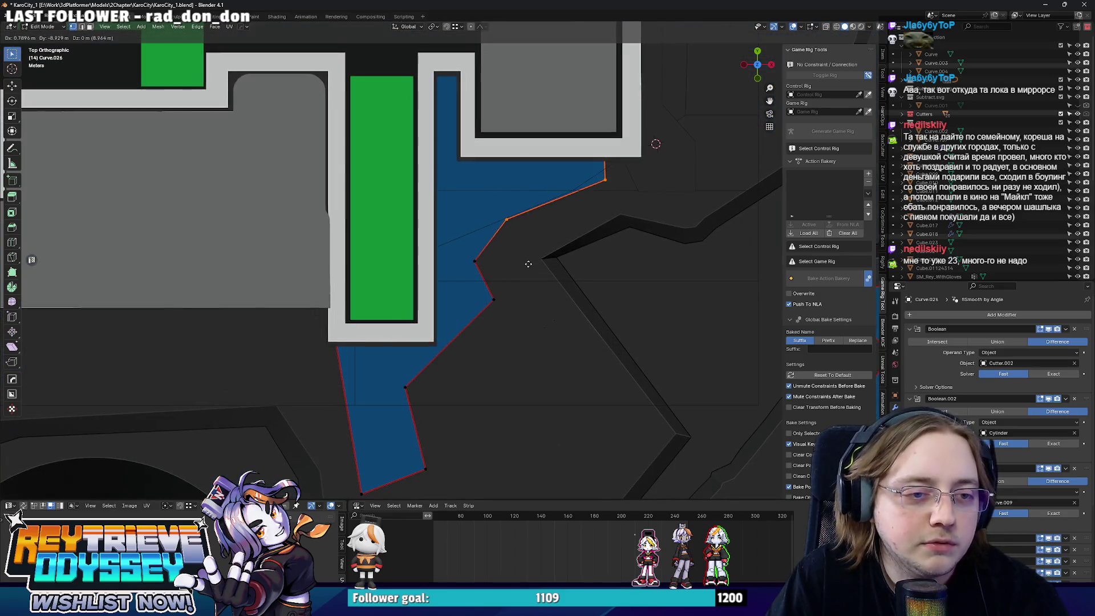
- Reposition the next outline vertex at the corner, then exit Edit Mode and orbit to check
click(463, 257)
key(Escape)
key(alt+z)
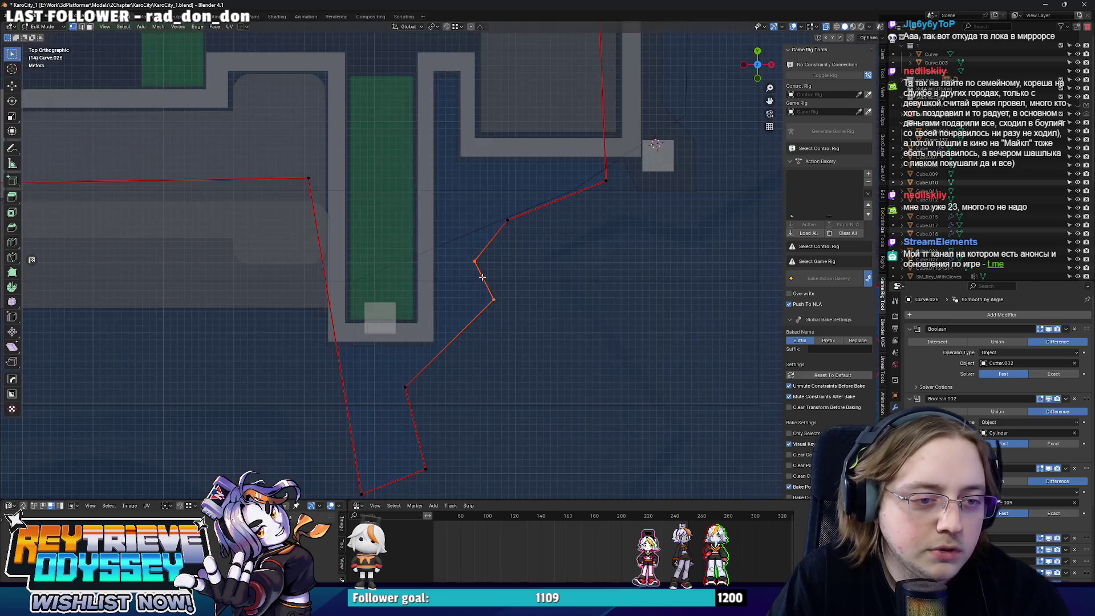
shift+middle_drag(525, 218, 477, 276)
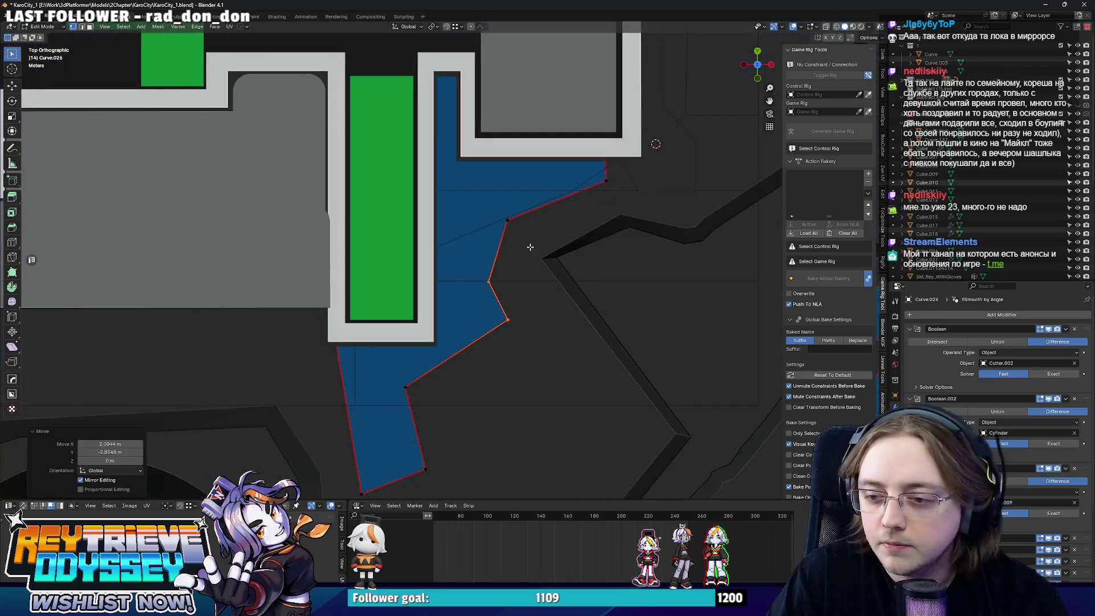
key(alt+z)
key(g)
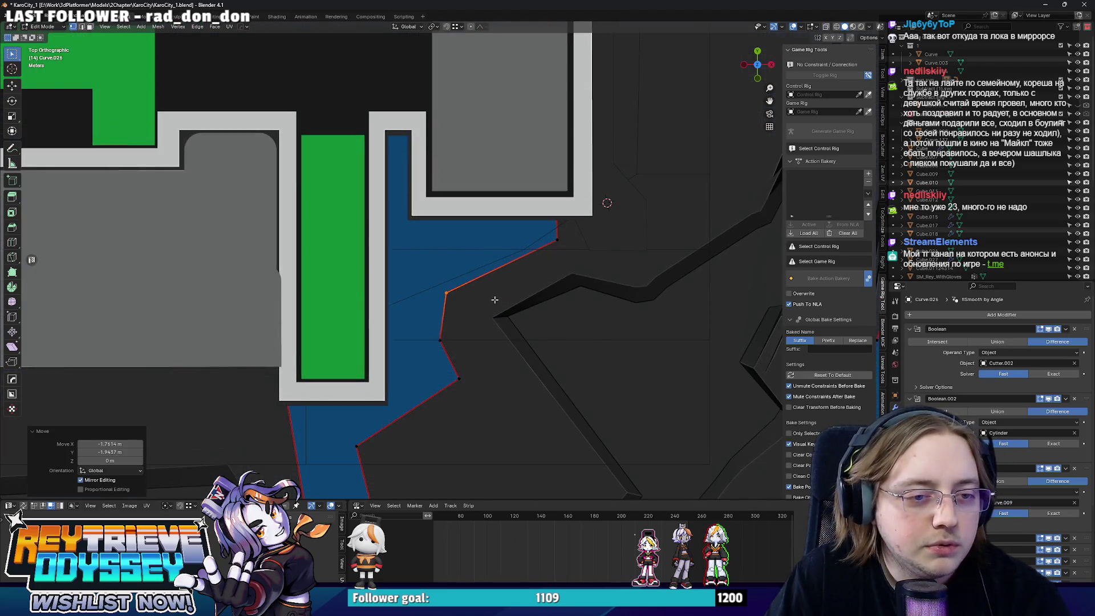
key(alt+z)
key(Tab)
key(alt+z)
mouse_move(415, 270)
middle_down()
mouse_move(542, 249)
mouse_move(515, 251)
mouse_move(525, 274)
mouse_move(489, 276)
mouse_move(440, 224)
mouse_move(422, 237)
middle_up()
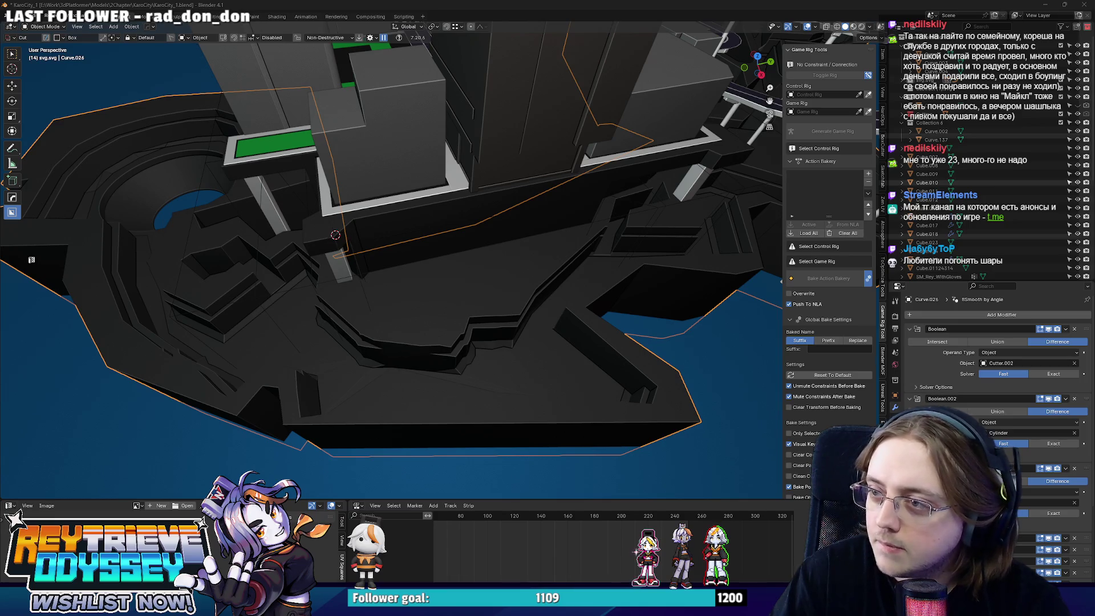
- Move a corner vertex of Curve.026 in X-ray ortho view, then exit and check the edge
mouse_move(709, 236)
middle_down()
mouse_move(579, 208)
mouse_move(552, 257)
mouse_move(494, 313)
mouse_move(548, 280)
mouse_move(464, 320)
mouse_move(342, 311)
mouse_move(465, 313)
mouse_move(413, 324)
mouse_move(474, 311)
middle_up()
scroll(524, 292, down, 5)
scroll(548, 280, up, 5)
key(Tab)
key(alt+z)
key(KP_5)
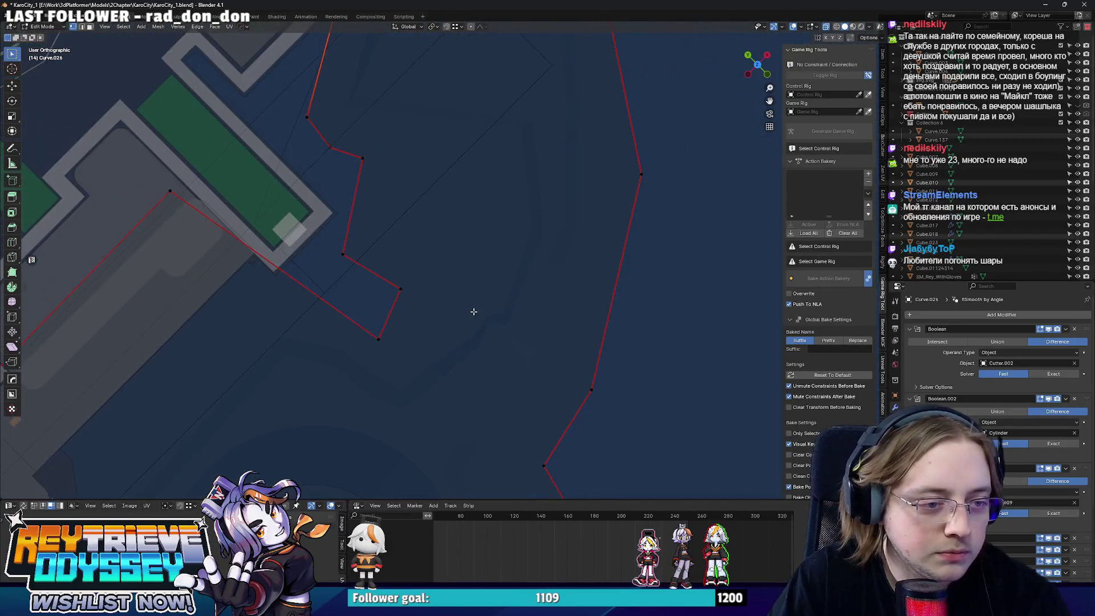
click(397, 349)
key(Tab)
key(alt+z)
mouse_move(292, 345)
middle_down()
mouse_move(349, 295)
mouse_move(447, 296)
middle_up()
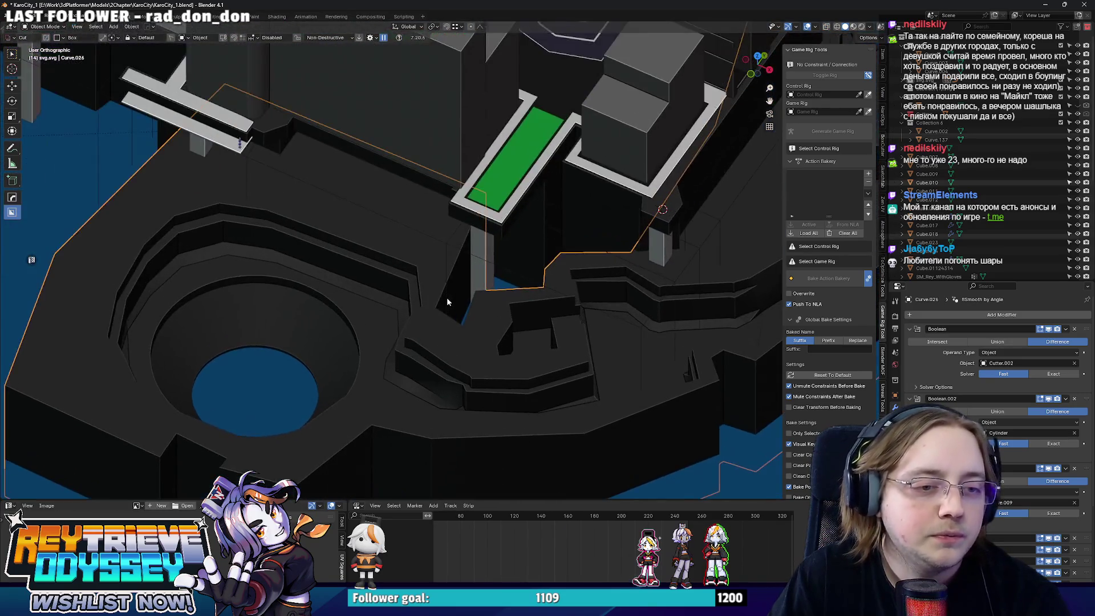
- Adjust the Curve.026 outline once more from top view and return to Object Mode
key(KP_7)
key(Tab)
key(alt+z)
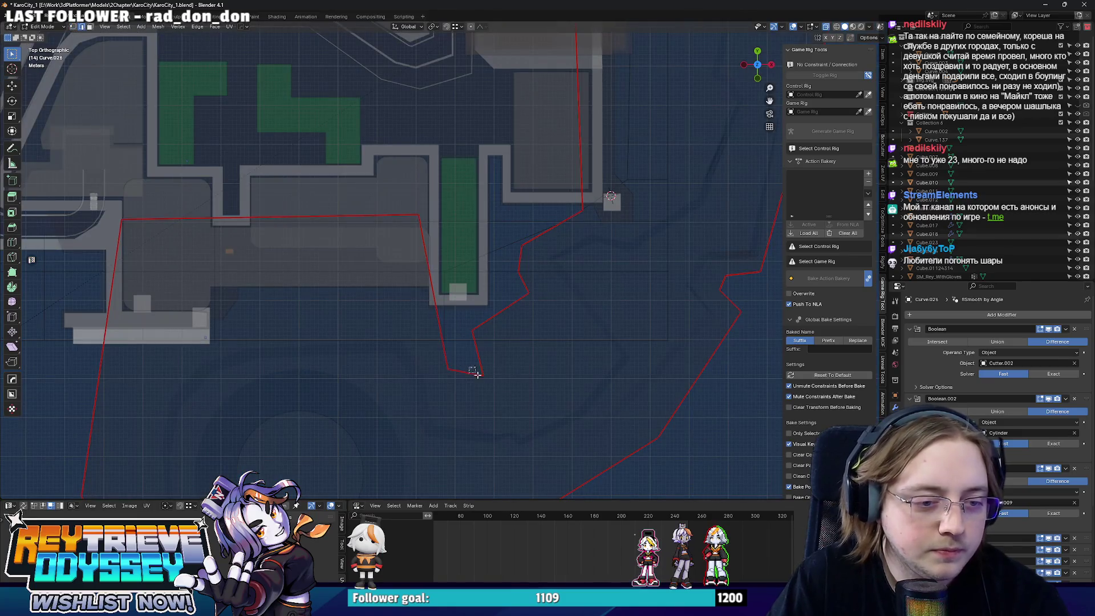
click(495, 370)
mouse_move(495, 371)
middle_down()
mouse_move(440, 320)
mouse_move(473, 291)
middle_up()
key(alt+z)
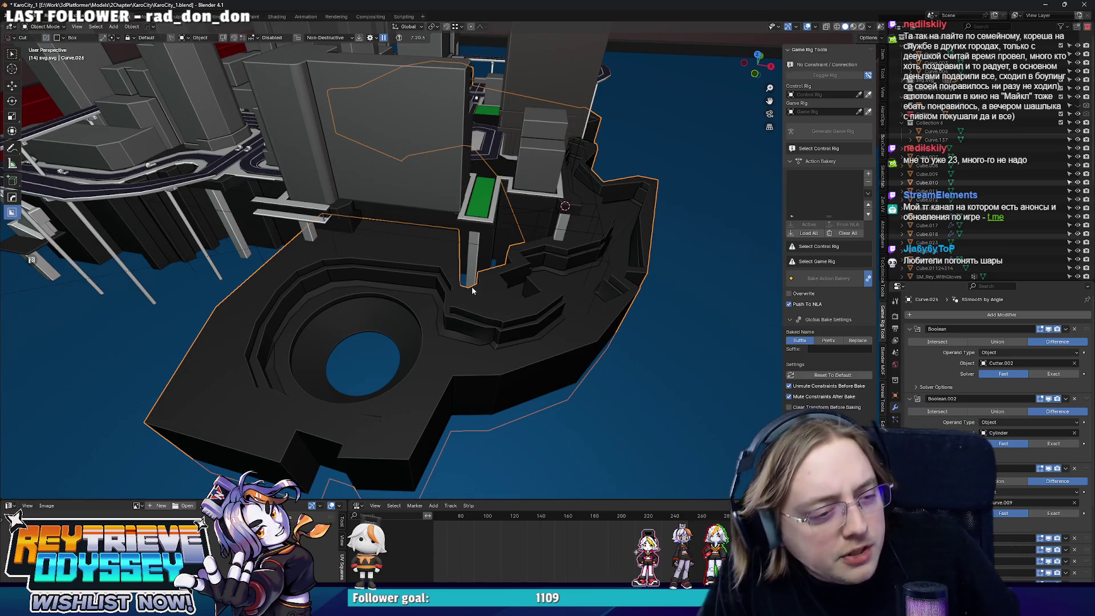
- Orbit around the carved ledges to inspect the finished cliff base under the ring walkway
scroll(515, 291, up, 5)
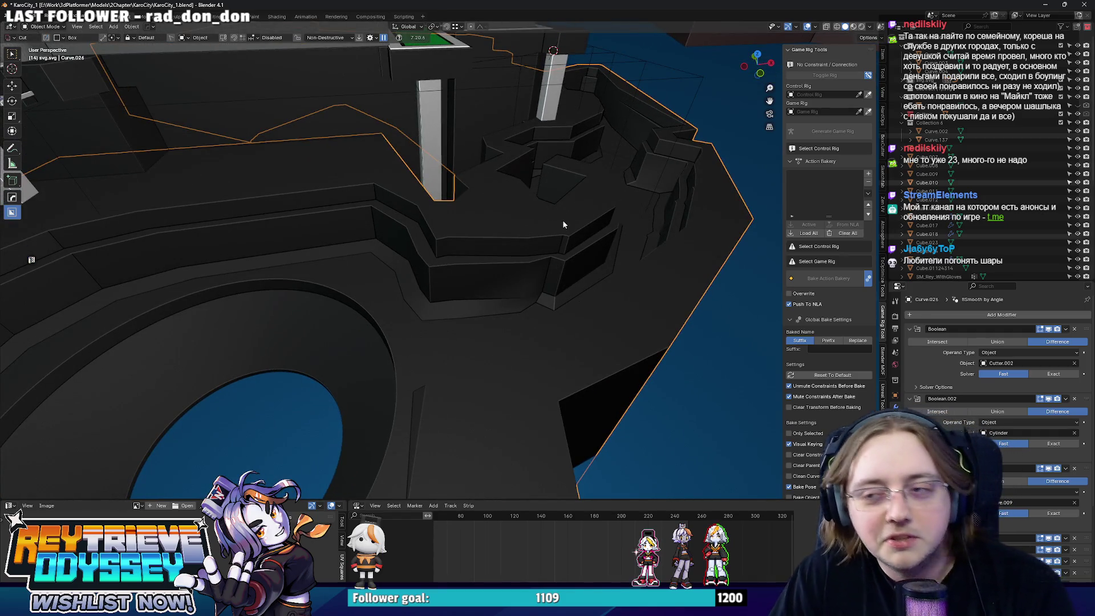
mouse_move(562, 223)
middle_down()
mouse_move(463, 290)
mouse_move(380, 293)
mouse_move(391, 279)
mouse_move(485, 288)
mouse_move(502, 303)
mouse_move(430, 288)
mouse_move(541, 240)
middle_up()
scroll(538, 251, down, 6)
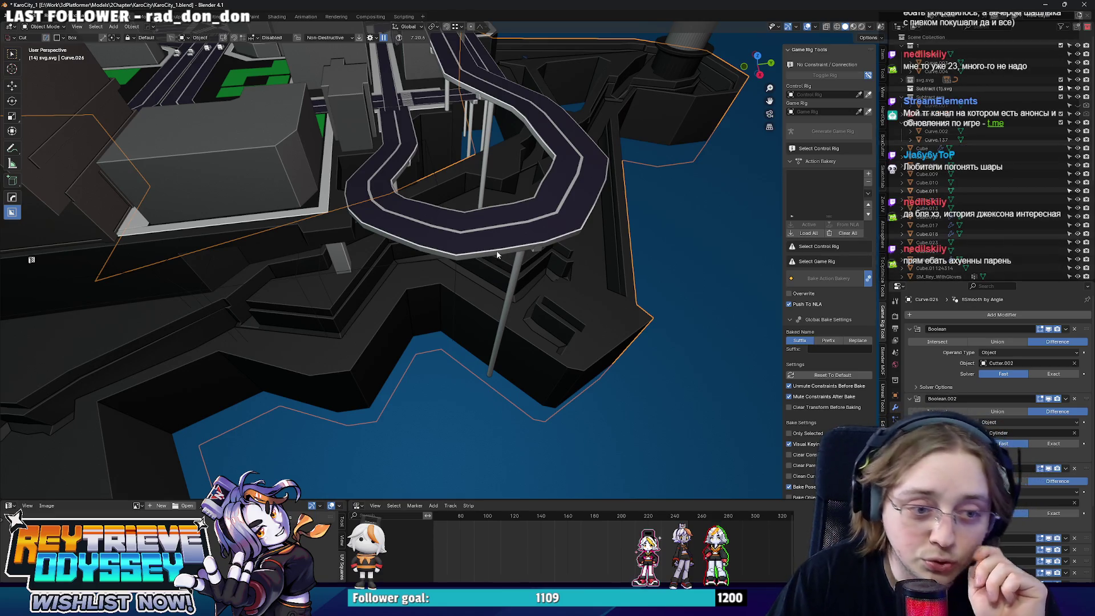
scroll(497, 251, up, 8)
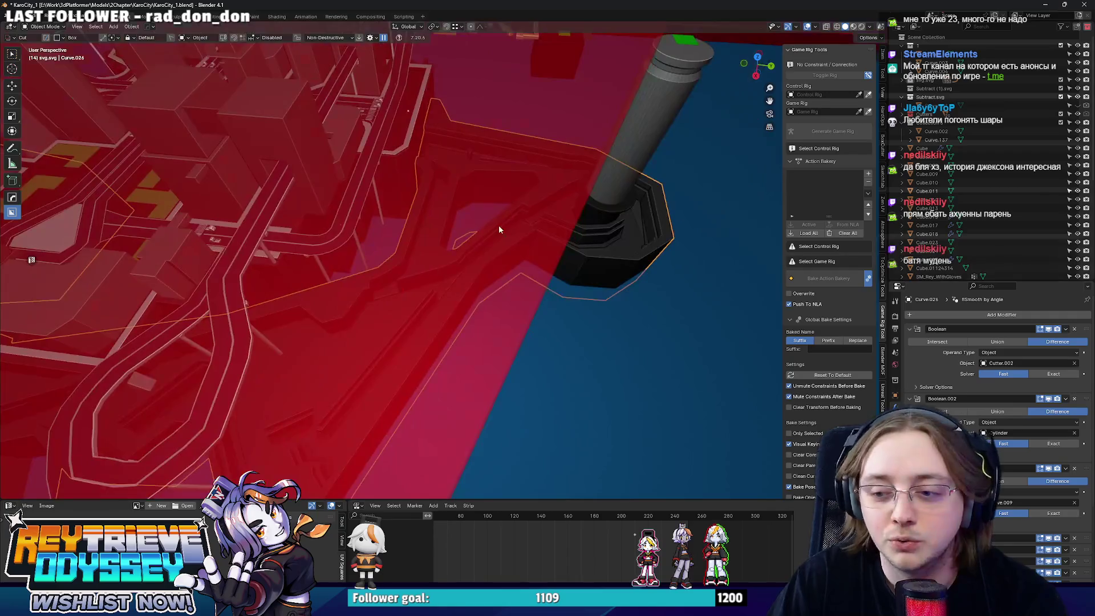
mouse_move(498, 224)
middle_down()
mouse_move(448, 228)
mouse_move(437, 274)
mouse_move(532, 283)
mouse_move(529, 274)
mouse_move(510, 286)
mouse_move(522, 275)
mouse_move(572, 321)
mouse_move(565, 327)
mouse_move(528, 275)
mouse_move(496, 292)
mouse_move(491, 222)
mouse_move(473, 287)
middle_up()
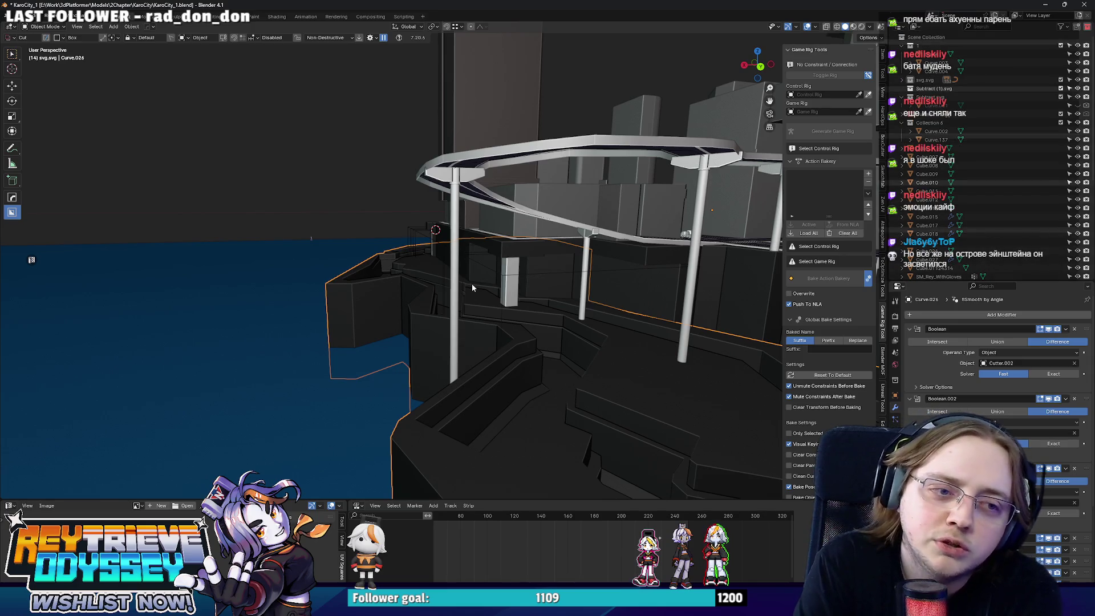
mouse_move(471, 283)
middle_down()
mouse_move(334, 253)
mouse_move(448, 279)
mouse_move(515, 273)
mouse_move(553, 357)
mouse_move(533, 384)
mouse_move(478, 379)
mouse_move(604, 388)
mouse_move(482, 262)
mouse_move(523, 352)
mouse_move(517, 328)
mouse_move(551, 296)
mouse_move(480, 344)
mouse_move(422, 305)
mouse_move(534, 323)
mouse_move(502, 342)
mouse_move(484, 320)
mouse_move(373, 267)
middle_up()
click(436, 296)
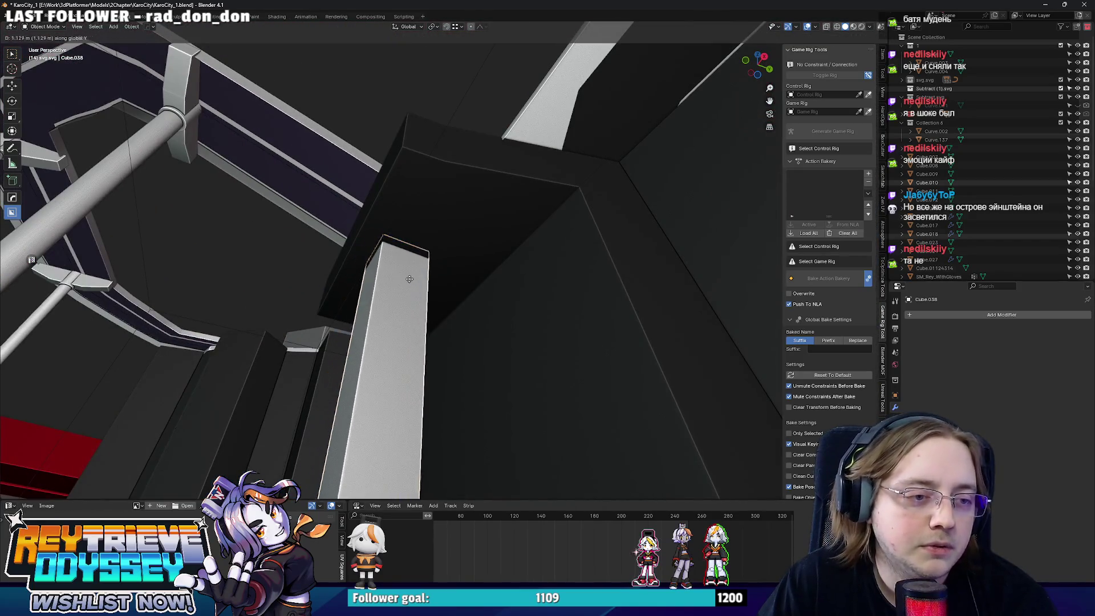
- Confirm the 1.6829 m Y move of pillar Cube.038 and check its new position
click(423, 282)
scroll(479, 327, down, 5)
mouse_move(479, 327)
middle_down()
mouse_move(462, 327)
mouse_move(463, 292)
middle_up()
scroll(463, 293, up, 4)
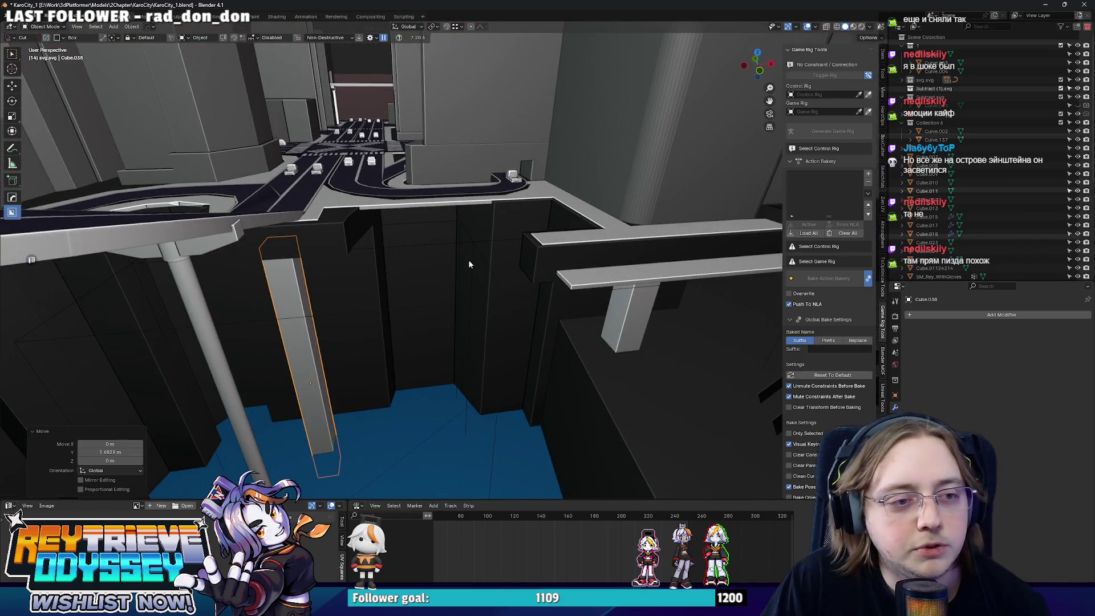
- Select Cutter.012 and orbit around the round stepped platform beside it
click(471, 245)
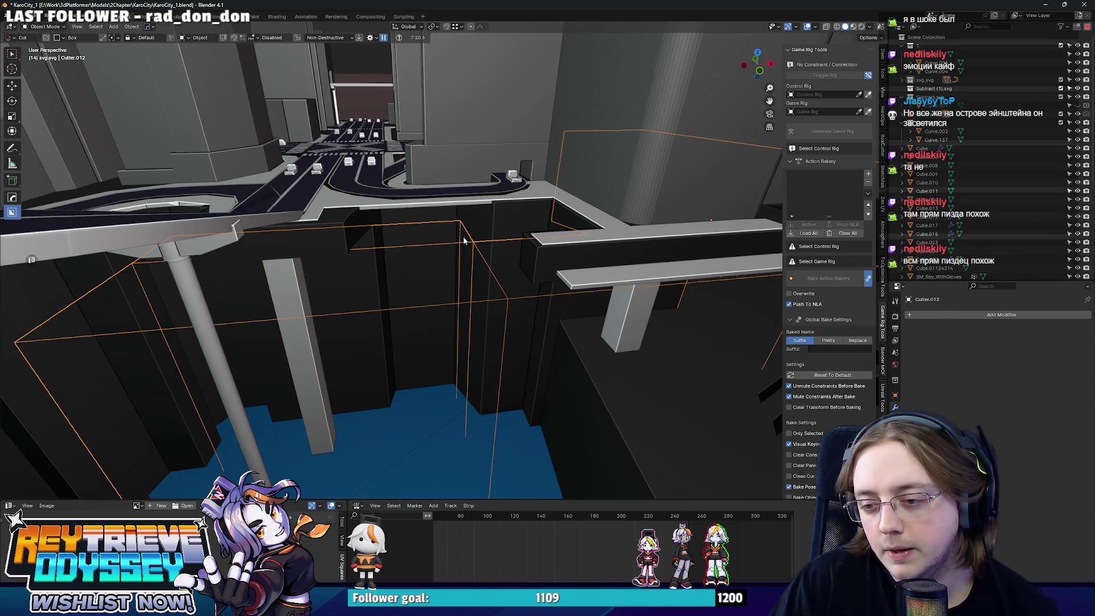
scroll(460, 241, down, 5)
mouse_move(471, 262)
middle_down()
mouse_move(546, 268)
mouse_move(459, 299)
middle_up()
scroll(459, 299, up, 3)
mouse_move(406, 323)
middle_down()
mouse_move(481, 320)
mouse_move(466, 308)
mouse_move(528, 327)
mouse_move(513, 325)
mouse_move(528, 313)
mouse_move(430, 332)
mouse_move(561, 289)
mouse_move(570, 327)
mouse_move(626, 321)
mouse_move(582, 327)
middle_up()
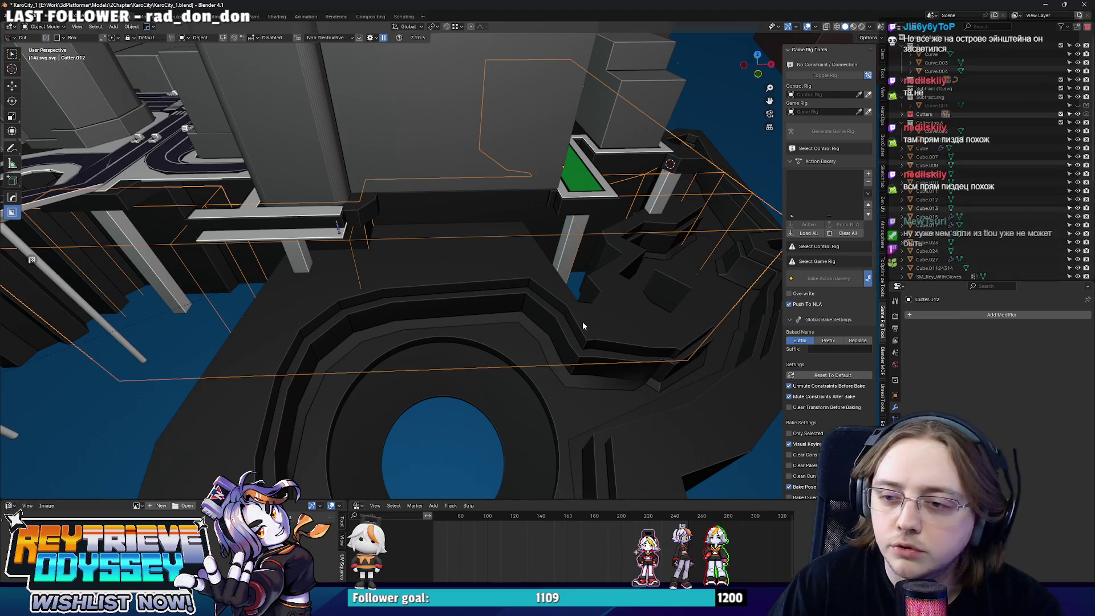
mouse_move(655, 320)
middle_down()
mouse_move(392, 296)
mouse_move(381, 274)
mouse_move(487, 287)
mouse_move(487, 266)
mouse_move(518, 268)
mouse_move(506, 285)
middle_up()
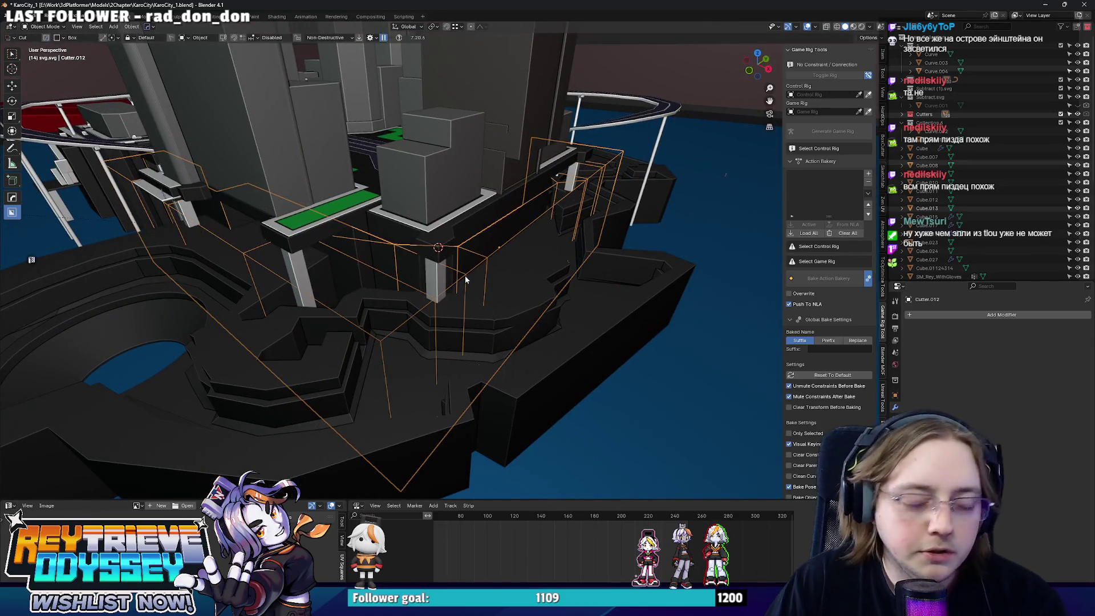
scroll(465, 279, down, 5)
scroll(447, 281, up, 8)
mouse_move(448, 281)
middle_down()
mouse_move(538, 283)
mouse_move(453, 303)
mouse_move(425, 283)
mouse_move(536, 331)
mouse_move(467, 298)
mouse_move(503, 287)
mouse_move(392, 276)
mouse_move(514, 293)
mouse_move(560, 274)
mouse_move(536, 279)
mouse_move(512, 306)
mouse_move(440, 291)
mouse_move(510, 323)
mouse_move(406, 311)
mouse_move(553, 320)
mouse_move(512, 296)
mouse_move(584, 284)
mouse_move(496, 305)
mouse_move(468, 332)
middle_up()
- Select a wall face of Cutter.012 in Edit Mode and slide it along Y
key(Tab)
key(alt+z)
click(496, 308)
key(alt+z)
key(Tab)
key(Tab)
key(g)
key(y)
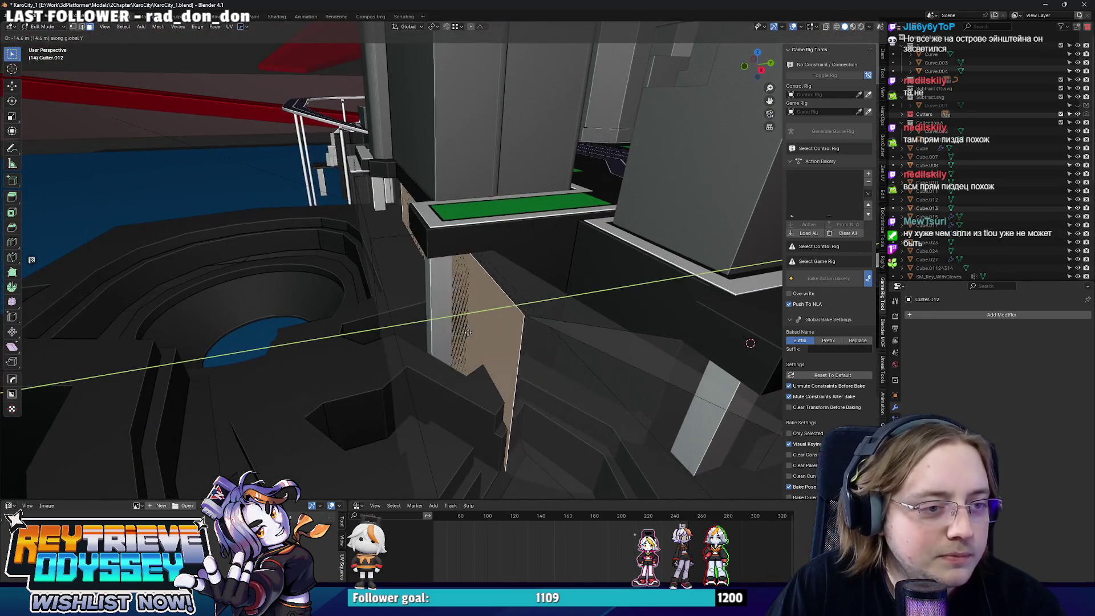
click(475, 331)
- In top view, box-select the cutter's corner vertices and move them back about 11 m along Y
key(alt+z)
middle_drag(475, 330, 551, 336)
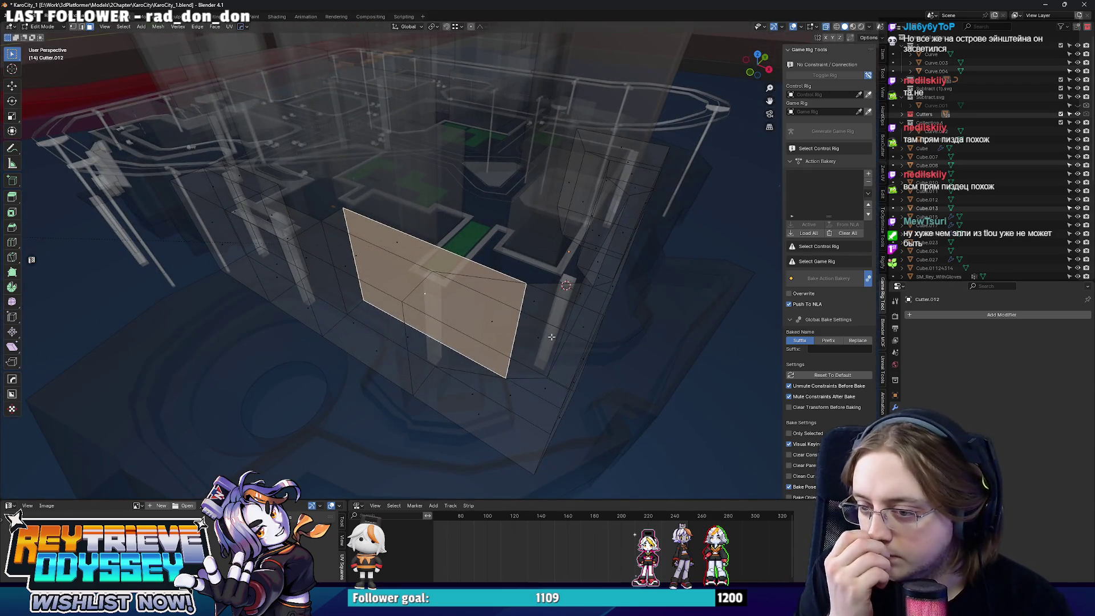
middle_drag(552, 337, 450, 318)
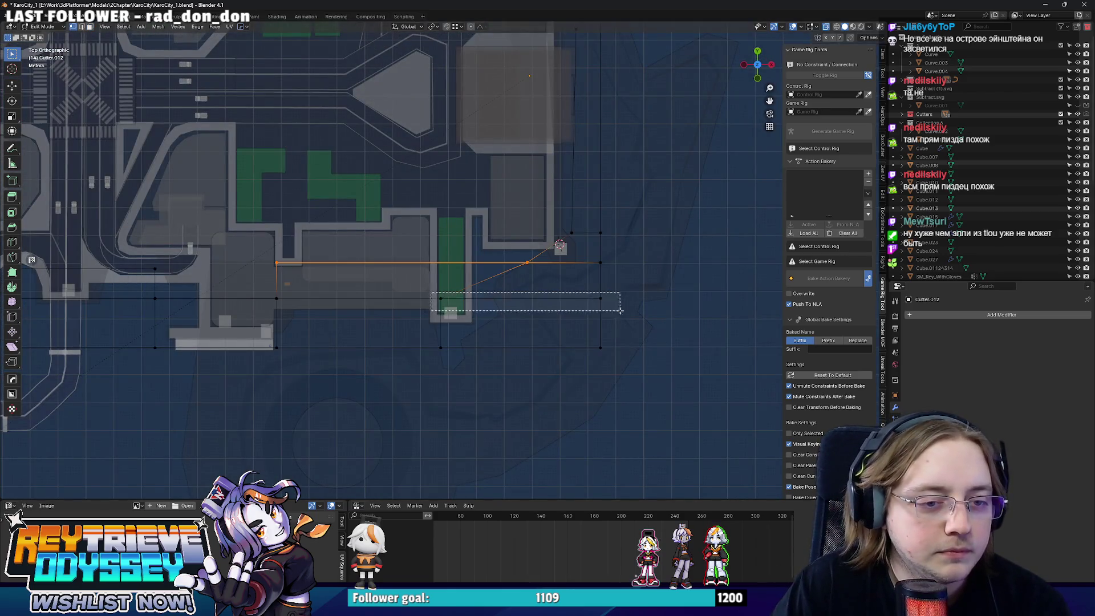
scroll(473, 285, up, 2)
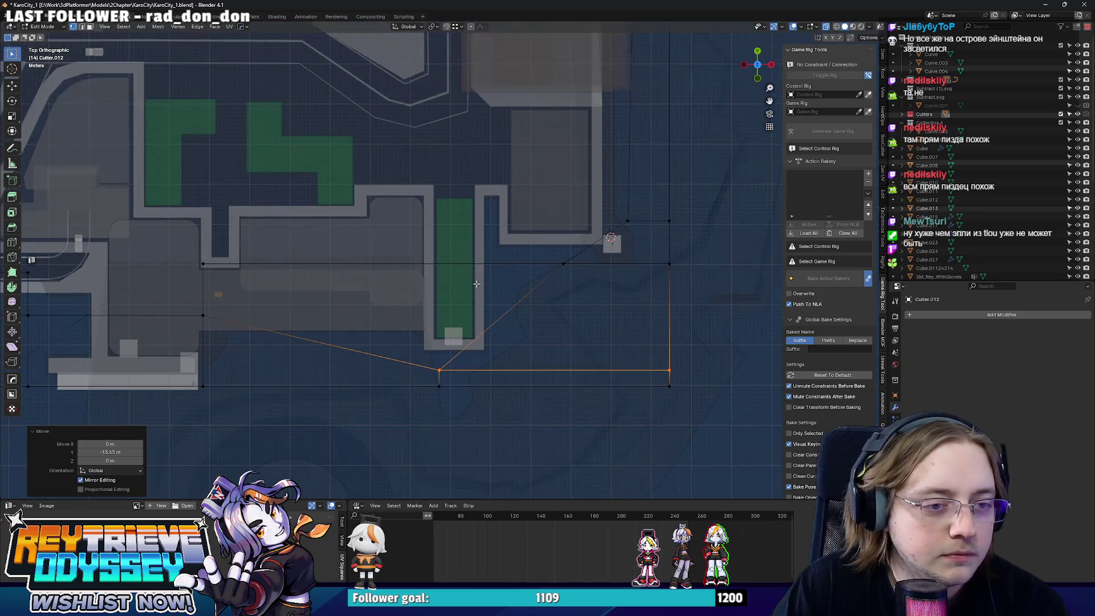
drag(295, 285, 294, 285)
mouse_move(301, 279)
shift+middle_down()
mouse_move(346, 271)
mouse_move(398, 286)
mouse_move(456, 258)
mouse_move(410, 274)
mouse_move(409, 303)
mouse_move(491, 338)
shift+middle_up()
key(g)
key(y)
click(368, 285)
- Check the cutter edge against the building wall from top view and leave Edit Mode
scroll(490, 324, down, 1)
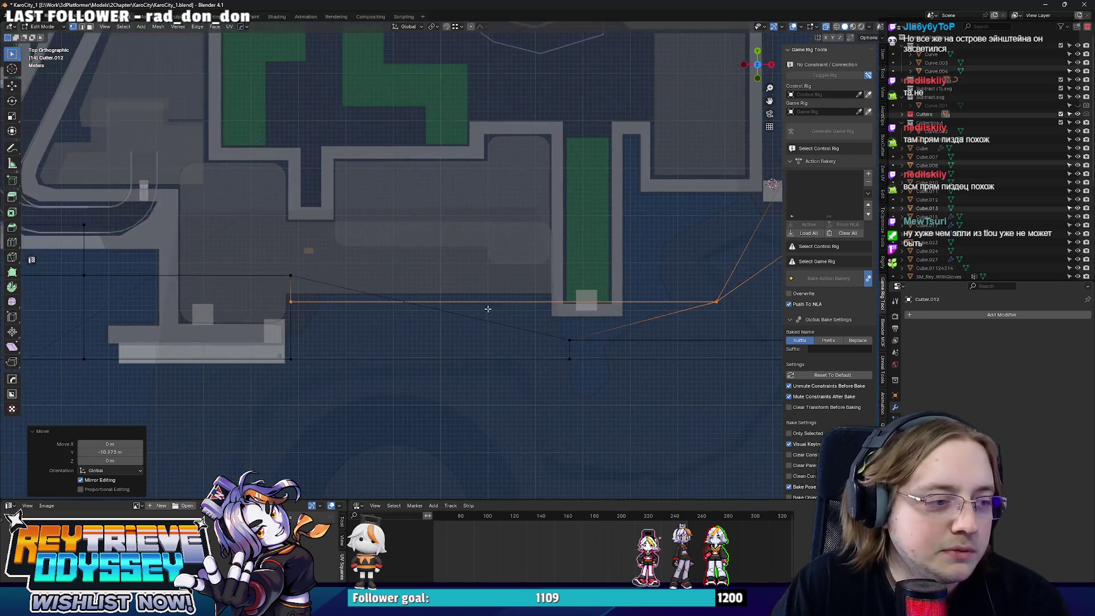
shift+middle_drag(285, 270, 418, 259)
key(g)
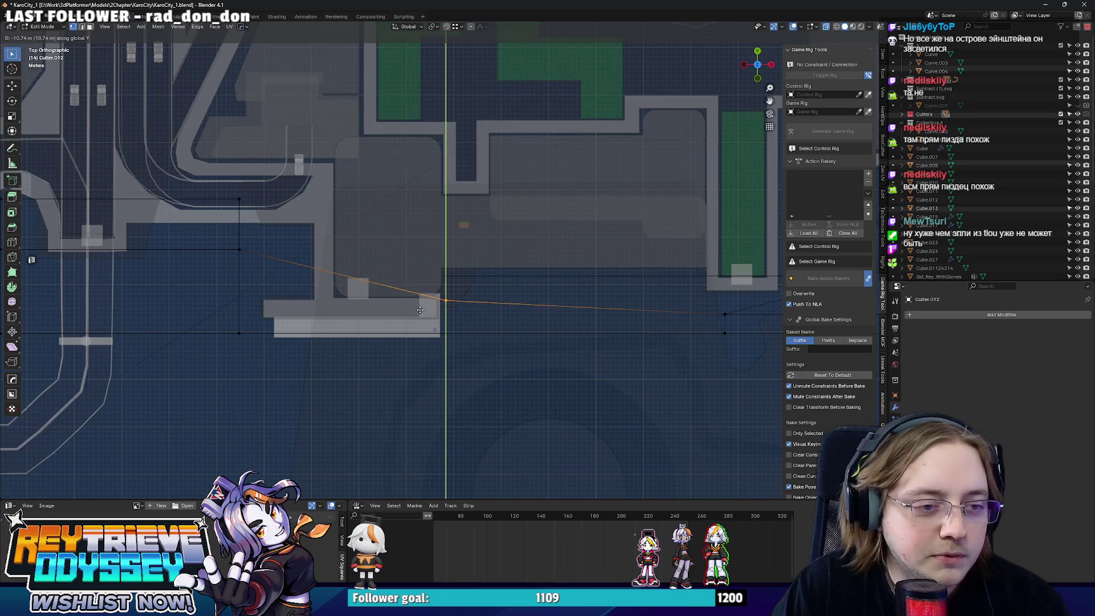
mouse_move(419, 302)
middle_down()
mouse_move(458, 233)
mouse_move(403, 316)
middle_up()
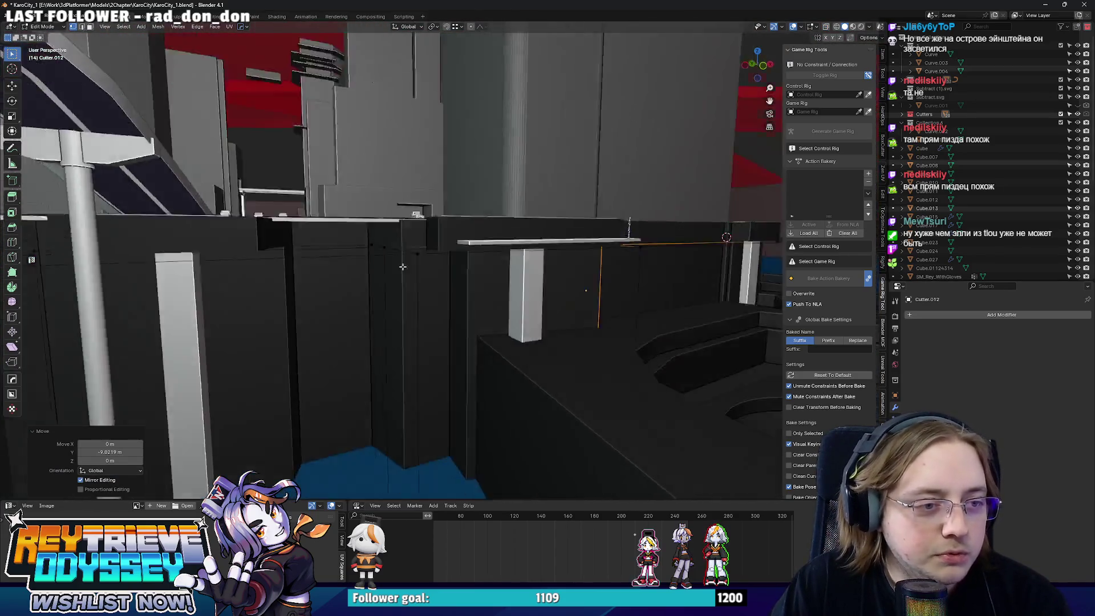
key(KP_7)
key(alt+z)
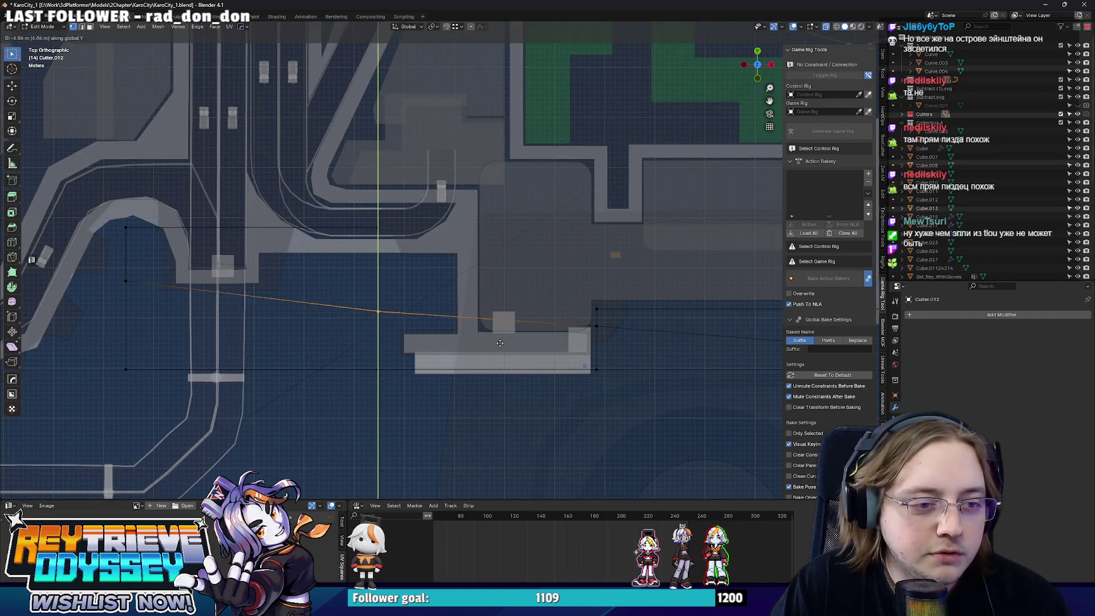
key(Tab)
key(alt+z)
mouse_move(597, 325)
middle_down()
mouse_move(415, 289)
mouse_move(415, 276)
mouse_move(443, 296)
mouse_move(425, 272)
mouse_move(451, 258)
mouse_move(468, 272)
middle_up()
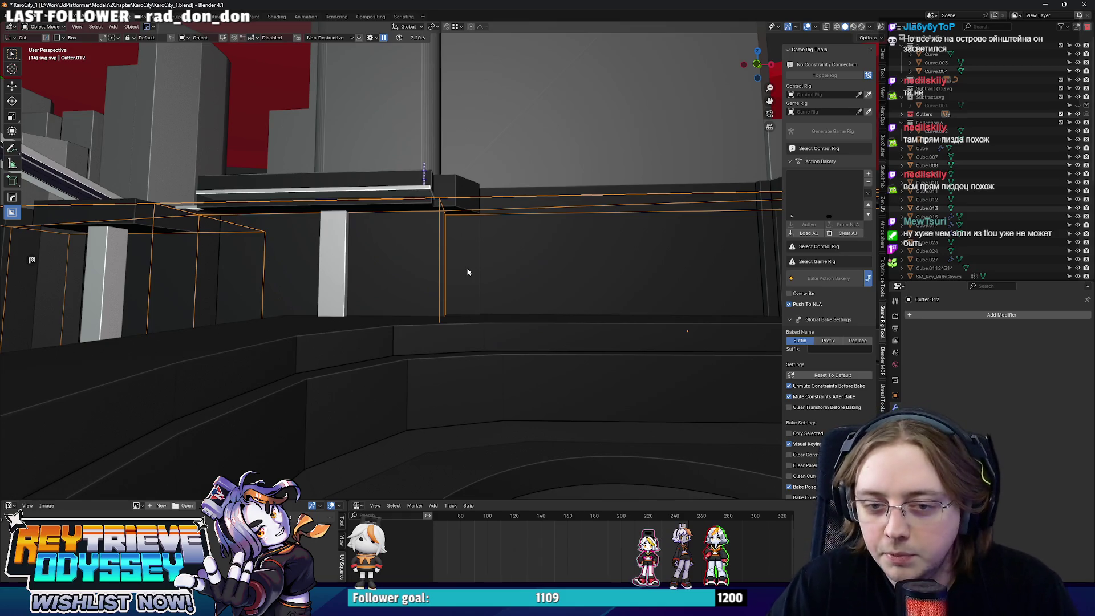
- Reposition a Cutter.012 vertex in top view near the cutter edge
mouse_move(468, 272)
middle_down()
mouse_move(428, 290)
mouse_move(443, 289)
mouse_move(409, 283)
mouse_move(505, 279)
mouse_move(446, 259)
mouse_move(535, 305)
mouse_move(545, 364)
middle_up()
key(Tab)
key(KP_7)
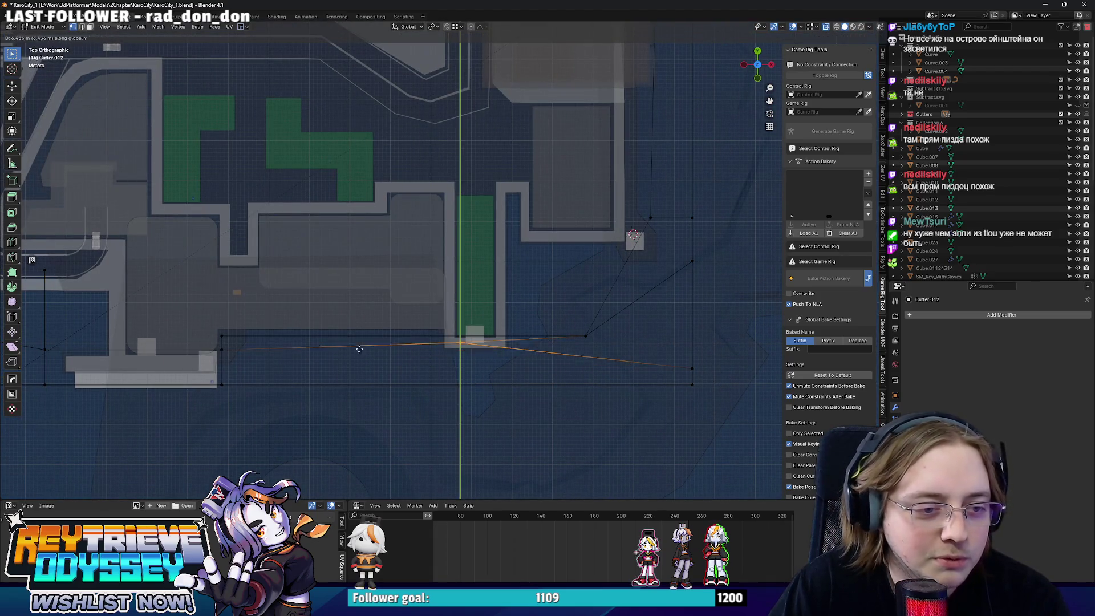
click(222, 350)
shift+middle_drag(223, 351, 365, 323)
scroll(457, 326, up, 2)
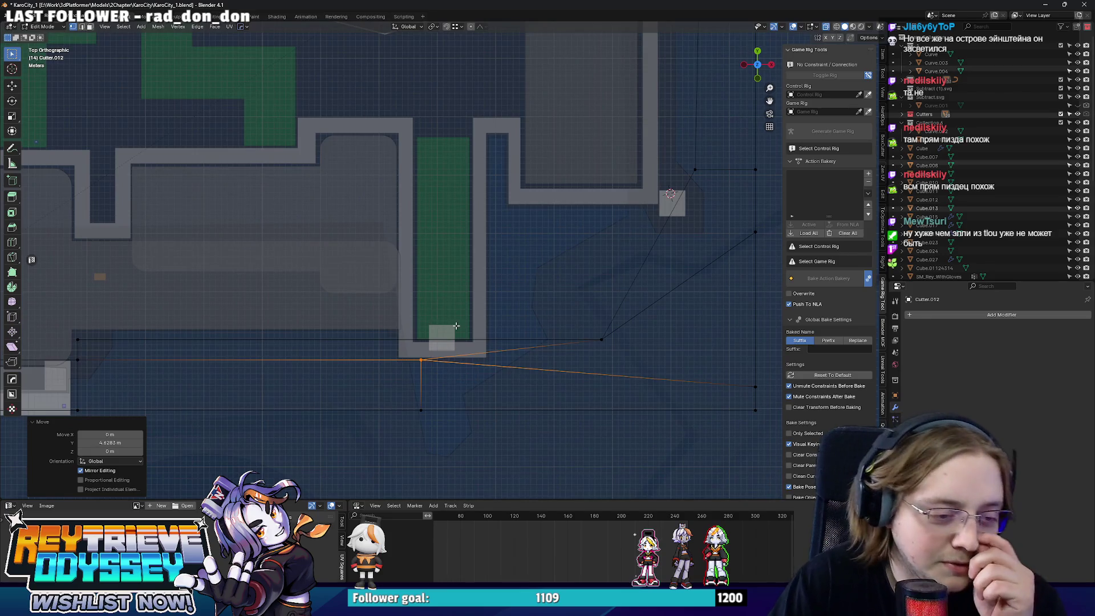
key(Tab)
- Slide the cutter's vertical face along X beside the green platform
mouse_move(455, 326)
middle_down()
mouse_move(438, 281)
mouse_move(525, 278)
mouse_move(529, 268)
mouse_move(443, 308)
mouse_move(414, 236)
middle_up()
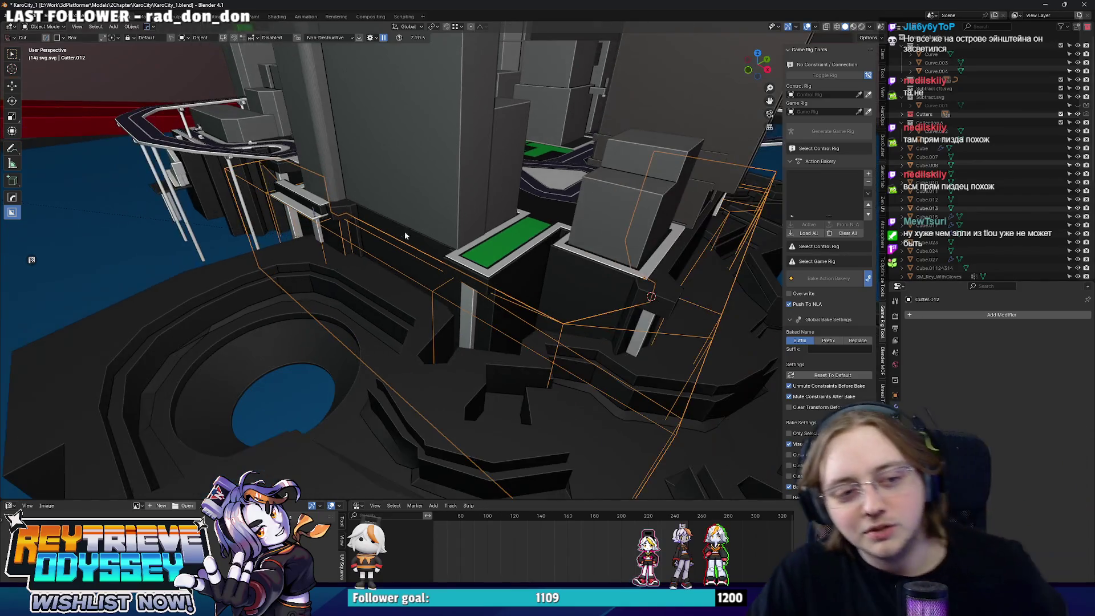
scroll(410, 256, up, 3)
middle_drag(395, 235, 533, 259)
scroll(533, 259, up, 5)
scroll(541, 216, down, 5)
mouse_move(408, 219)
middle_down()
mouse_move(504, 204)
mouse_move(508, 276)
mouse_move(467, 259)
mouse_move(492, 233)
mouse_move(467, 263)
mouse_move(482, 283)
middle_up()
key(Tab)
key(alt+z)
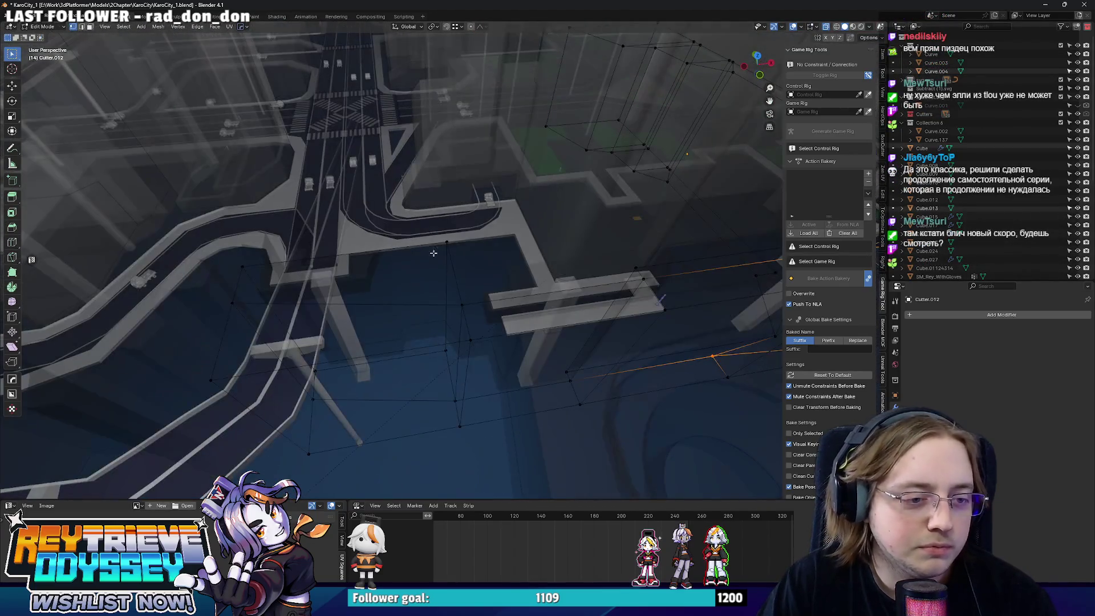
click(443, 269)
scroll(448, 274, up, 4)
key(g)
key(x)
click(458, 300)
key(Tab)
- Bevel the cutter's corner edge and inspect it from top view
mouse_move(370, 301)
middle_down()
mouse_move(426, 264)
mouse_move(420, 302)
mouse_move(681, 326)
mouse_move(477, 334)
middle_up()
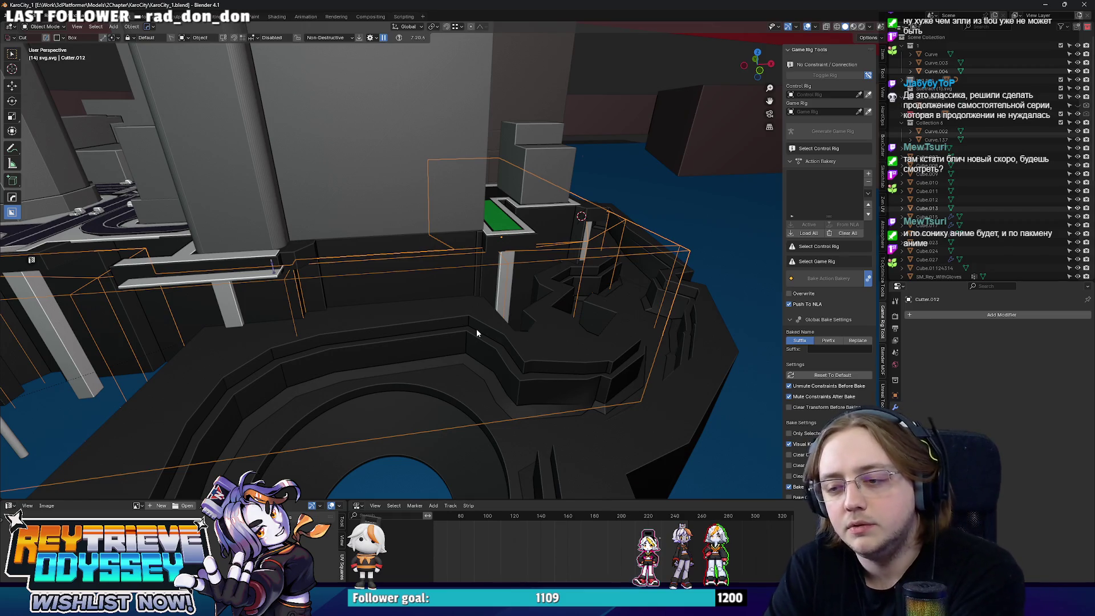
mouse_move(477, 333)
middle_down()
mouse_move(419, 275)
mouse_move(474, 251)
mouse_move(486, 288)
mouse_move(445, 269)
mouse_move(495, 266)
mouse_move(509, 295)
middle_up()
key(ctrl+Tab)
click(609, 294)
mouse_move(610, 293)
middle_down()
mouse_move(533, 310)
mouse_move(496, 347)
mouse_move(475, 346)
middle_up()
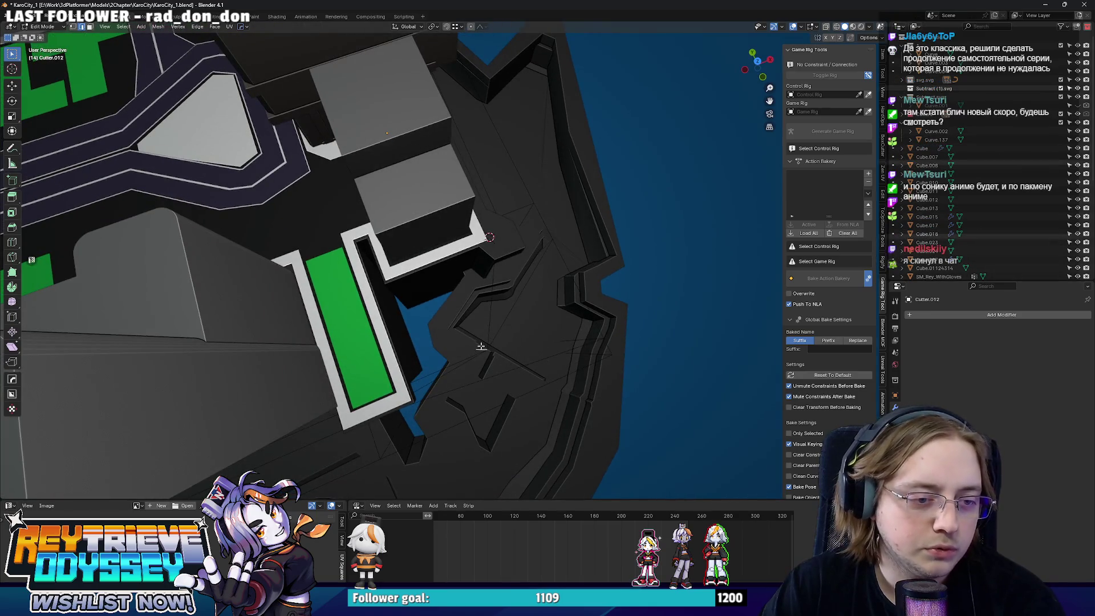
key(ctrl+b)
click(497, 319)
key(KP_7)
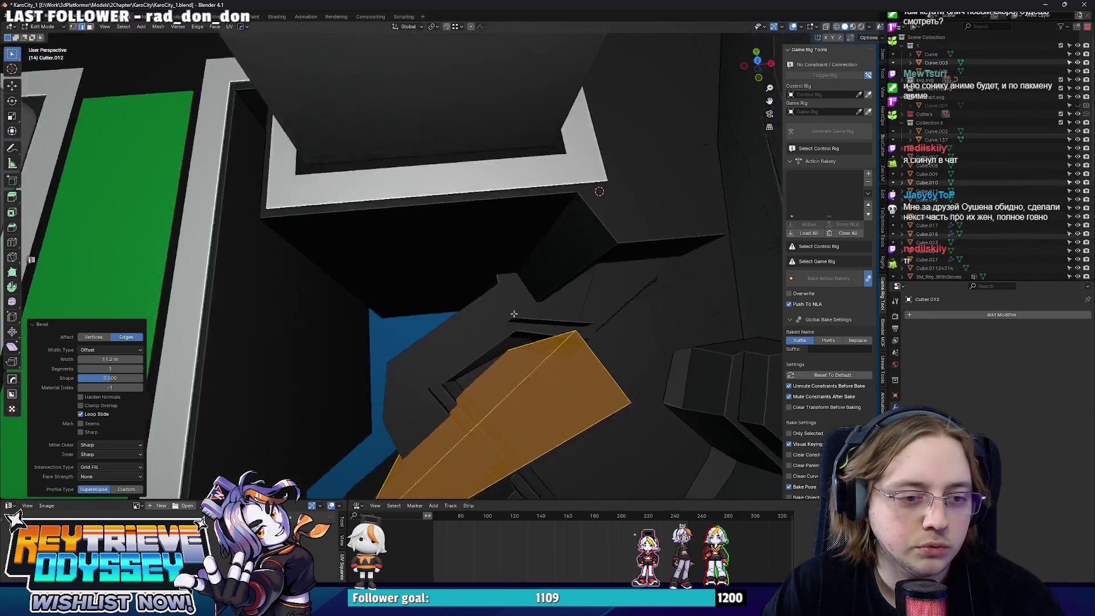
key(alt+z)
click(522, 343)
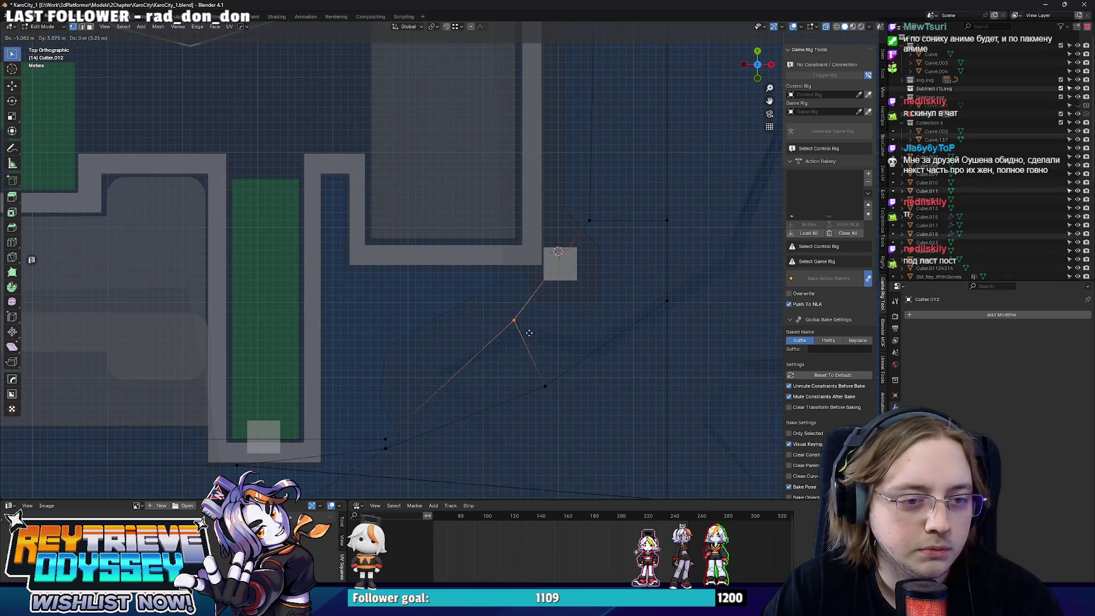
- Review the carved cliff in perspective, then resume see-through top-view editing of the cutter
key(Tab)
key(alt+z)
mouse_move(513, 306)
middle_down()
mouse_move(382, 261)
mouse_move(525, 273)
mouse_move(501, 255)
mouse_move(519, 313)
middle_up()
key(KP_7)
key(Tab)
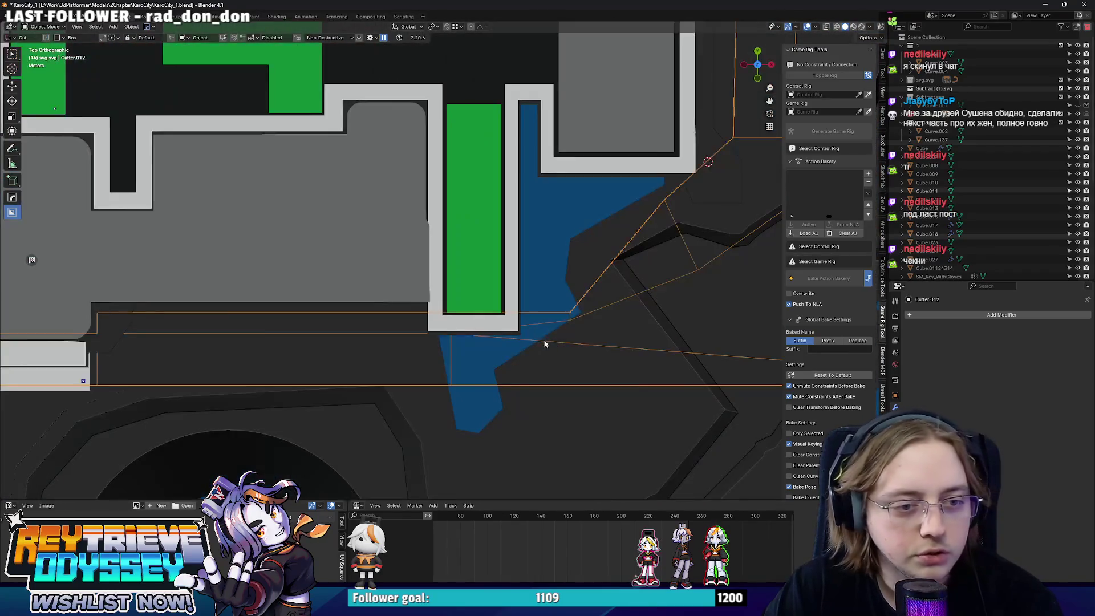
key(alt+z)
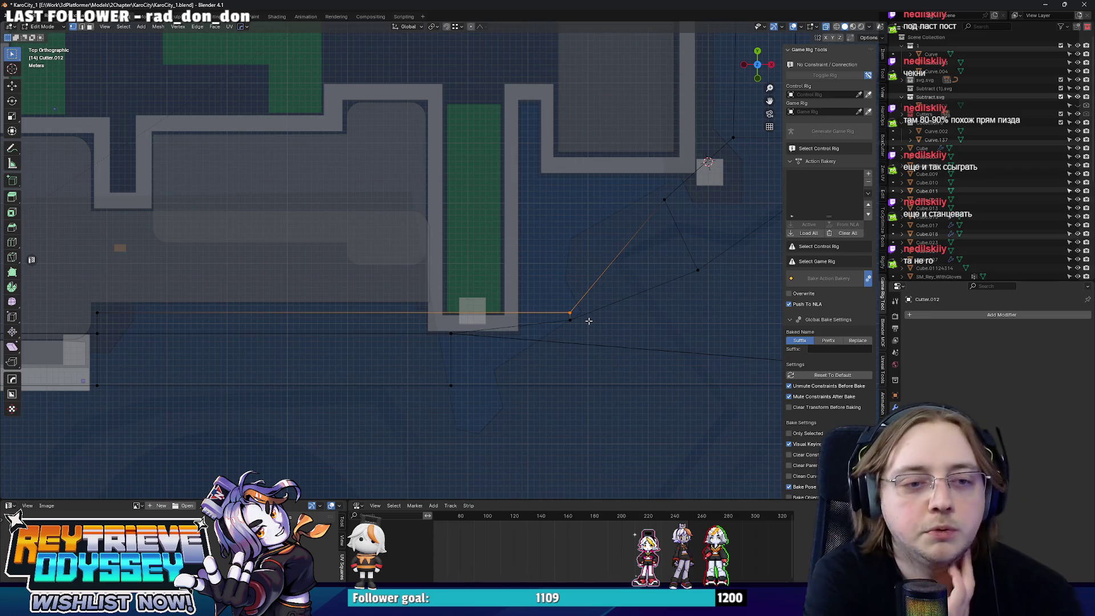
- Inspect the selected cutter edge, then view the carved building base in Object Mode
scroll(589, 321, up, 3)
key(alt+z)
mouse_move(558, 276)
middle_down()
mouse_move(459, 317)
mouse_move(557, 298)
mouse_move(542, 288)
mouse_move(403, 293)
mouse_move(428, 344)
mouse_move(394, 350)
mouse_move(443, 348)
middle_up()
scroll(521, 288, down, 3)
scroll(519, 293, up, 2)
scroll(459, 317, down, 2)
key(Tab)
scroll(510, 296, down, 3)
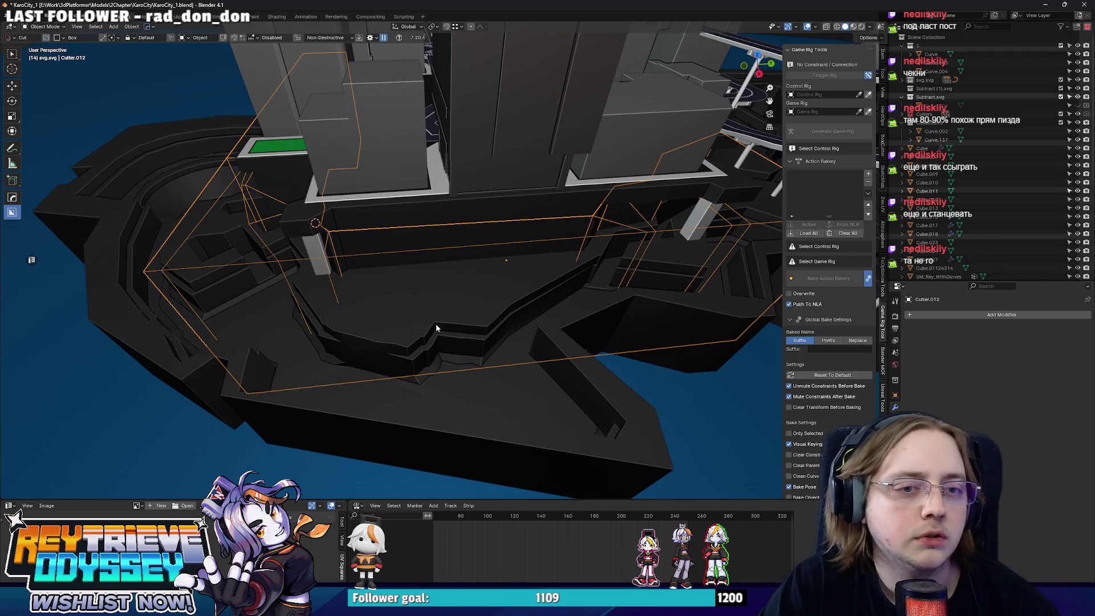
mouse_move(433, 311)
middle_down()
mouse_move(428, 248)
mouse_move(466, 297)
mouse_move(485, 272)
mouse_move(530, 266)
mouse_move(381, 239)
mouse_move(446, 244)
mouse_move(468, 226)
mouse_move(531, 252)
mouse_move(599, 243)
mouse_move(533, 296)
mouse_move(550, 287)
mouse_move(579, 304)
mouse_move(388, 351)
mouse_move(424, 308)
mouse_move(409, 234)
mouse_move(586, 247)
mouse_move(429, 248)
mouse_move(539, 259)
mouse_move(395, 293)
mouse_move(498, 263)
mouse_move(509, 285)
mouse_move(450, 282)
mouse_move(584, 278)
mouse_move(243, 293)
mouse_move(447, 299)
mouse_move(552, 332)
mouse_move(567, 327)
mouse_move(481, 281)
mouse_move(520, 290)
mouse_move(433, 299)
mouse_move(459, 233)
mouse_move(373, 260)
mouse_move(255, 227)
mouse_move(313, 234)
mouse_move(340, 263)
mouse_move(466, 276)
middle_up()
- Move the cutter face 1.652 m along Y and return to Object Mode
key(Tab)
key(alt+z)
- Select the black building mass Curve.007 beneath the overpass
key(alt+z)
key(g)
key(y)
click(416, 295)
click(591, 246)
key(ctrl+Tab)
click(429, 248)
click(432, 298)
scroll(432, 299, up, 3)
- Choose Cutter.002 from the boolean cutter list and slide one side face along Y
key(q)
click(313, 235)
key(Tab)
key(alt+z)
key(alt+z)
key(alt+z)
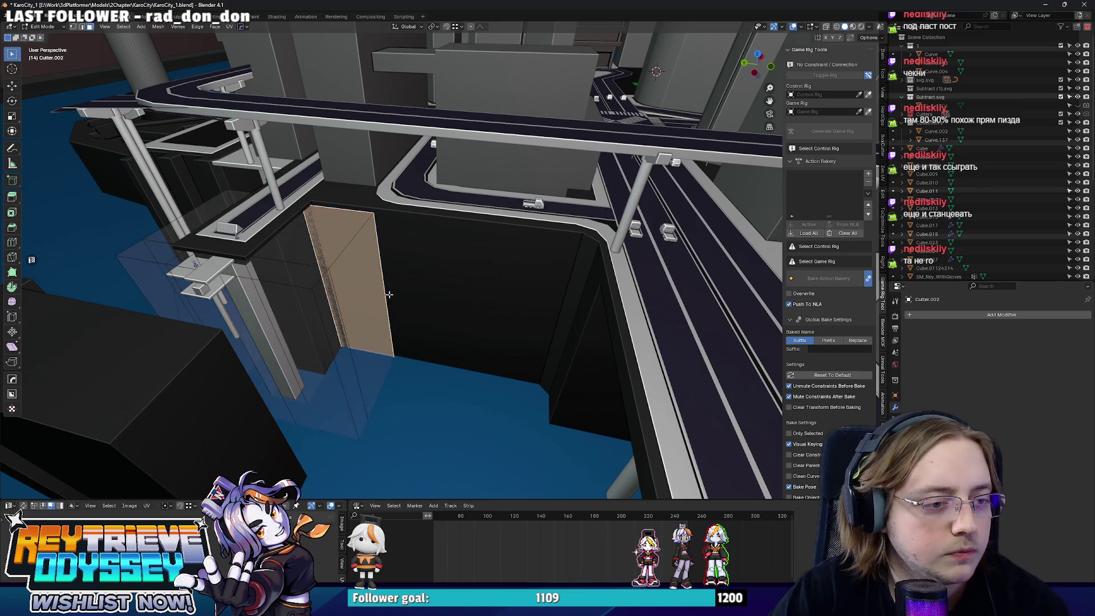
click(397, 301)
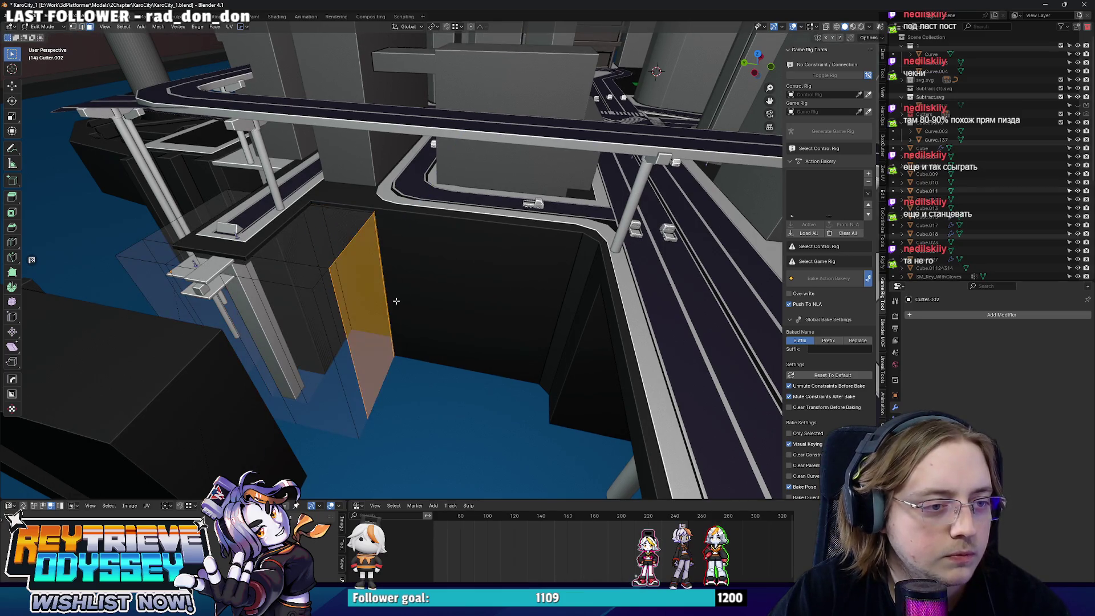
click(576, 320)
mouse_move(576, 319)
middle_down()
mouse_move(575, 284)
mouse_move(581, 302)
mouse_move(547, 309)
mouse_move(558, 285)
middle_up()
key(g)
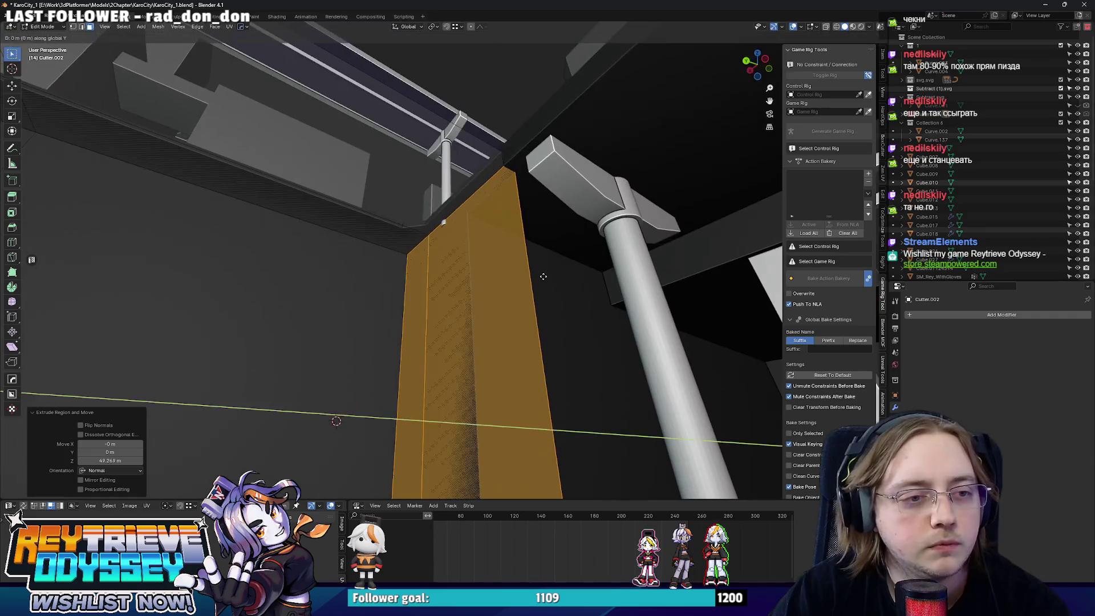
key(y)
click(558, 283)
key(Tab)
- Extrude a panel face of Cutter.002 57.341 m upward along Z
mouse_move(426, 267)
middle_down()
mouse_move(436, 319)
mouse_move(232, 299)
mouse_move(376, 285)
mouse_move(367, 272)
mouse_move(479, 293)
mouse_move(464, 295)
mouse_move(489, 286)
mouse_move(465, 293)
middle_up()
key(Tab)
click(476, 287)
key(e)
click(482, 257)
mouse_move(482, 257)
middle_down()
mouse_move(488, 231)
mouse_move(323, 235)
mouse_move(463, 287)
mouse_move(393, 253)
middle_up()
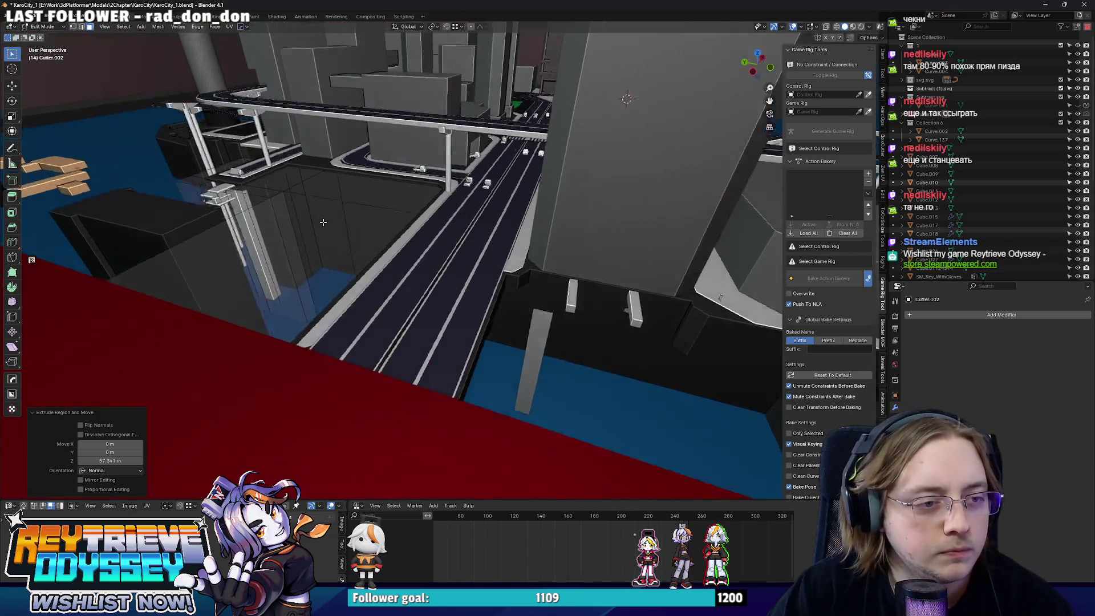
- Select the extruded box's faces, grow the selection, and move them 3.97 m along Y
key(alt+z)
key(a)
middle_drag(205, 291, 514, 329)
key(alt+a)
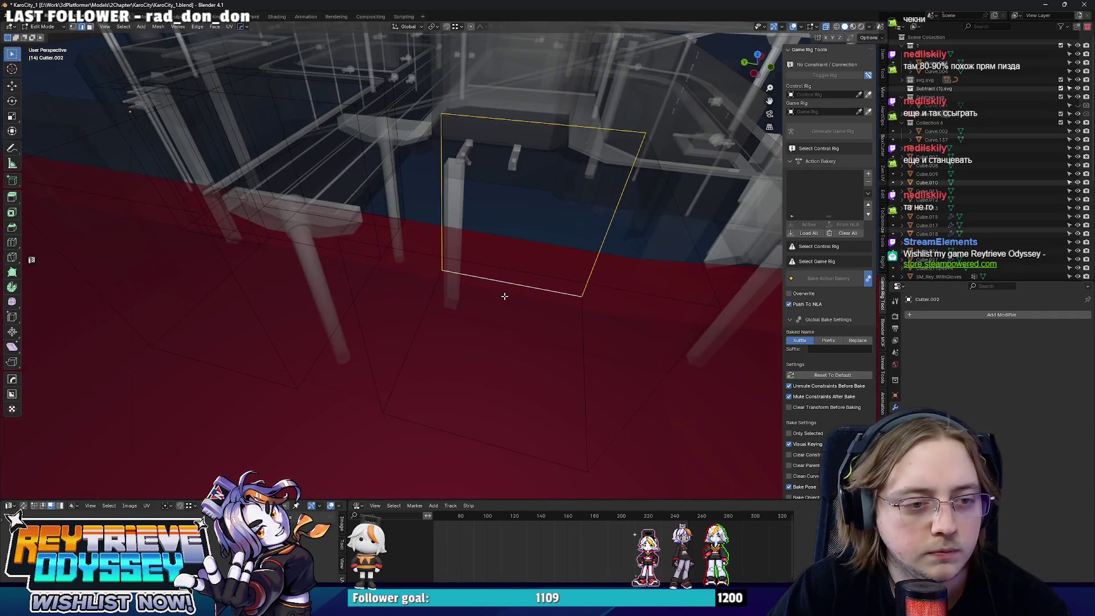
click(502, 274)
click(473, 266)
key(Escape)
mouse_move(476, 257)
middle_down()
mouse_move(461, 257)
mouse_move(515, 162)
middle_up()
key(ctrl+KP_Add)
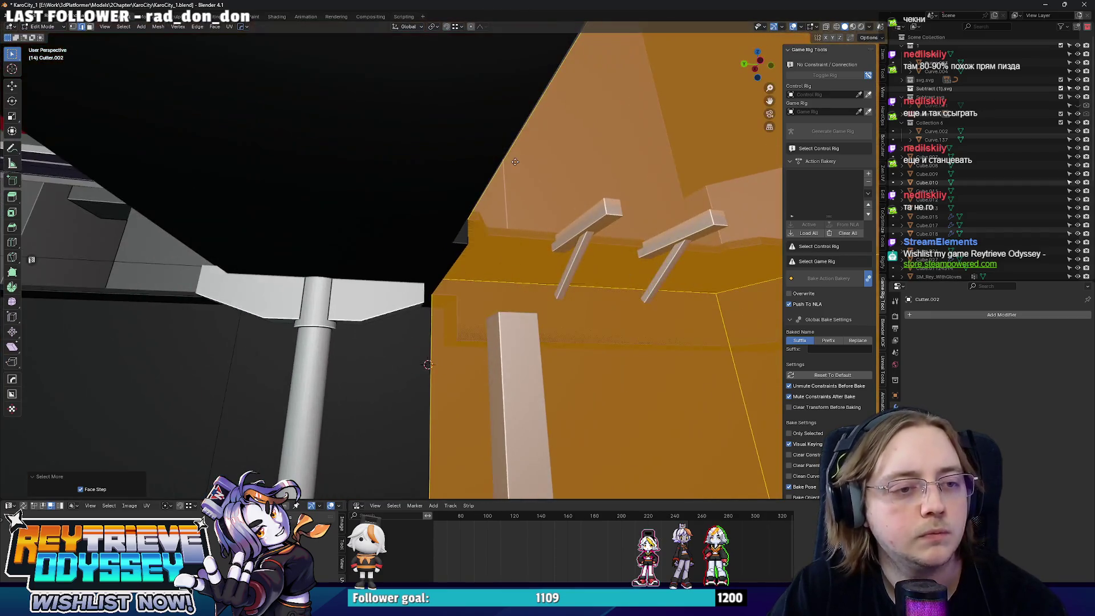
click(445, 154)
- Shift the box faces further along Y under the support brackets, reaching 4.7047 m, and finish editing
mouse_move(445, 154)
middle_down()
mouse_move(550, 232)
mouse_move(366, 239)
mouse_move(330, 227)
mouse_move(456, 202)
mouse_move(513, 288)
mouse_move(414, 293)
mouse_move(563, 311)
mouse_move(525, 269)
mouse_move(501, 276)
middle_up()
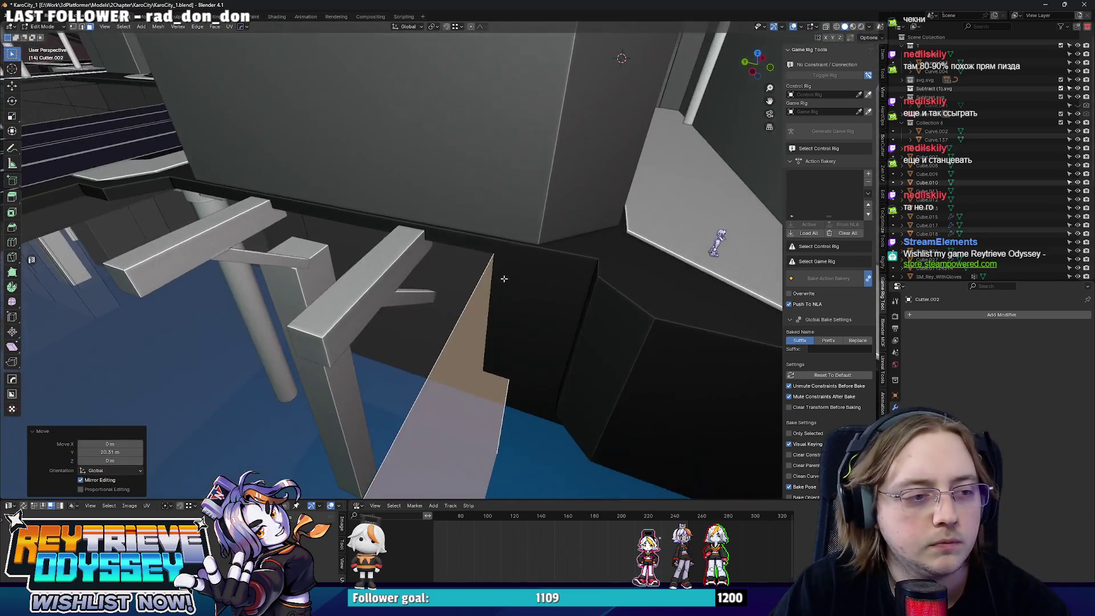
key(g)
key(y)
click(264, 244)
middle_drag(264, 244, 438, 193)
key(g)
key(y)
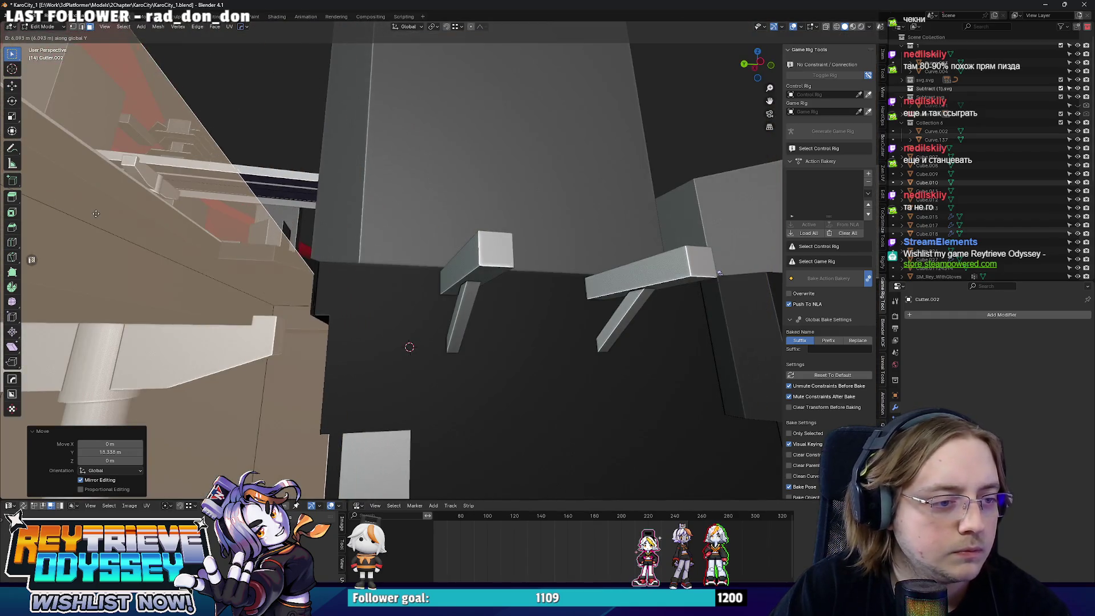
mouse_move(230, 274)
middle_down()
mouse_move(265, 302)
mouse_move(211, 329)
mouse_move(491, 250)
middle_up()
key(Tab)
mouse_move(415, 245)
middle_down()
mouse_move(468, 231)
mouse_move(467, 341)
mouse_move(155, 265)
mouse_move(447, 212)
middle_up()
mouse_move(417, 240)
middle_down()
mouse_move(400, 251)
mouse_move(438, 261)
middle_up()
- Narrow the lower grey bridge slab Cube.022 by scaling it along X
scroll(437, 261, up, 2)
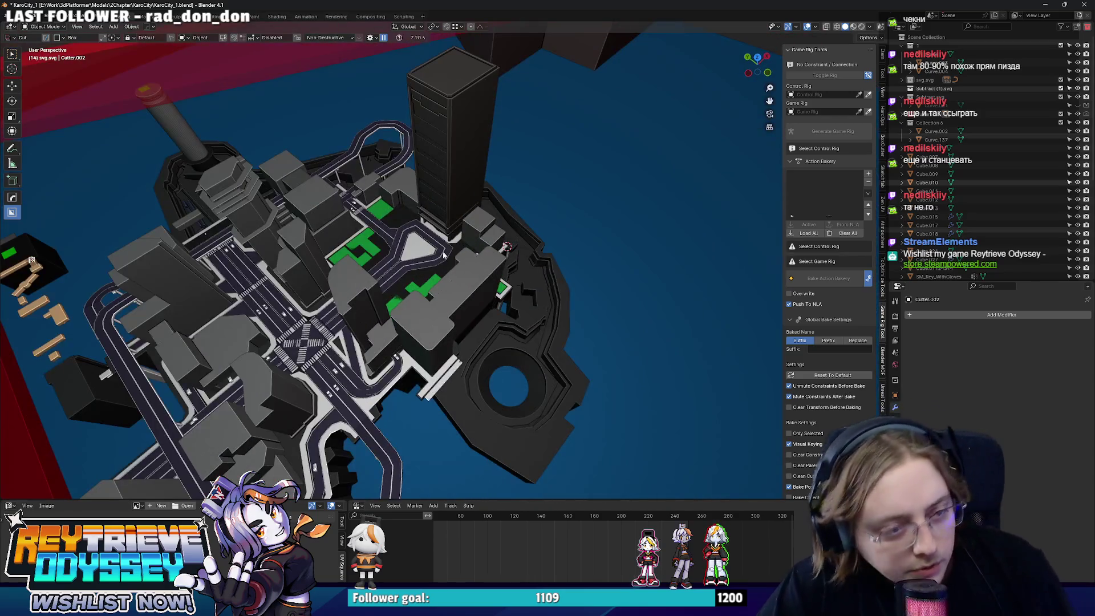
middle_drag(481, 263, 564, 280)
scroll(488, 248, up, 5)
scroll(488, 248, down, 5)
mouse_move(406, 340)
middle_down()
mouse_move(546, 299)
mouse_move(500, 286)
mouse_move(478, 300)
mouse_move(591, 341)
mouse_move(467, 313)
mouse_move(593, 303)
middle_up()
scroll(478, 304, up, 5)
click(468, 313)
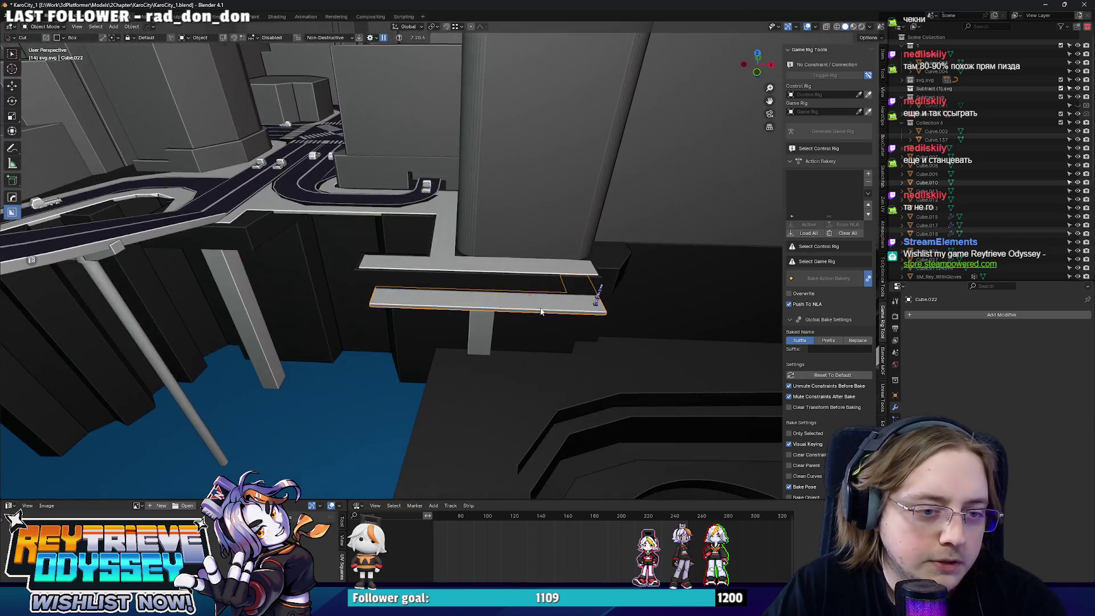
key(s)
key(x)
click(604, 308)
- Shift the bridge slab 4.32 m along X
key(g)
key(y)
key(x)
click(652, 315)
mouse_move(652, 314)
middle_down()
mouse_move(481, 270)
mouse_move(534, 286)
middle_up()
- In Edit Mode on the walkway, extend its left end 5.04 m along X
click(534, 288)
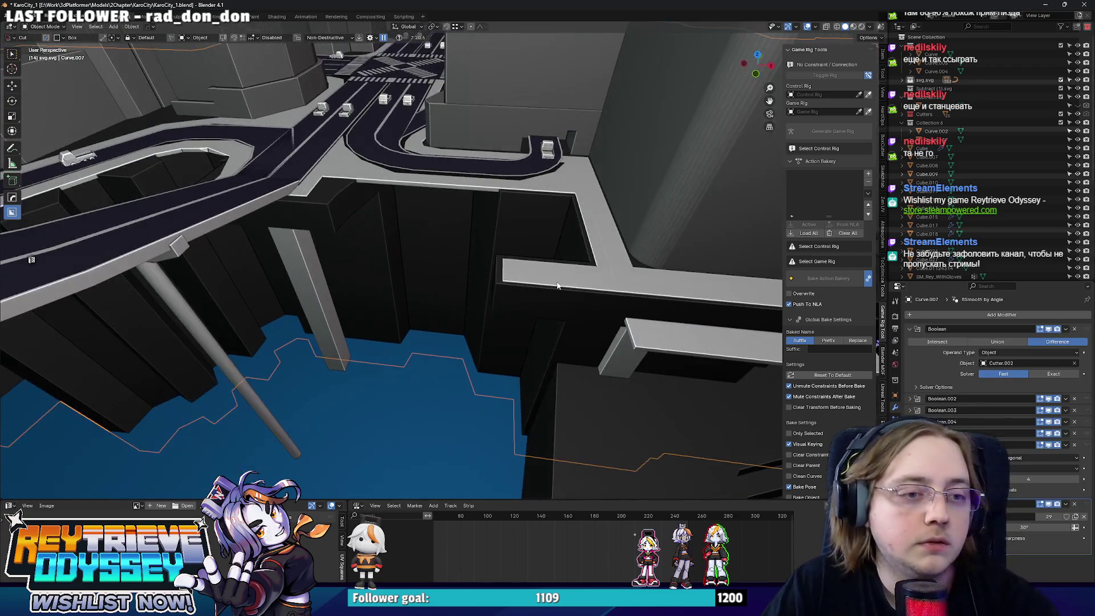
key(Tab)
key(Tab)
click(515, 268)
key(Tab)
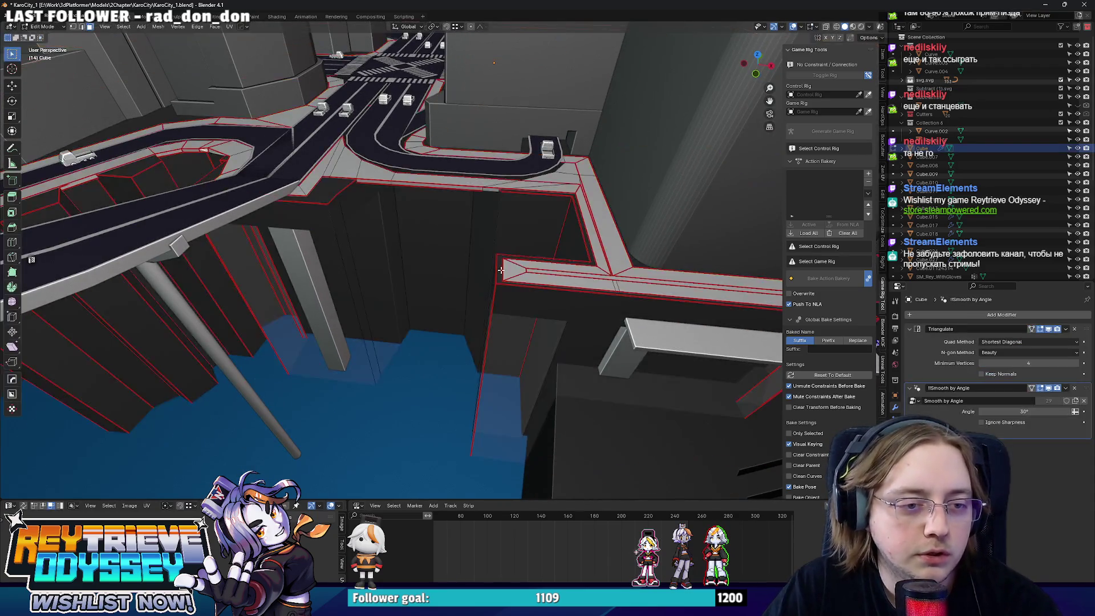
key(KP_7)
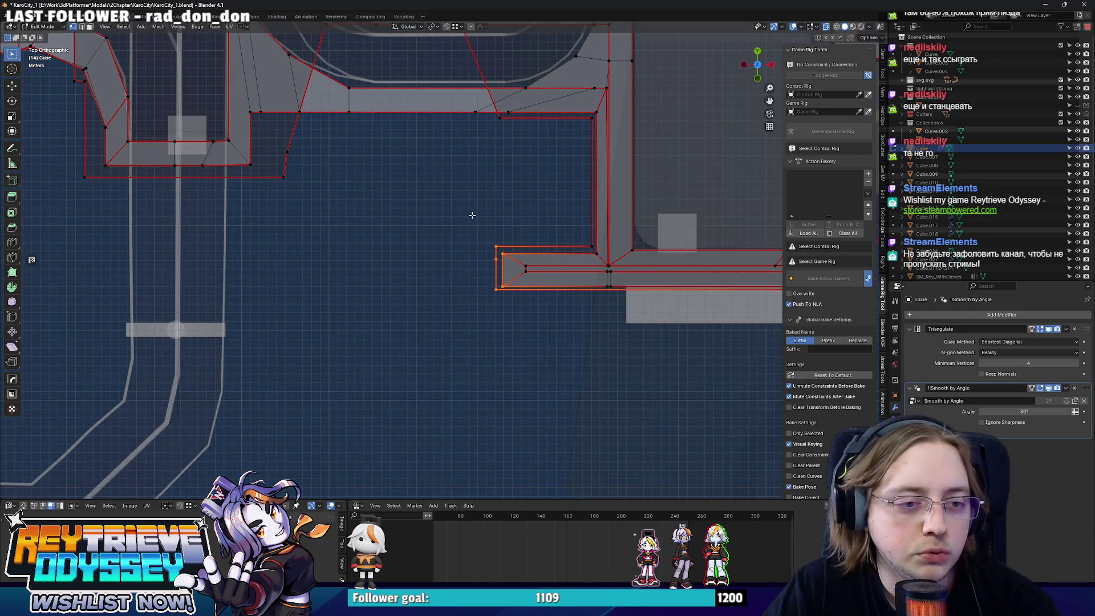
key(g)
key(x)
click(466, 257)
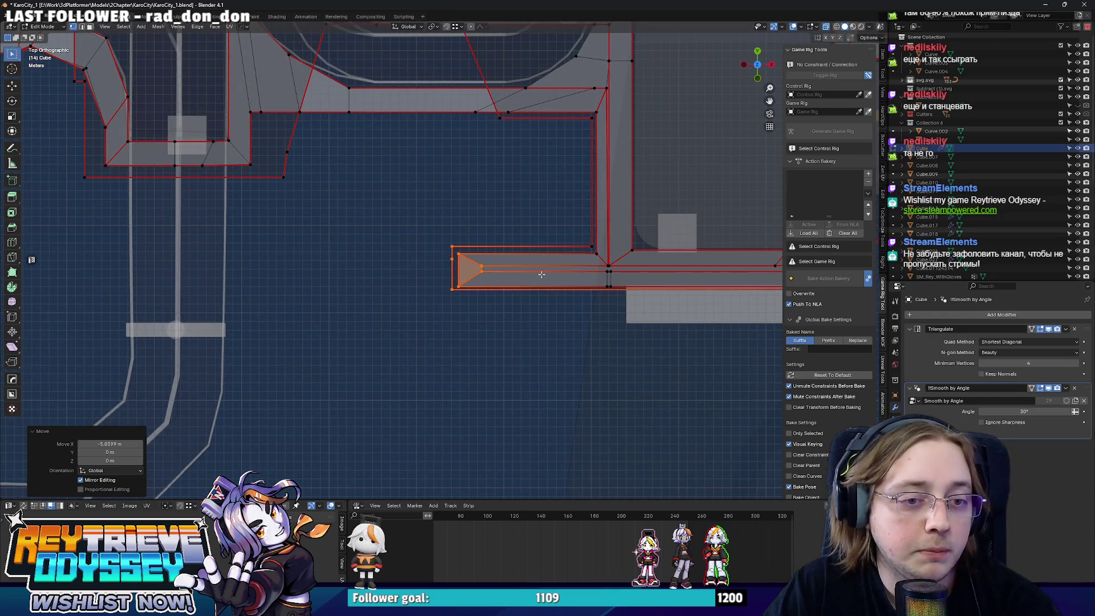
- Return to Object Mode and select the small icosphere beside the road
scroll(537, 273, up, 4)
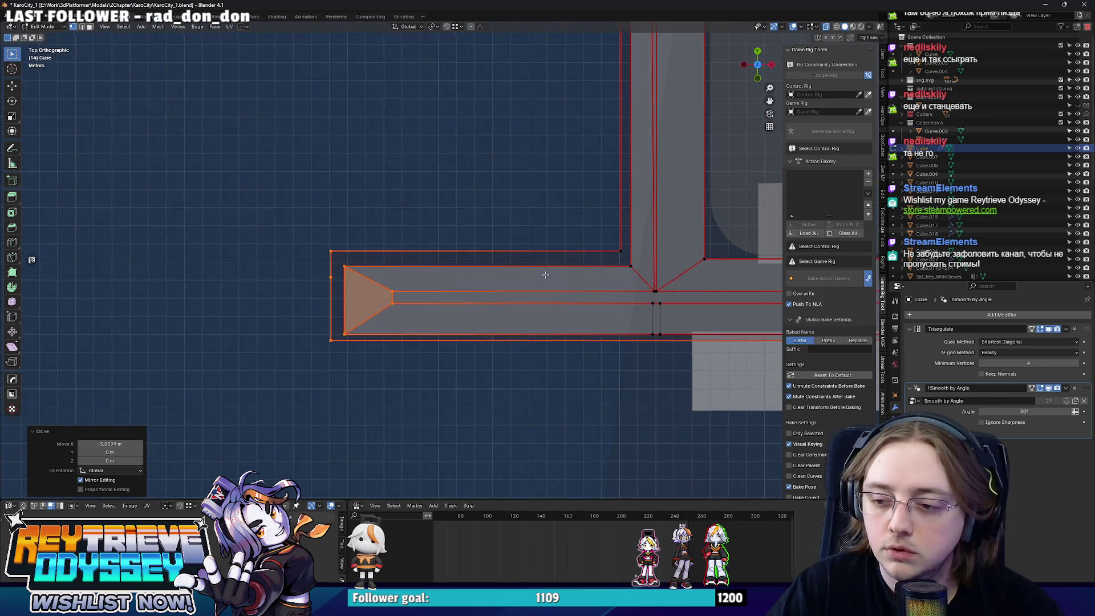
scroll(543, 275, down, 3)
scroll(518, 286, up, 2)
scroll(519, 277, down, 4)
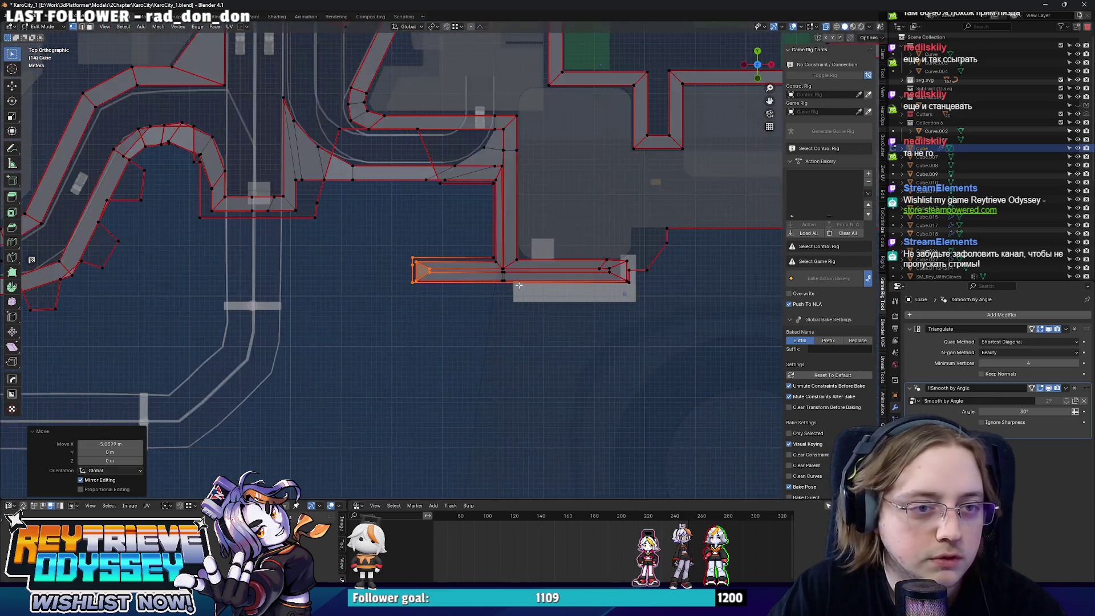
scroll(529, 269, up, 3)
mouse_move(529, 269)
middle_down()
mouse_move(382, 200)
mouse_move(472, 261)
mouse_move(497, 311)
middle_up()
key(Tab)
scroll(422, 219, down, 5)
click(498, 311)
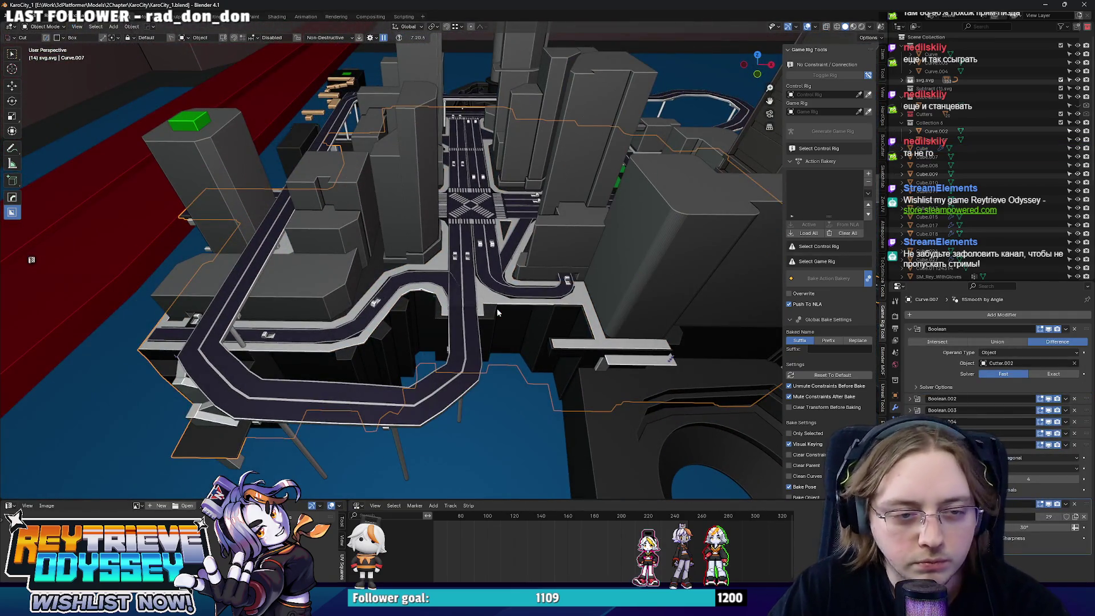
mouse_move(465, 225)
middle_down()
mouse_move(472, 302)
mouse_move(533, 311)
mouse_move(455, 304)
mouse_move(522, 293)
middle_up()
scroll(473, 302, up, 5)
click(455, 304)
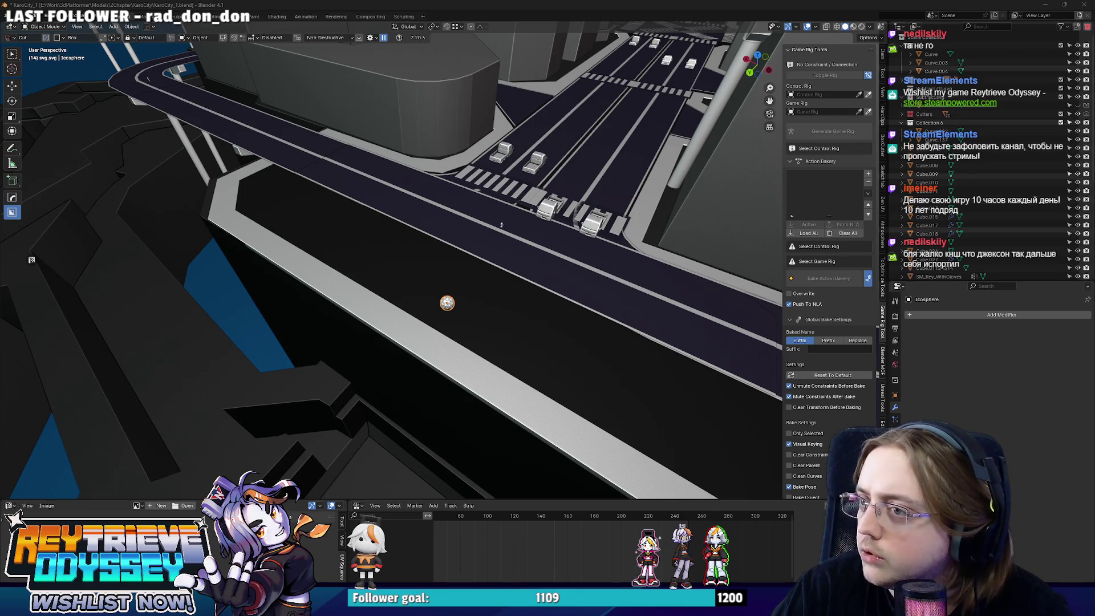
mouse_move(690, 236)
middle_down()
mouse_move(490, 287)
mouse_move(447, 241)
mouse_move(475, 262)
middle_up()
scroll(492, 279, up, 3)
scroll(493, 275, down, 4)
scroll(475, 263, up, 6)
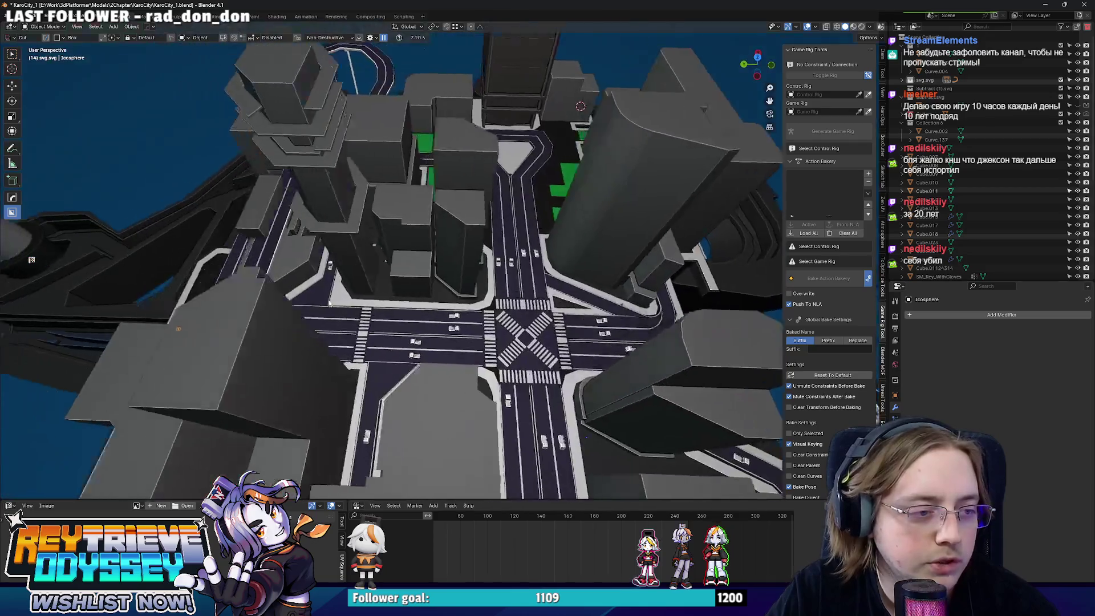
mouse_move(329, 303)
middle_down()
mouse_move(484, 305)
mouse_move(485, 316)
middle_up()
scroll(486, 321, down, 5)
scroll(485, 320, up, 6)
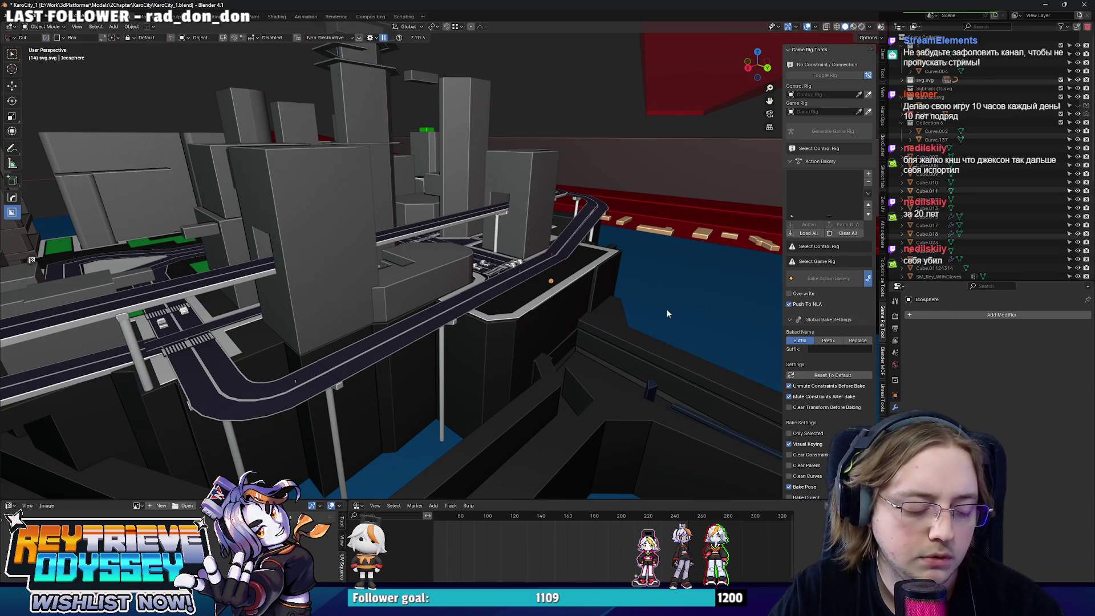
scroll(648, 328, down, 5)
mouse_move(583, 310)
middle_down()
mouse_move(743, 300)
mouse_move(516, 330)
mouse_move(525, 311)
middle_up()
scroll(743, 300, up, 4)
scroll(536, 292, up, 5)
mouse_move(576, 258)
middle_down()
mouse_move(447, 224)
mouse_move(472, 242)
middle_up()
click(548, 272)
mouse_move(549, 275)
middle_down()
mouse_move(506, 280)
mouse_move(518, 290)
mouse_move(484, 260)
mouse_move(542, 274)
mouse_move(479, 260)
mouse_move(434, 274)
middle_up()
- In Edit Mode on Cutter.012, move its edge vertices 19.56 m along X
alt+click(495, 284)
click(495, 283)
key(Tab)
key(alt+z)
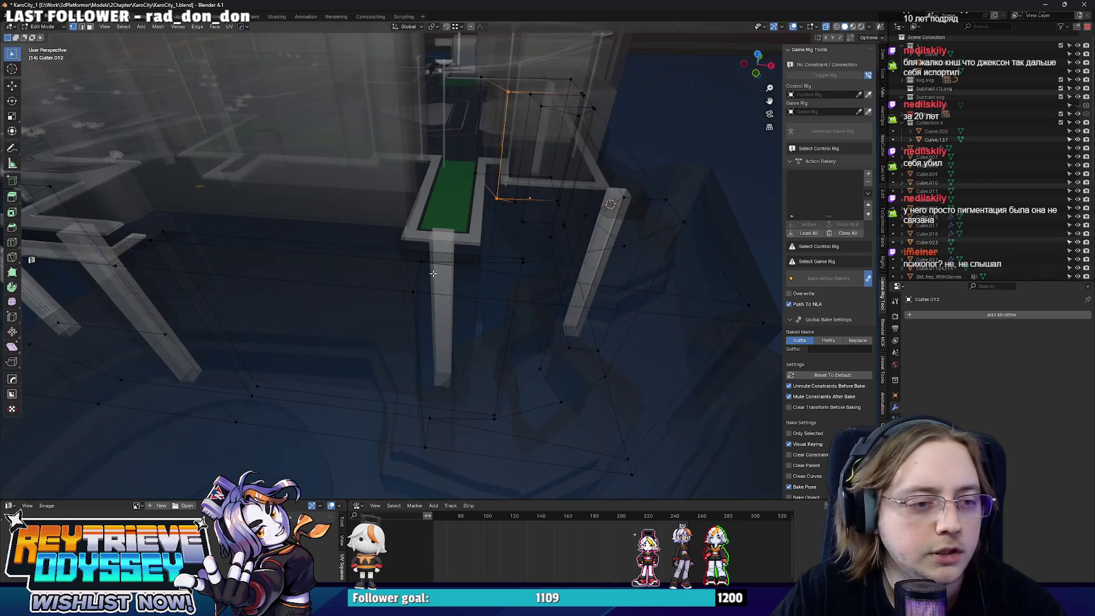
drag(427, 311, 434, 320)
middle_drag(433, 320, 450, 273)
key(alt+z)
key(g)
key(x)
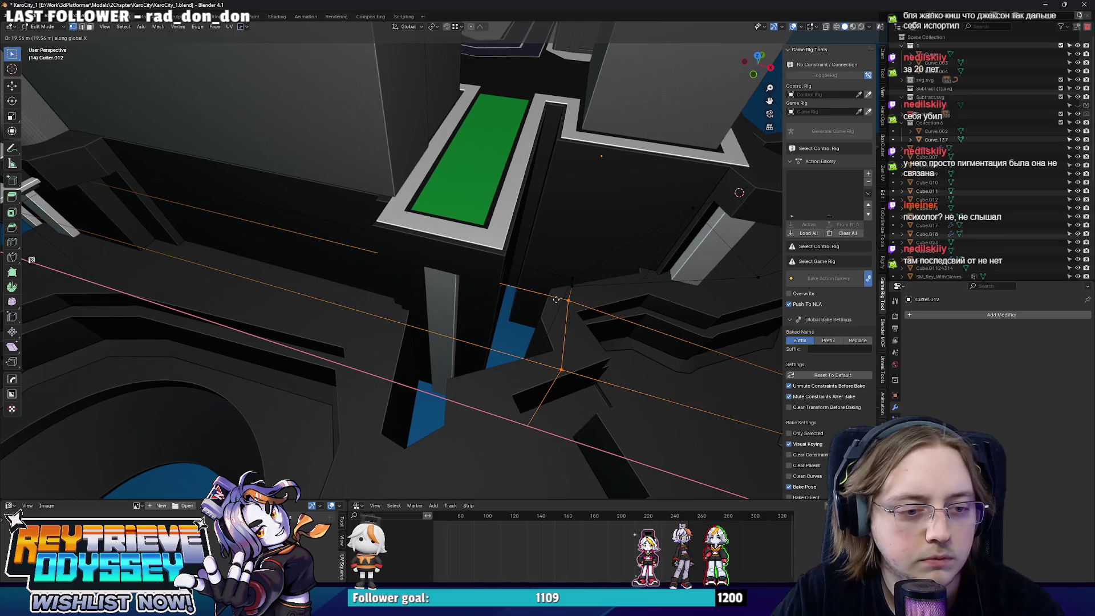
click(556, 300)
- Add a centred edge loop across the cutter
mouse_move(556, 300)
middle_down()
mouse_move(455, 266)
mouse_move(360, 260)
mouse_move(403, 257)
mouse_move(415, 386)
middle_up()
key(alt+z)
key(ctrl+r)
click(361, 260)
right_click(360, 260)
- Select an edge of the cutter and slide it along the mesh
key(2)
click(414, 384)
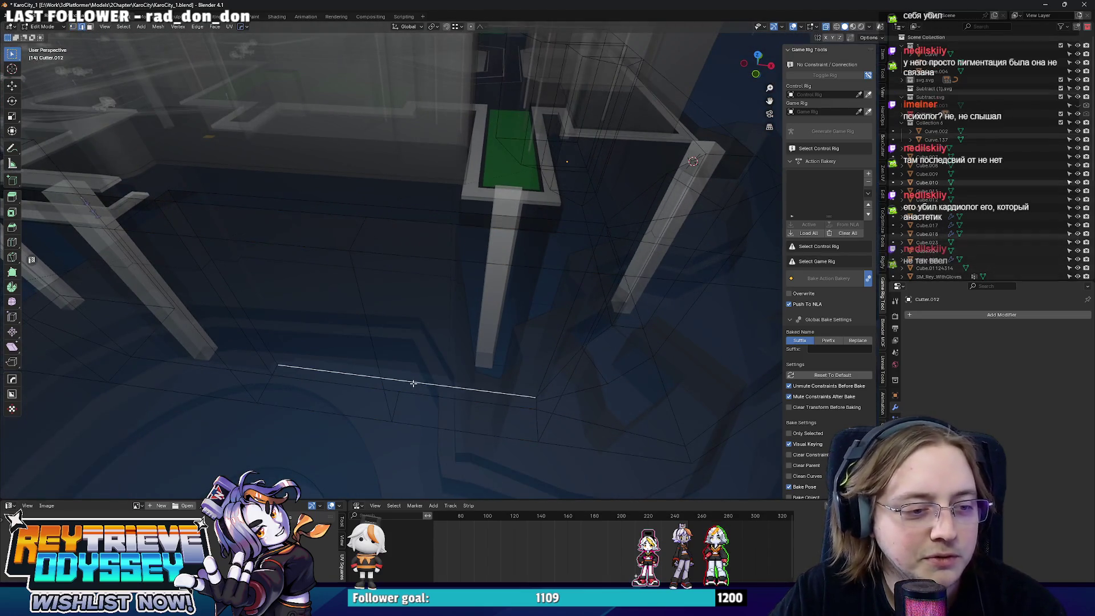
middle_drag(402, 218, 384, 248)
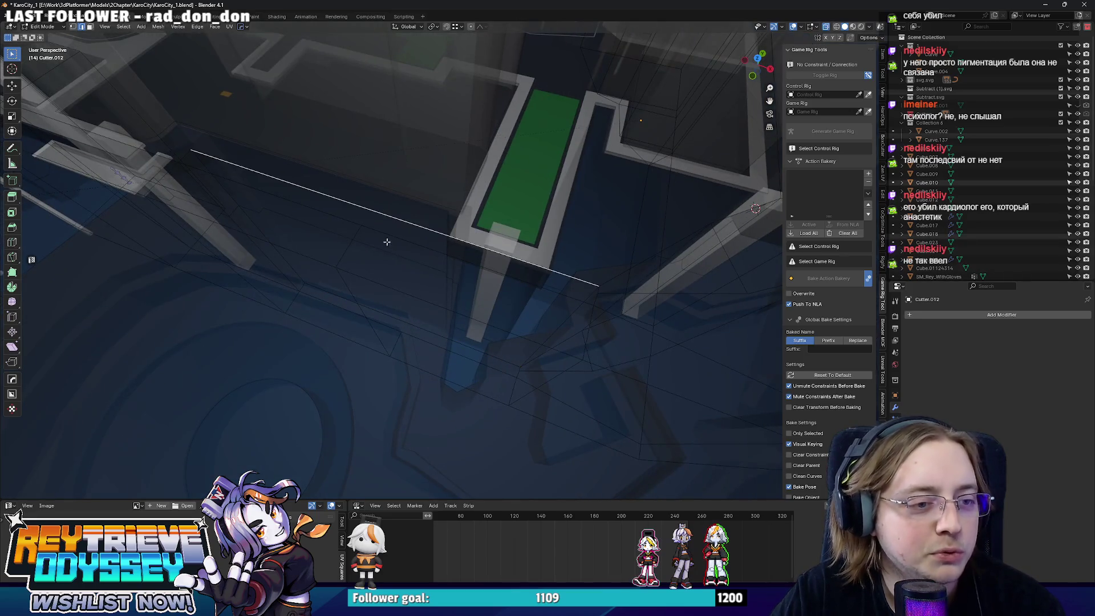
key(1)
click(365, 218)
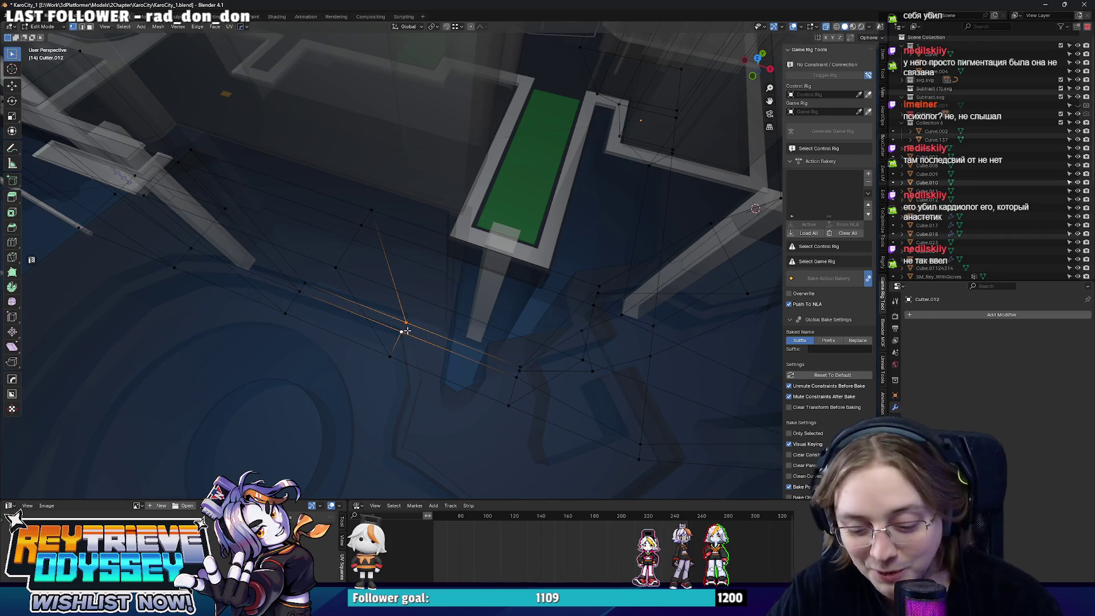
middle_drag(406, 331, 415, 290)
key(alt+z)
key(g)
key(g)
click(451, 251)
- Extrude a face of the cutter upward by 8.6 m
middle_drag(451, 251, 521, 268)
key(alt+z)
click(514, 349)
key(alt+z)
mouse_move(514, 349)
middle_down()
mouse_move(553, 251)
mouse_move(586, 235)
mouse_move(563, 257)
mouse_move(639, 165)
middle_up()
key(e)
click(544, 256)
- Switch to coloured shading and move the extruded face along X, then along Y
key(alt+z)
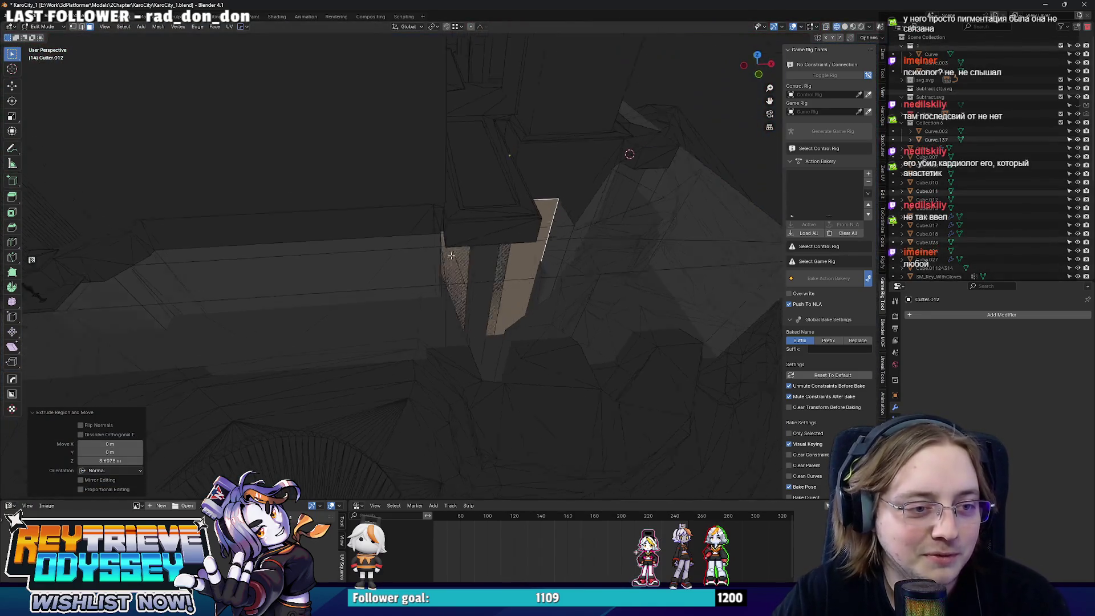
click(845, 27)
mouse_move(514, 285)
middle_down()
mouse_move(455, 444)
mouse_move(450, 319)
middle_up()
key(alt+z)
key(g)
key(x)
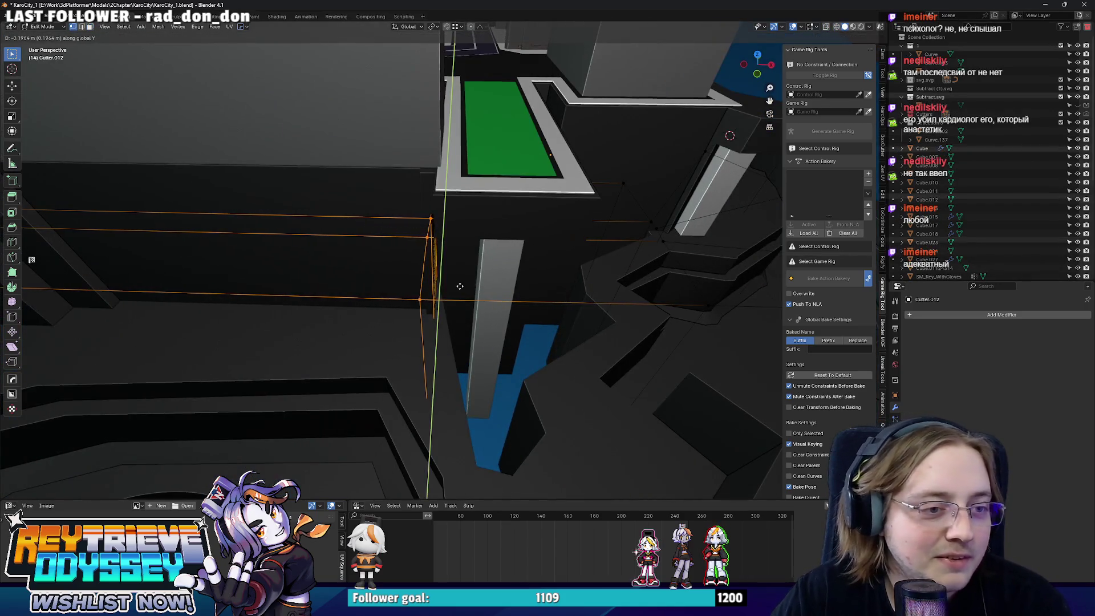
click(445, 273)
mouse_move(445, 274)
middle_down()
mouse_move(456, 230)
mouse_move(474, 336)
mouse_move(442, 260)
mouse_move(488, 267)
middle_up()
key(alt+z)
key(g)
key(y)
click(502, 331)
- Return to Object Mode and view the city overview
key(Tab)
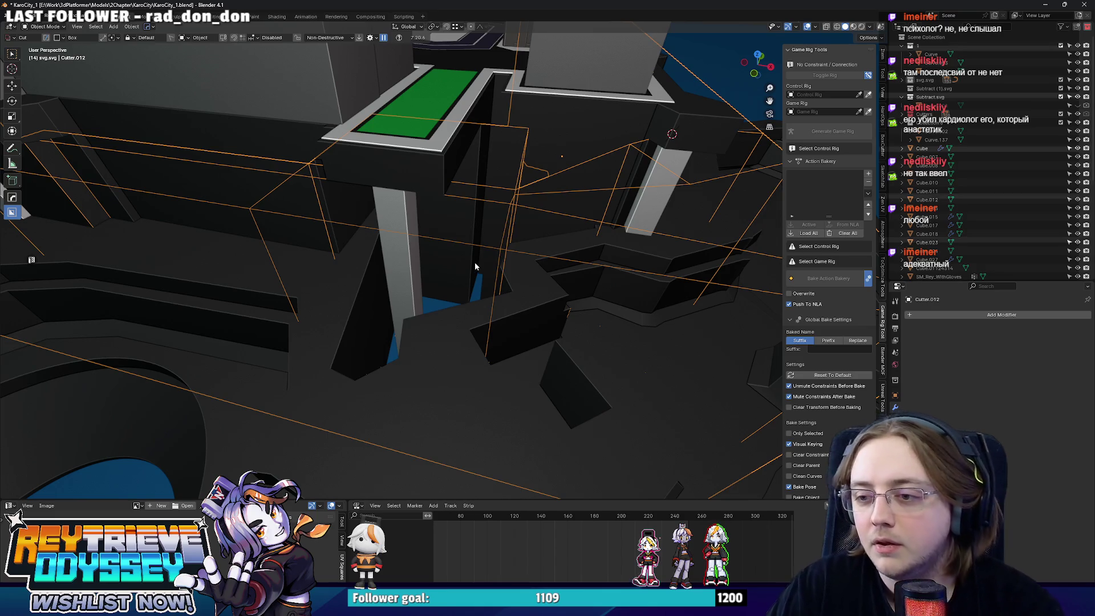
scroll(475, 262, down, 8)
mouse_move(475, 260)
middle_down()
mouse_move(516, 262)
mouse_move(522, 286)
mouse_move(433, 306)
mouse_move(367, 299)
mouse_move(489, 354)
mouse_move(606, 342)
mouse_move(482, 328)
mouse_move(466, 295)
middle_up()
scroll(515, 262, up, 3)
scroll(545, 283, up, 4)
- Add a vertical edge loop to the cutter and move it 1.03 m along X
key(Tab)
key(alt+z)
click(466, 296)
key(1)
key(ctrl+r)
click(459, 342)
key(alt+z)
scroll(473, 275, up, 3)
key(g)
mouse_move(473, 275)
middle_down()
mouse_move(385, 268)
mouse_move(505, 300)
mouse_move(534, 292)
middle_up()
key(x)
click(461, 278)
- Push the selected Curve.026 cliff-base edge -16.659 m along Y, then exit Edit Mode
key(Tab)
click(506, 300)
key(Tab)
key(alt+z)
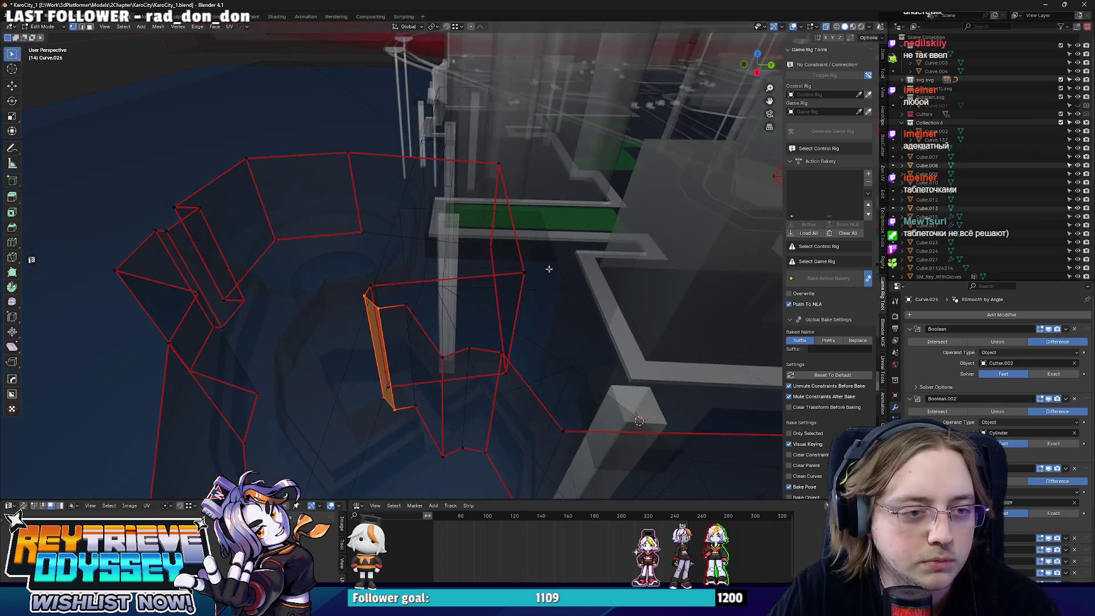
mouse_move(484, 165)
middle_down()
mouse_move(502, 318)
mouse_move(509, 296)
mouse_move(474, 297)
mouse_move(433, 327)
middle_up()
key(alt+z)
key(g)
key(y)
click(463, 312)
key(Tab)
- Orbit around the green-topped block and enter Edit Mode on the cliff base
scroll(425, 325, down, 5)
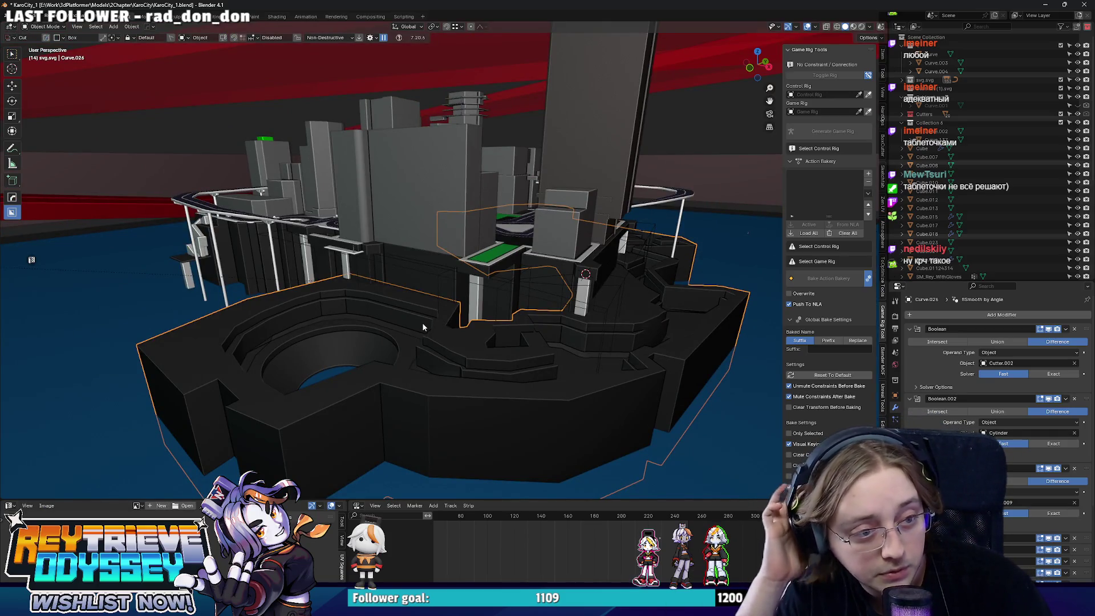
scroll(422, 323, up, 3)
mouse_move(422, 323)
middle_down()
mouse_move(492, 364)
mouse_move(576, 350)
mouse_move(533, 350)
mouse_move(411, 286)
mouse_move(382, 290)
mouse_move(450, 305)
middle_up()
scroll(381, 285, down, 5)
scroll(450, 306, up, 2)
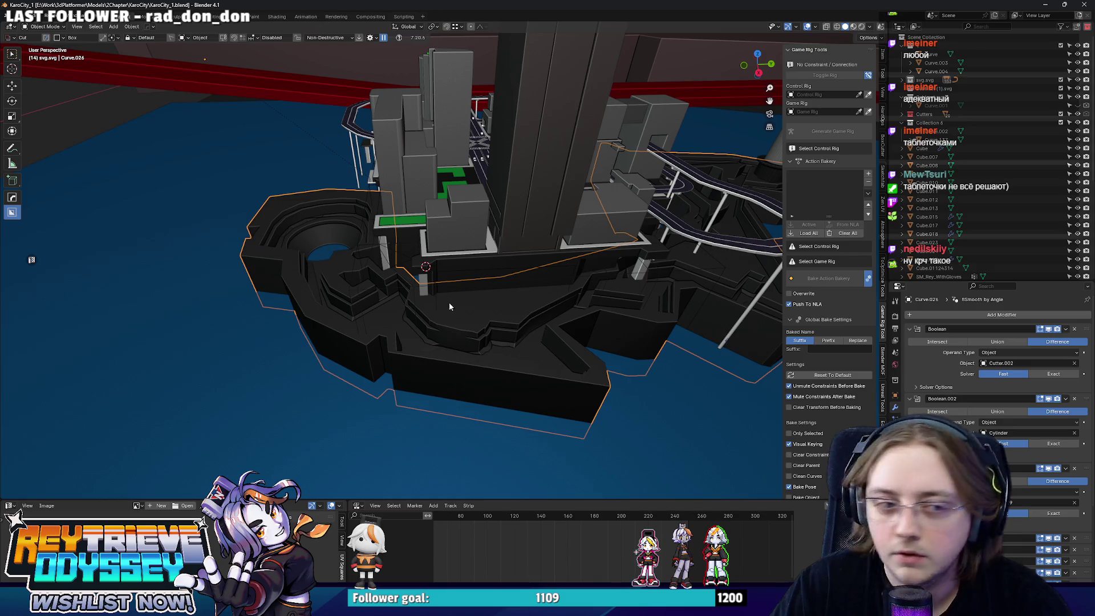
scroll(449, 264, up, 3)
mouse_move(422, 266)
middle_down()
mouse_move(530, 226)
mouse_move(569, 305)
mouse_move(372, 355)
mouse_move(451, 313)
mouse_move(527, 339)
mouse_move(571, 327)
mouse_move(485, 303)
mouse_move(519, 256)
mouse_move(546, 271)
mouse_move(400, 272)
mouse_move(565, 269)
middle_up()
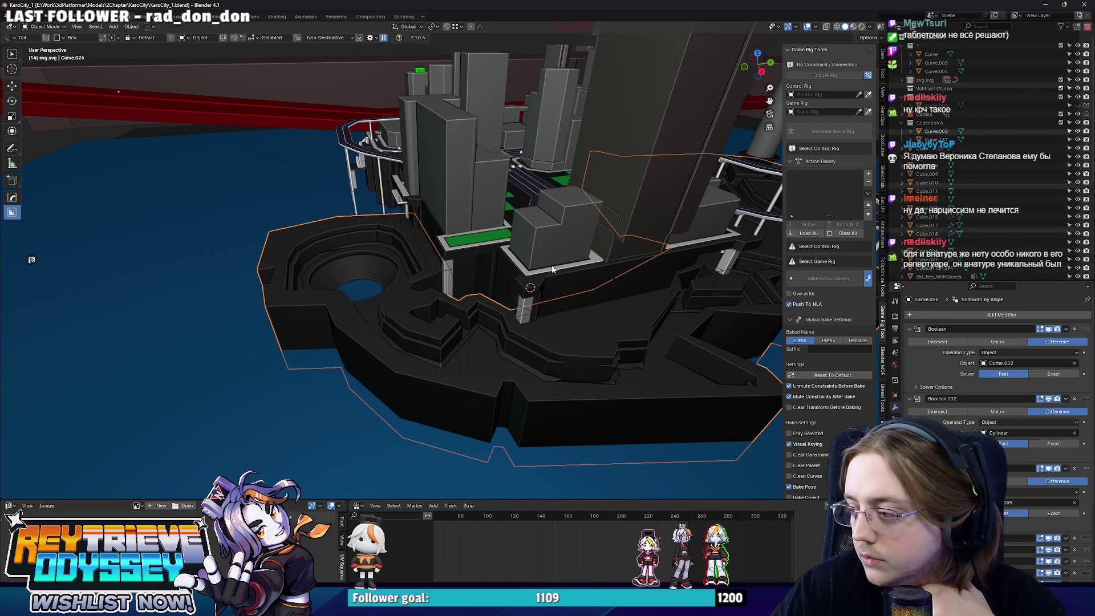
scroll(553, 268, up, 4)
middle_drag(485, 259, 500, 256)
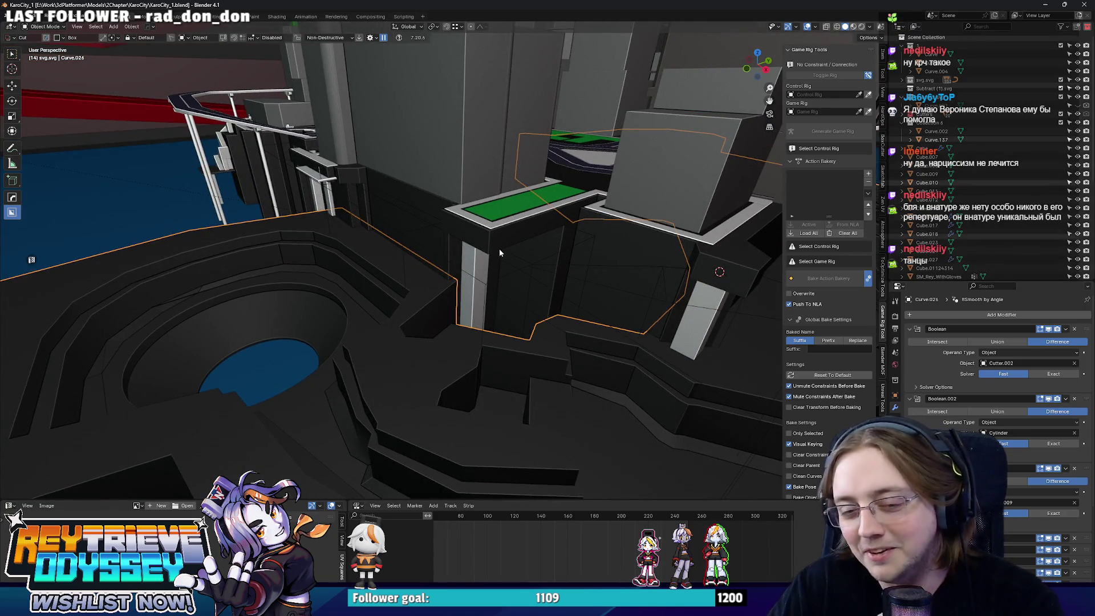
scroll(500, 253, down, 5)
middle_drag(478, 255, 479, 274)
scroll(480, 274, up, 6)
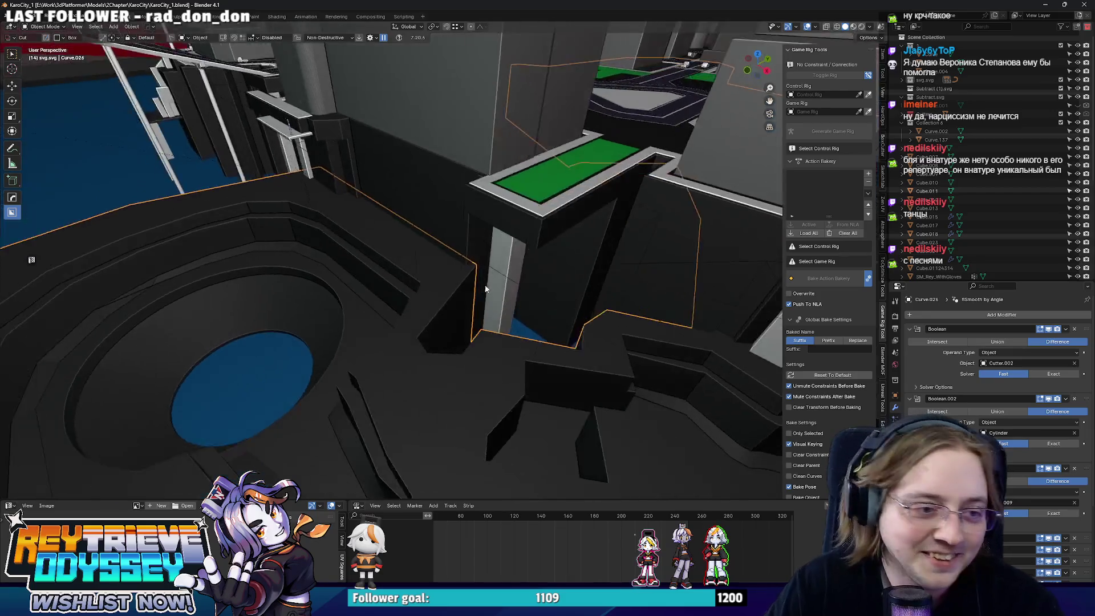
key(Tab)
scroll(479, 289, up, 3)
- Move the selected cliff-base edge -3.515 m along X and return to Object Mode
key(g)
key(y)
key(x)
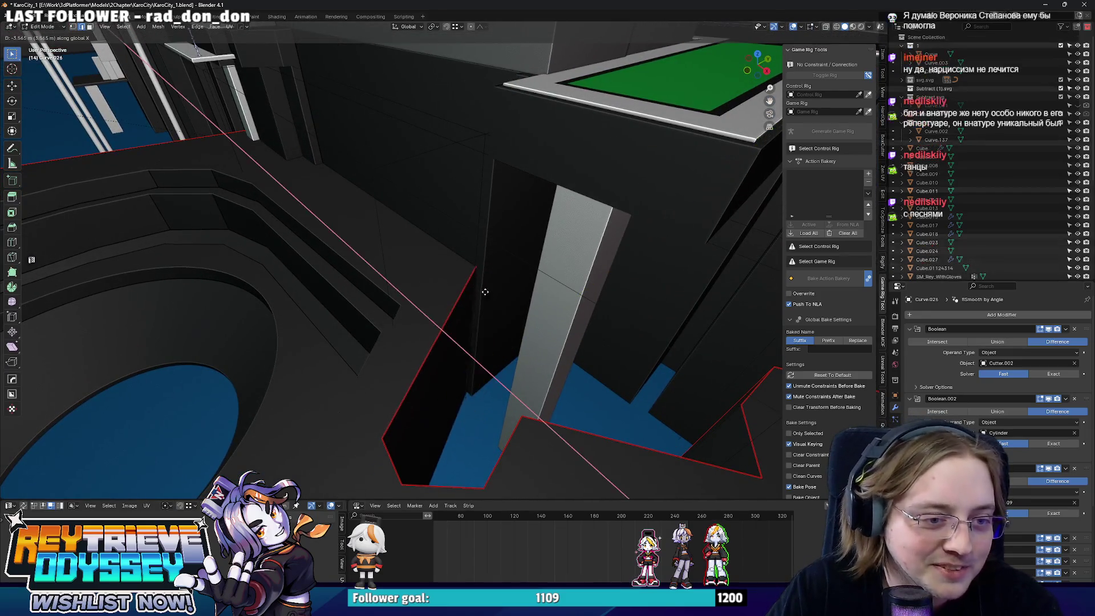
click(484, 292)
key(Tab)
- Switch into Edit Mode through the mode menu, then back to Object Mode
middle_drag(485, 291, 419, 260)
mouse_move(515, 276)
middle_down()
mouse_move(579, 286)
mouse_move(573, 306)
mouse_move(465, 284)
mouse_move(454, 302)
mouse_move(559, 285)
mouse_move(369, 265)
mouse_move(568, 258)
middle_up()
key(ctrl+Tab)
click(568, 258)
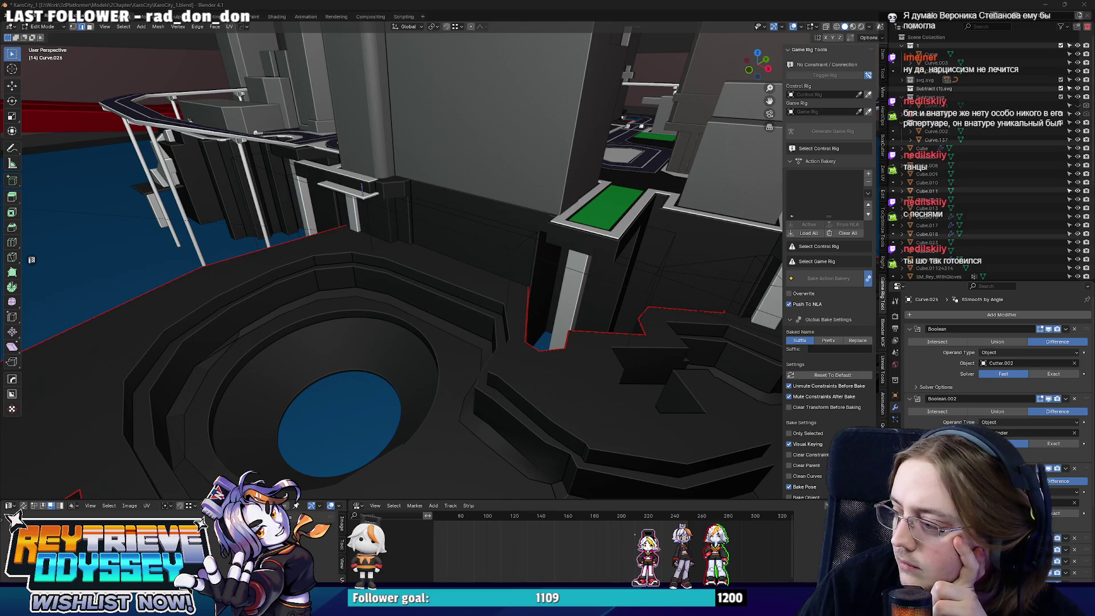
key(Tab)
- Inspect the cliff ledge in see-through Edit Mode, then pull out to a wide city-island view
mouse_move(490, 274)
middle_down()
mouse_move(443, 291)
mouse_move(487, 257)
middle_up()
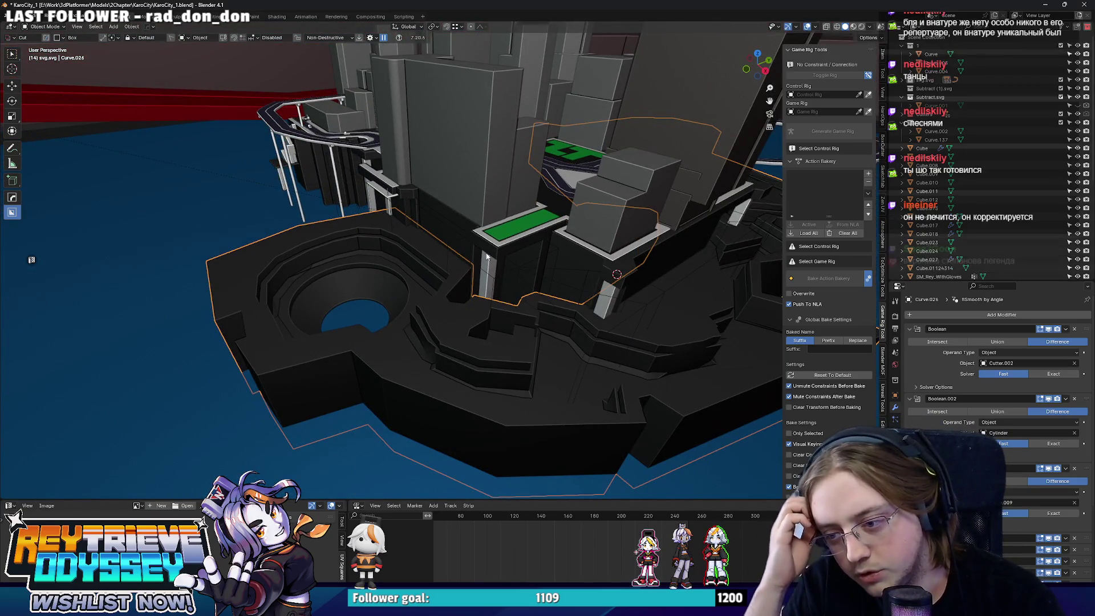
scroll(486, 257, up, 3)
mouse_move(430, 200)
middle_down()
mouse_move(423, 255)
mouse_move(616, 269)
mouse_move(602, 286)
mouse_move(480, 287)
middle_up()
key(Tab)
key(alt+z)
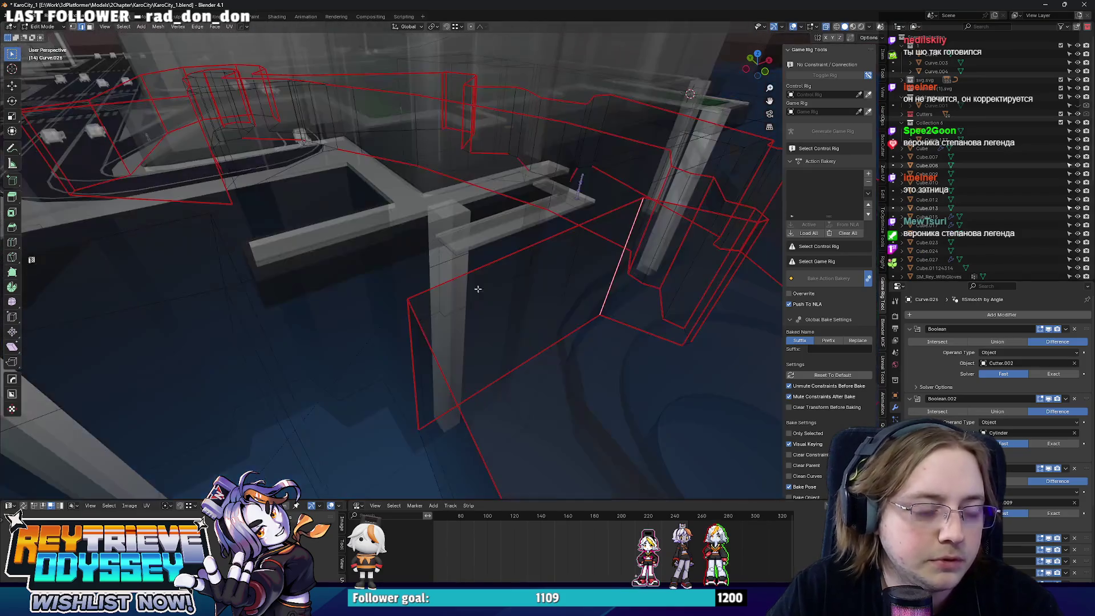
key(Tab)
key(alt+z)
key(w)
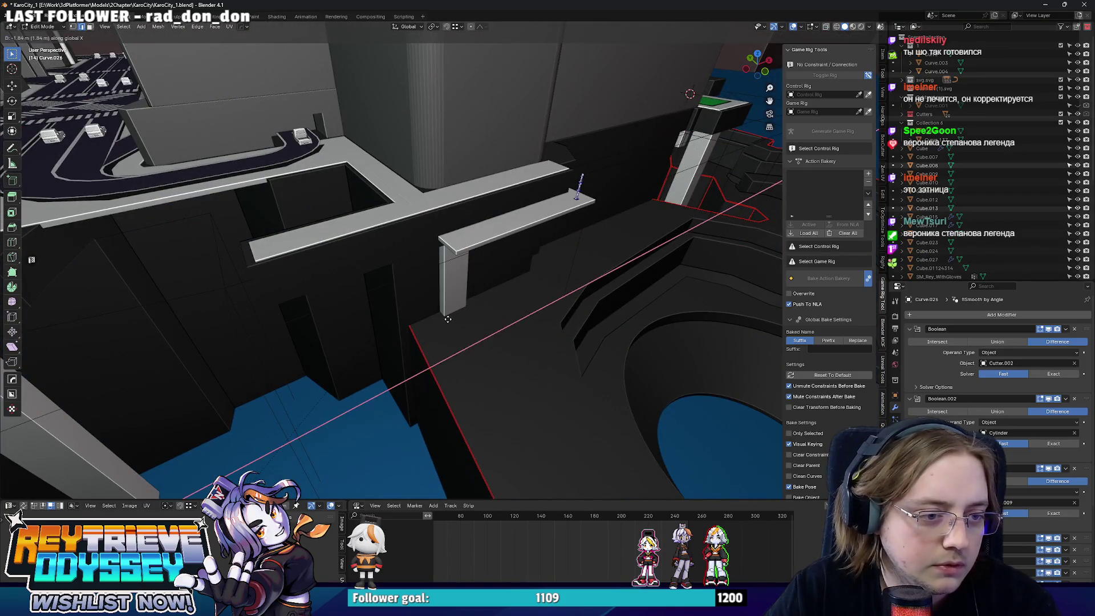
scroll(505, 299, down, 5)
mouse_move(505, 299)
middle_down()
mouse_move(464, 286)
mouse_move(375, 308)
mouse_move(458, 324)
middle_up()
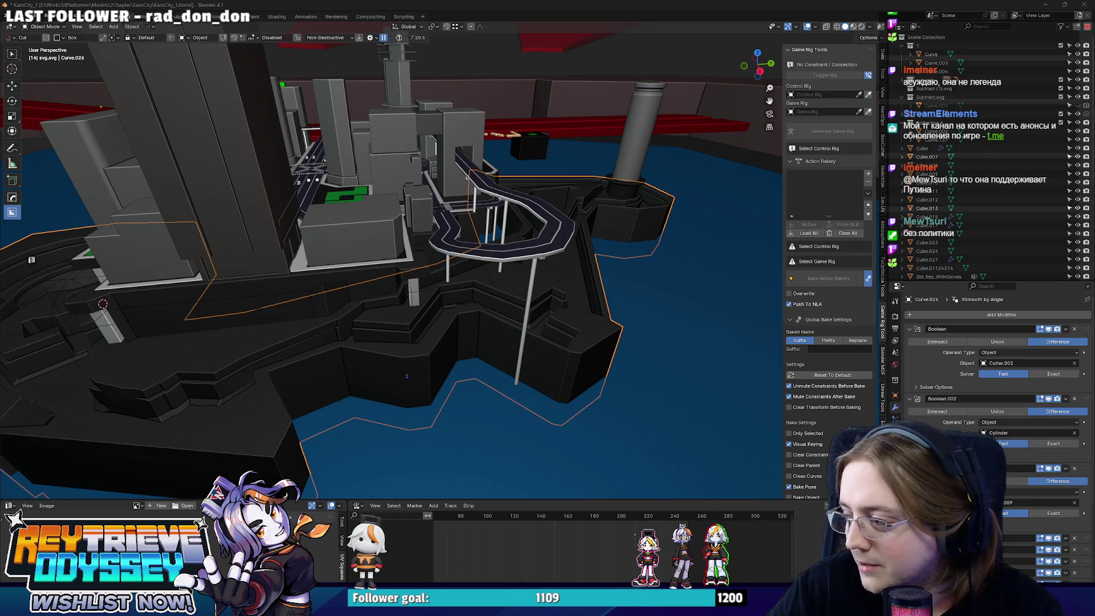
scroll(596, 222, down, 10)
scroll(541, 213, up, 10)
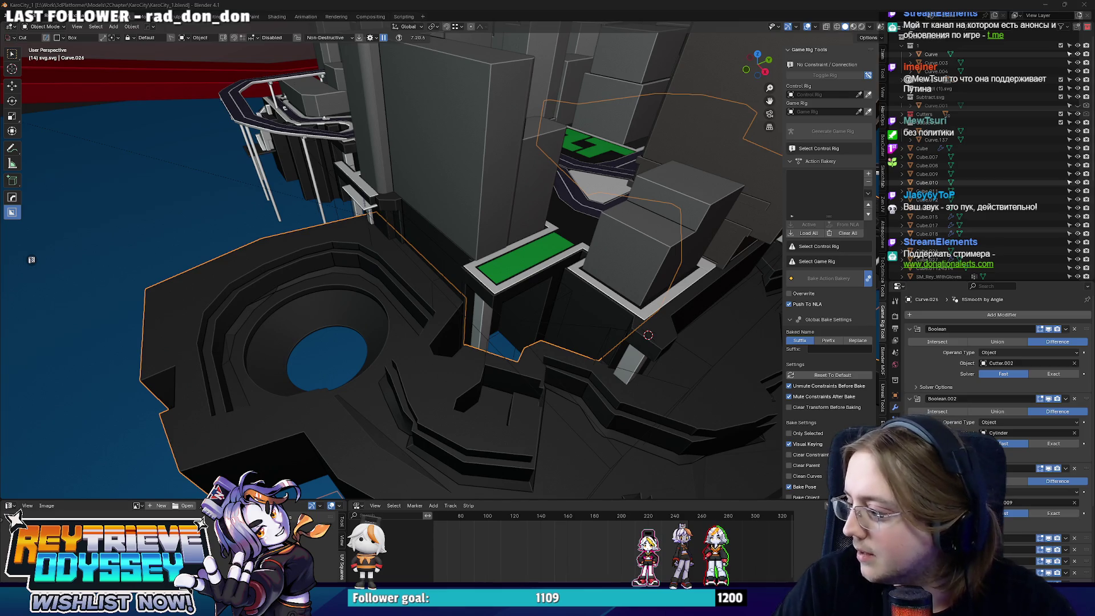
scroll(494, 252, up, 8)
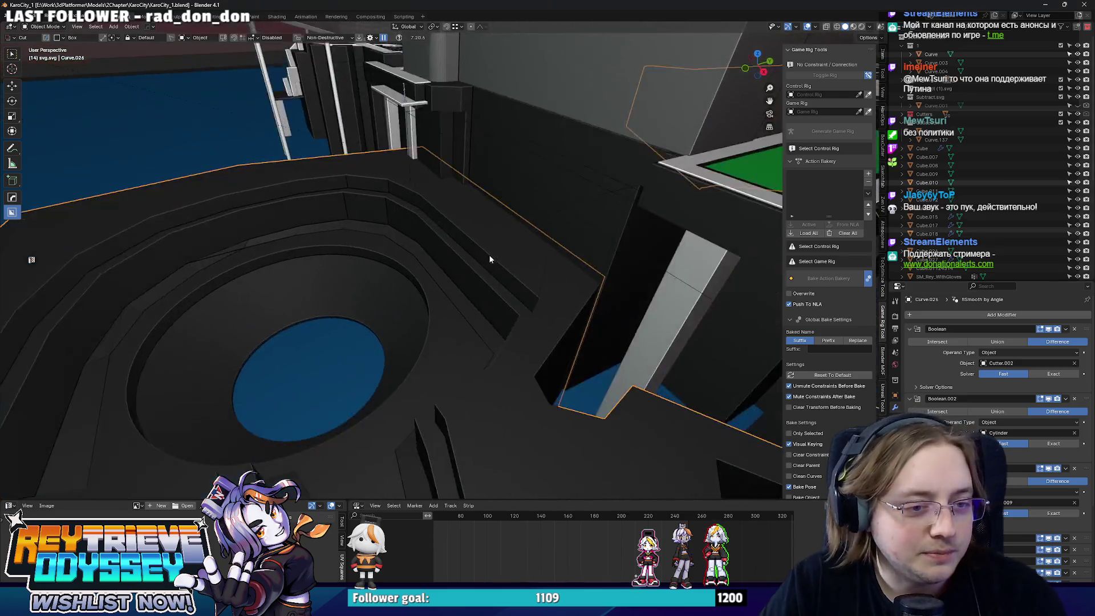
mouse_move(607, 329)
middle_down()
mouse_move(543, 274)
mouse_move(538, 245)
mouse_move(609, 276)
mouse_move(366, 261)
mouse_move(530, 320)
mouse_move(499, 274)
middle_up()
scroll(498, 274, down, 3)
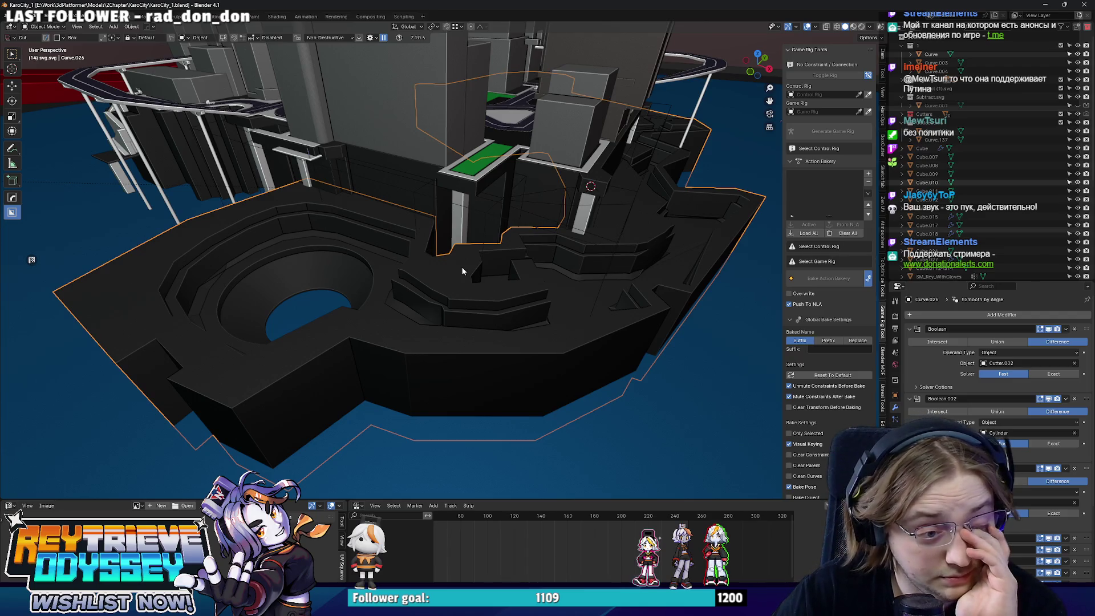
mouse_move(462, 271)
middle_down()
mouse_move(449, 274)
mouse_move(467, 209)
mouse_move(500, 213)
middle_up()
scroll(449, 274, up, 4)
click(499, 212)
click(555, 256)
key(Tab)
mouse_move(555, 256)
middle_down()
mouse_move(563, 281)
mouse_move(320, 313)
mouse_move(358, 334)
mouse_move(457, 330)
mouse_move(561, 294)
mouse_move(366, 250)
mouse_move(433, 228)
middle_up()
key(Tab)
- Raise Cutter.012 3.152 m along global Z and check the cliff recess from a wider view
key(g)
key(z)
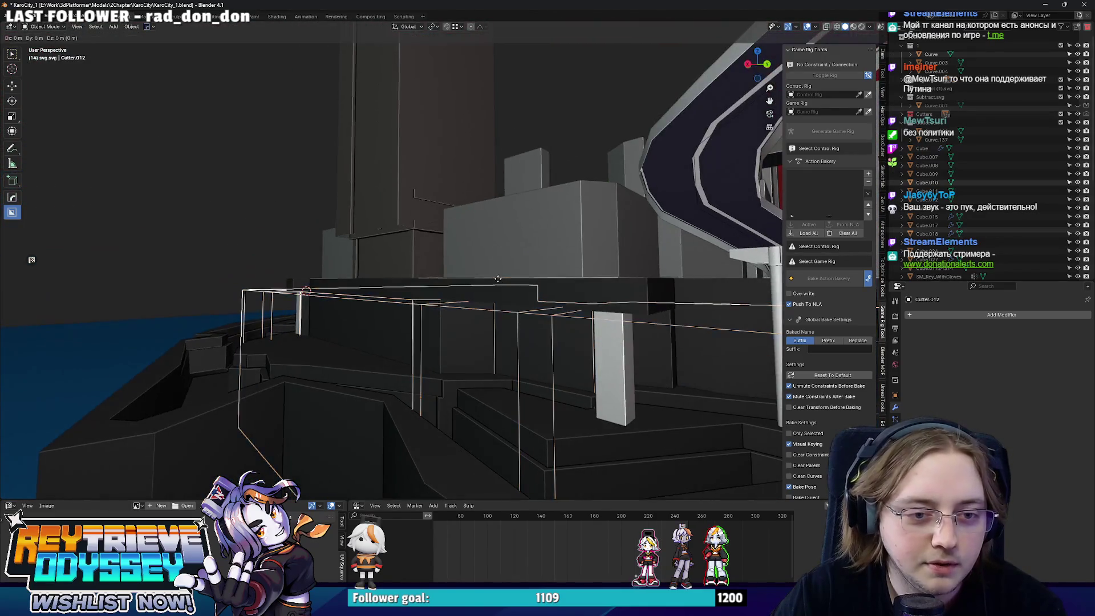
click(496, 211)
middle_drag(497, 211, 589, 269)
scroll(590, 269, down, 3)
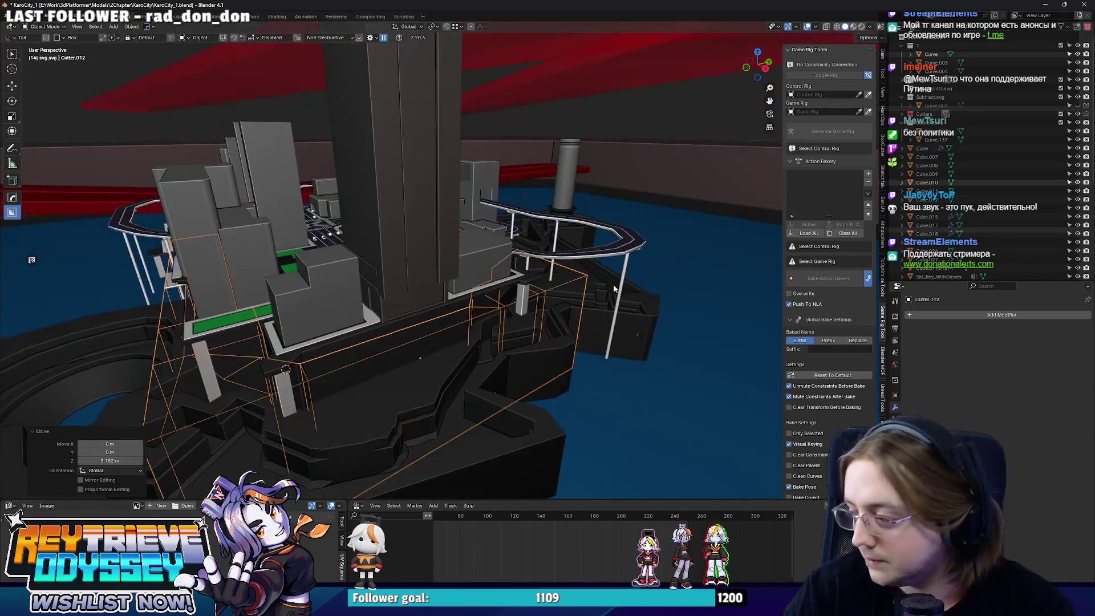
mouse_move(614, 289)
middle_down()
mouse_move(487, 255)
mouse_move(455, 265)
mouse_move(420, 232)
mouse_move(481, 274)
mouse_move(549, 269)
mouse_move(366, 243)
mouse_move(451, 221)
mouse_move(465, 268)
middle_up()
scroll(453, 271, up, 3)
scroll(453, 271, up, 3)
- Lower Cutter.012 along Z, raise it 0.91 m, and save the file
key(g)
key(z)
click(433, 254)
scroll(456, 256, down, 3)
scroll(366, 244, up, 5)
key(g)
key(z)
click(453, 217)
scroll(446, 246, down, 5)
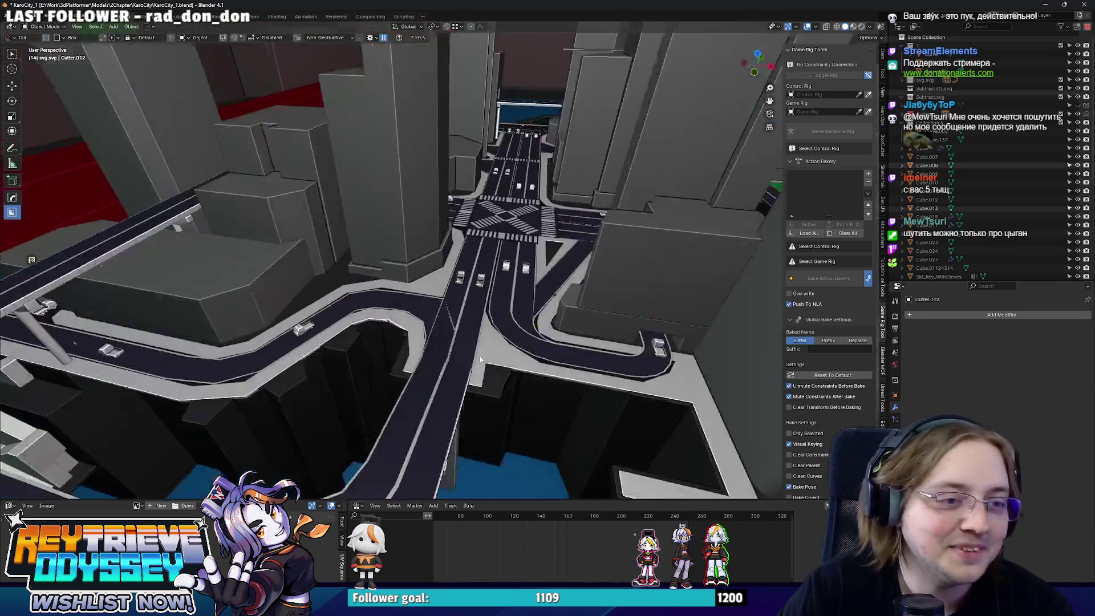
scroll(484, 290, up, 3)
key(ctrl+s)
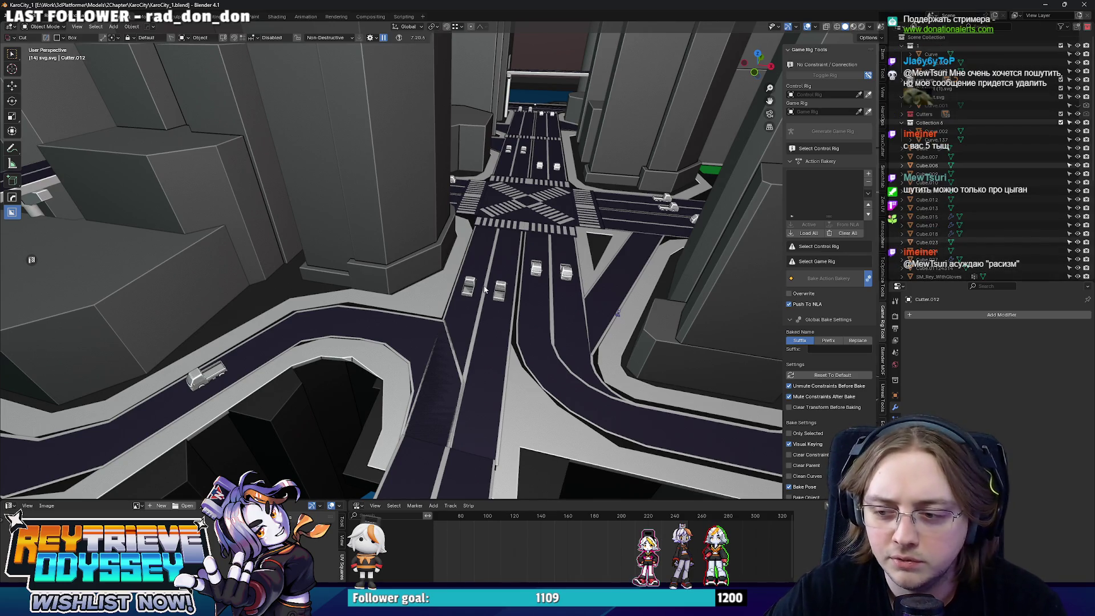
- Move the Cube.012 road's end edges about 5 m along global Y
mouse_move(444, 242)
middle_down()
mouse_move(512, 309)
mouse_move(399, 214)
mouse_move(471, 244)
mouse_move(523, 326)
mouse_move(537, 278)
mouse_move(591, 334)
mouse_move(559, 321)
mouse_move(532, 34)
mouse_move(409, 271)
mouse_move(536, 283)
mouse_move(495, 233)
middle_up()
click(471, 227)
key(Tab)
middle_drag(636, 319, 565, 400)
key(g)
key(y)
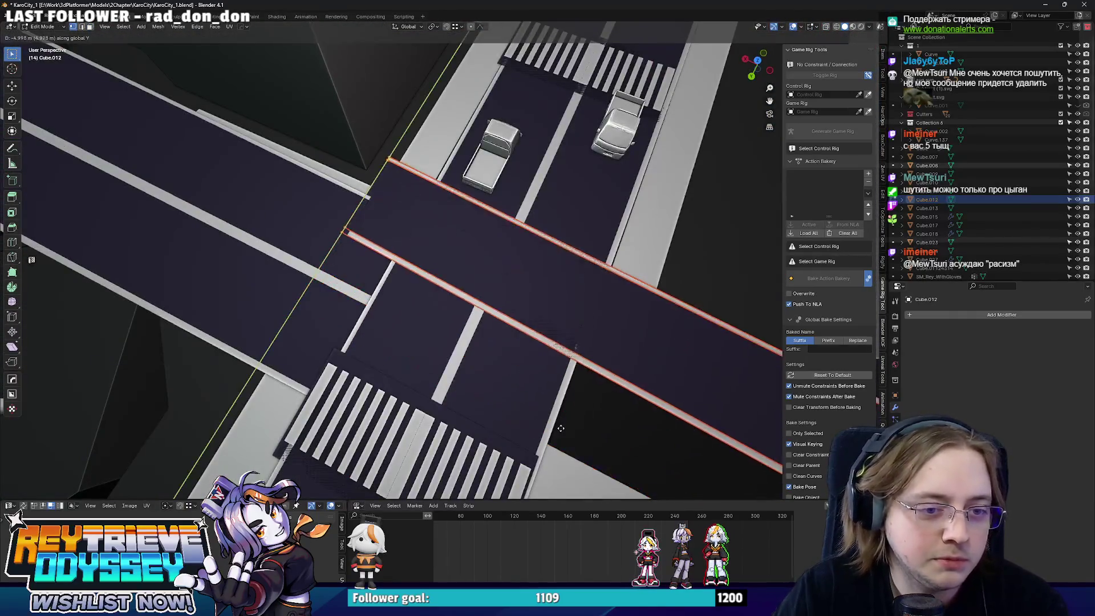
click(603, 443)
key(Tab)
mouse_move(604, 443)
middle_down()
mouse_move(441, 286)
mouse_move(415, 285)
mouse_move(458, 344)
mouse_move(450, 327)
mouse_move(496, 200)
middle_up()
- Inspect the road mesh in see-through shading with all its faces selected
key(Tab)
key(alt+z)
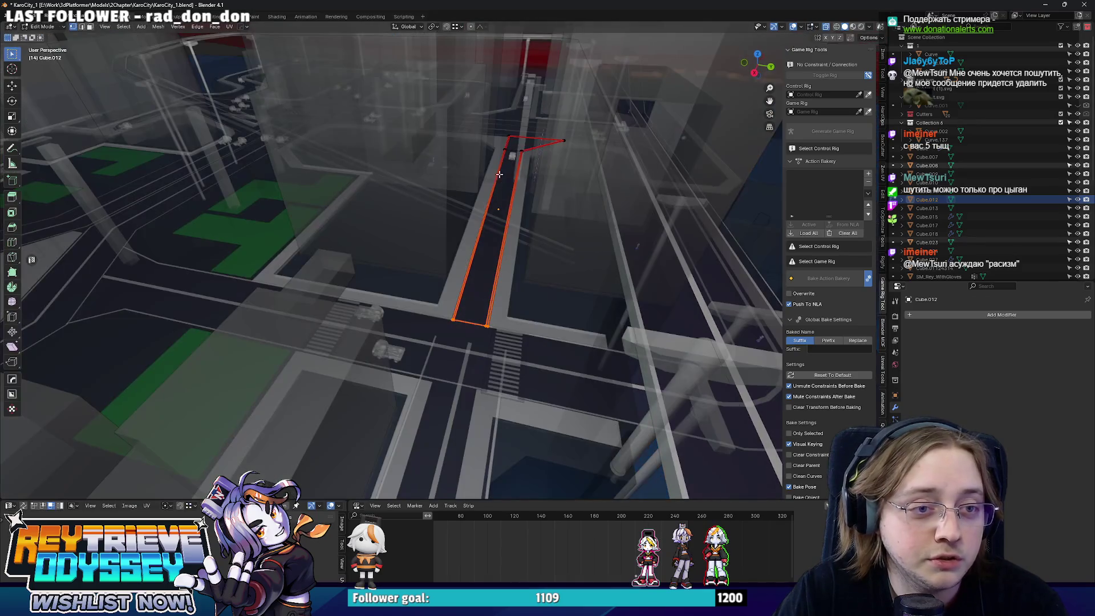
key(alt+z)
key(alt+z)
key(a)
key(alt+z)
mouse_move(533, 193)
middle_down()
mouse_move(483, 338)
mouse_move(512, 274)
mouse_move(548, 273)
mouse_move(514, 263)
middle_up()
key(Tab)
- Switch to the sidewalk mesh and pull its right face back 2.29 m along Y
click(513, 273)
key(Tab)
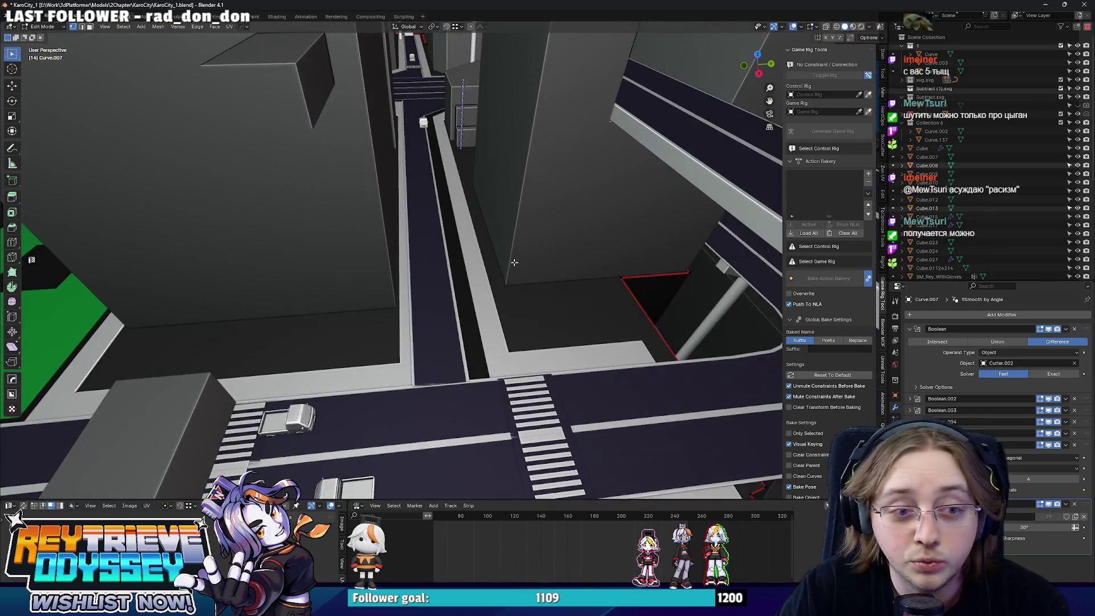
key(alt+q)
key(alt+z)
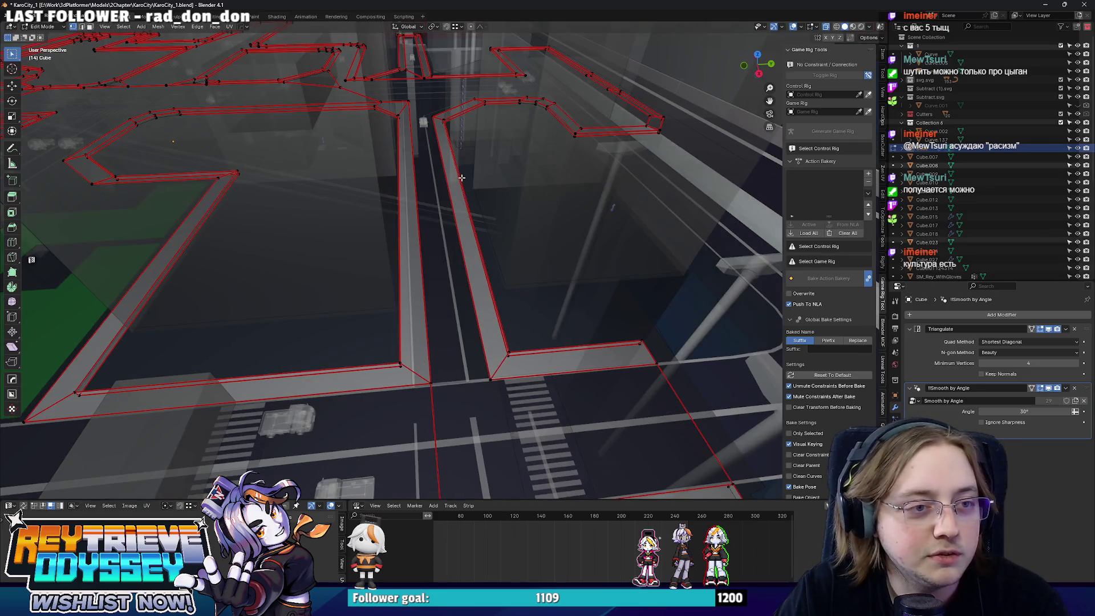
key(alt+z)
click(462, 177)
key(KP_Decimal)
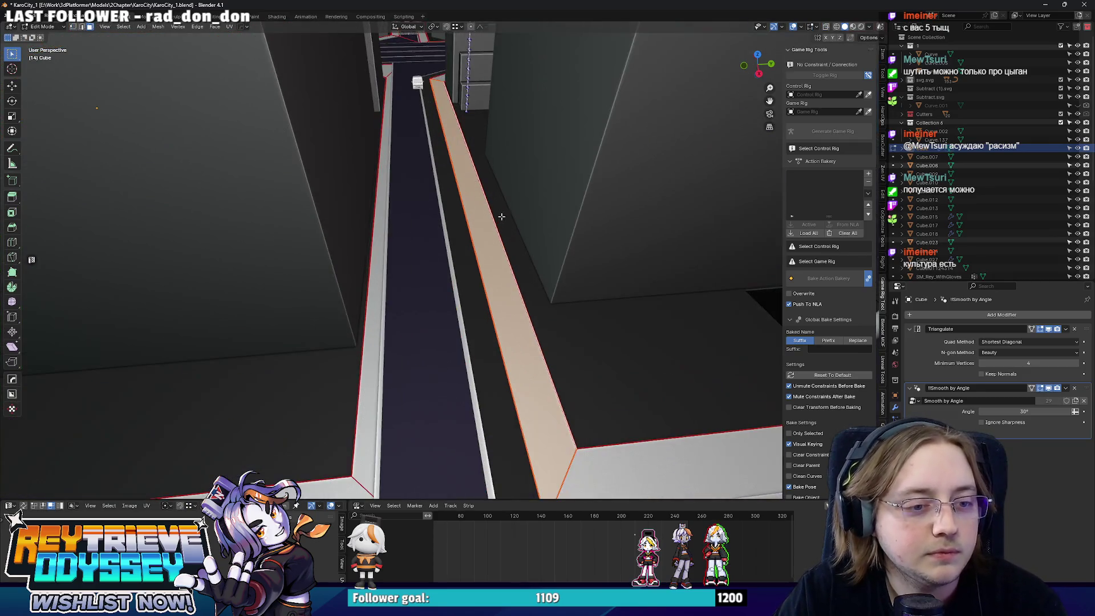
key(g)
key(y)
click(486, 222)
mouse_move(486, 222)
middle_down()
mouse_move(376, 196)
mouse_move(452, 208)
mouse_move(423, 228)
mouse_move(469, 272)
mouse_move(506, 275)
mouse_move(419, 237)
middle_up()
key(Tab)
scroll(453, 209, down, 3)
click(419, 237)
key(g)
key(y)
click(453, 239)
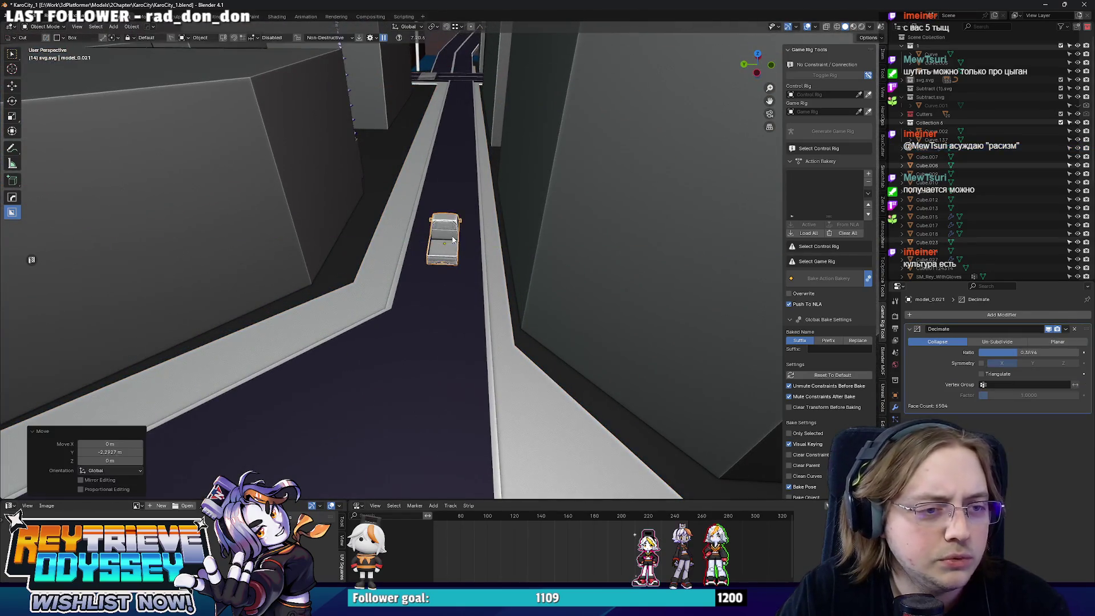
scroll(488, 282, down, 3)
mouse_move(488, 282)
middle_down()
mouse_move(625, 312)
mouse_move(480, 294)
mouse_move(597, 296)
mouse_move(492, 280)
mouse_move(488, 308)
mouse_move(443, 333)
mouse_move(499, 296)
mouse_move(419, 326)
mouse_move(444, 336)
mouse_move(405, 326)
mouse_move(421, 253)
mouse_move(455, 263)
mouse_move(457, 290)
mouse_move(364, 265)
mouse_move(347, 309)
mouse_move(470, 330)
mouse_move(484, 321)
middle_up()
scroll(481, 294, up, 3)
scroll(492, 280, down, 2)
click(420, 254)
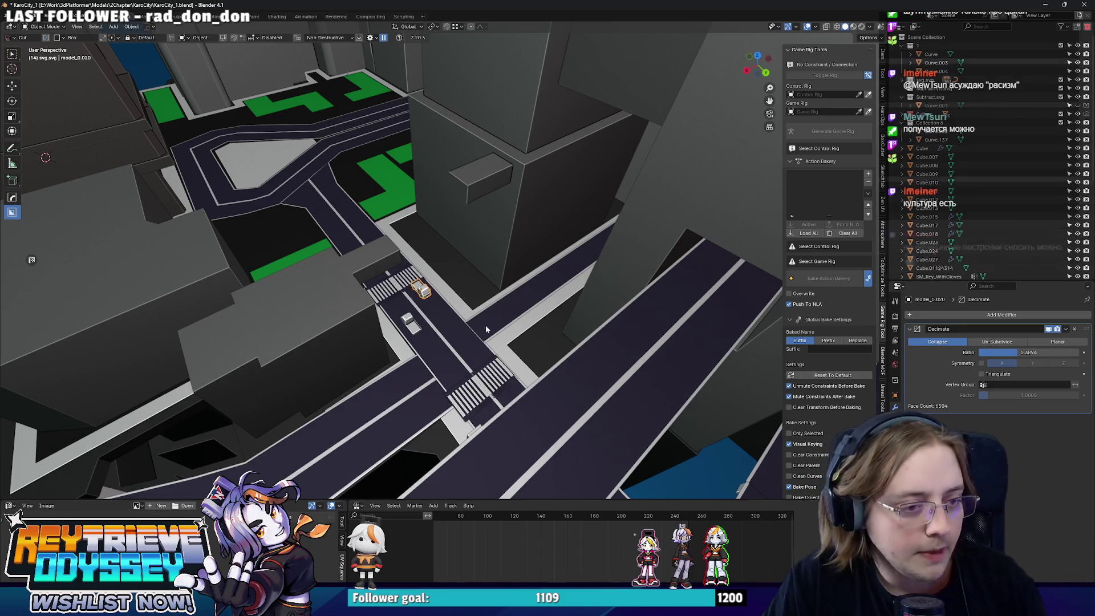
scroll(487, 323, up, 5)
mouse_move(468, 331)
middle_down()
mouse_move(546, 360)
mouse_move(474, 299)
mouse_move(443, 307)
mouse_move(502, 325)
middle_up()
scroll(546, 360, down, 4)
click(531, 337)
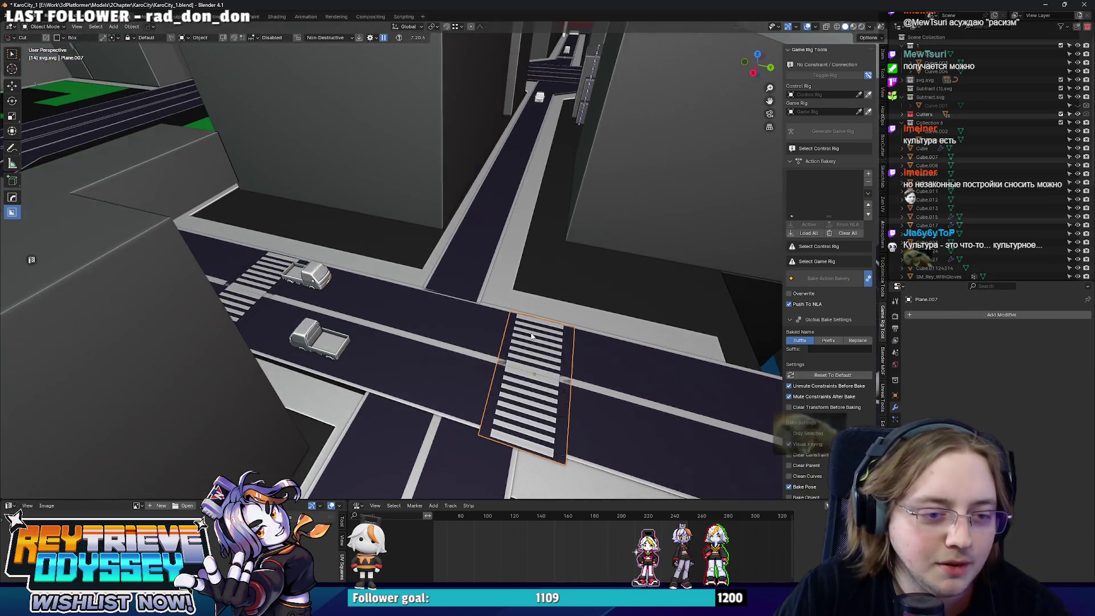
mouse_move(565, 343)
middle_down()
mouse_move(472, 331)
mouse_move(513, 347)
mouse_move(450, 348)
mouse_move(441, 278)
middle_up()
click(441, 277)
mouse_move(516, 356)
middle_down()
mouse_move(543, 318)
mouse_move(533, 285)
mouse_move(502, 308)
mouse_move(371, 310)
mouse_move(497, 306)
middle_up()
click(497, 306)
key(ctrl+Tab)
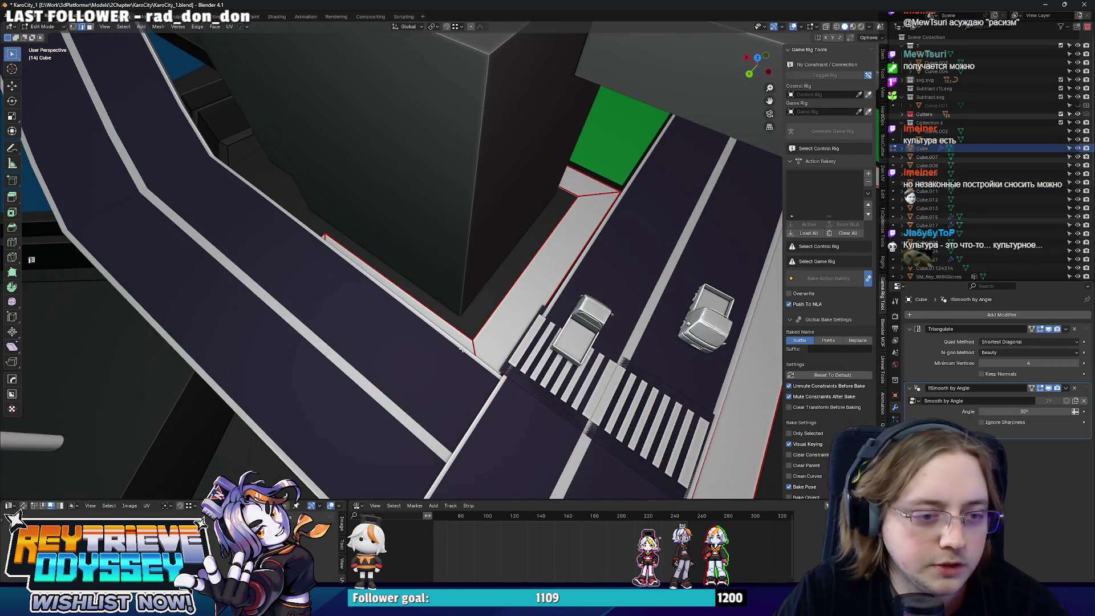
middle_drag(473, 347, 516, 340)
key(alt+z)
scroll(457, 313, up, 3)
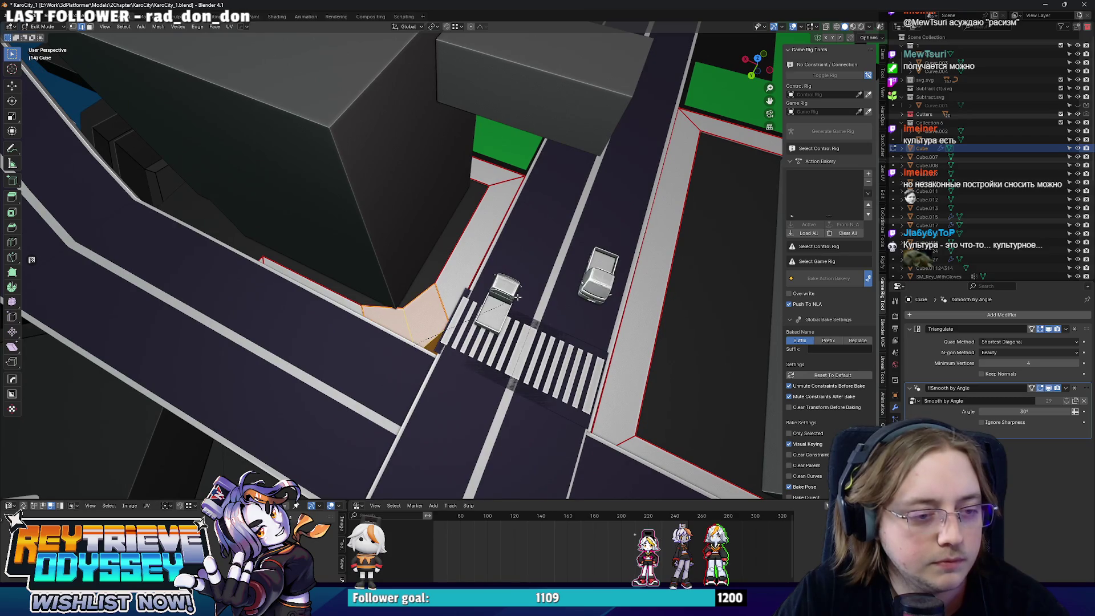
scroll(525, 296, down, 3)
middle_drag(524, 296, 489, 290)
key(Tab)
scroll(494, 290, down, 3)
scroll(484, 234, up, 3)
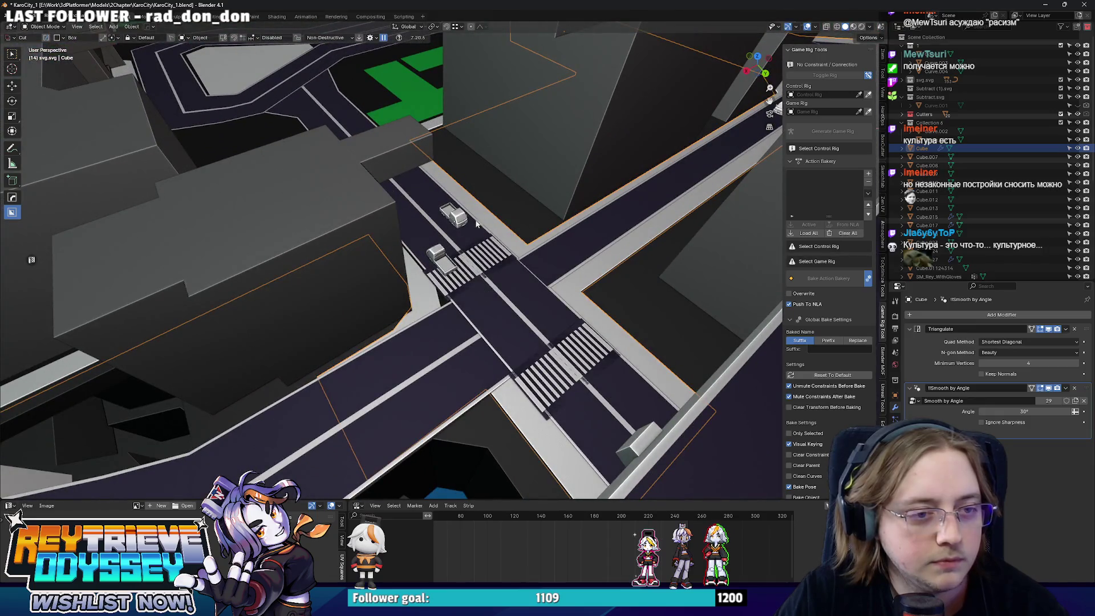
scroll(464, 270, down, 3)
mouse_move(464, 270)
middle_down()
mouse_move(515, 292)
mouse_move(479, 299)
mouse_move(466, 357)
middle_up()
scroll(475, 302, up, 3)
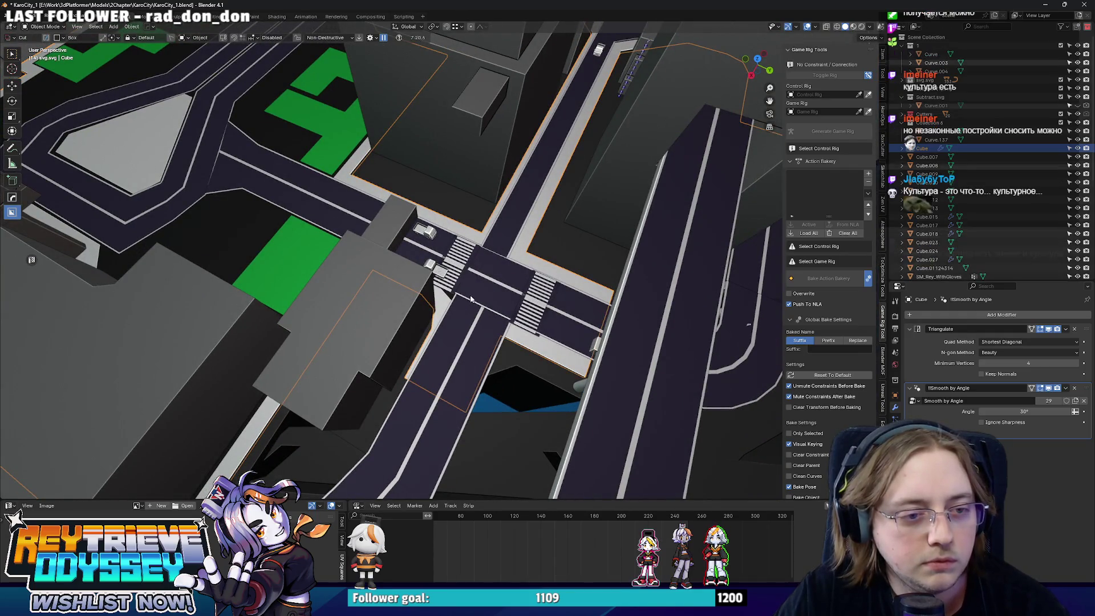
scroll(485, 291, up, 2)
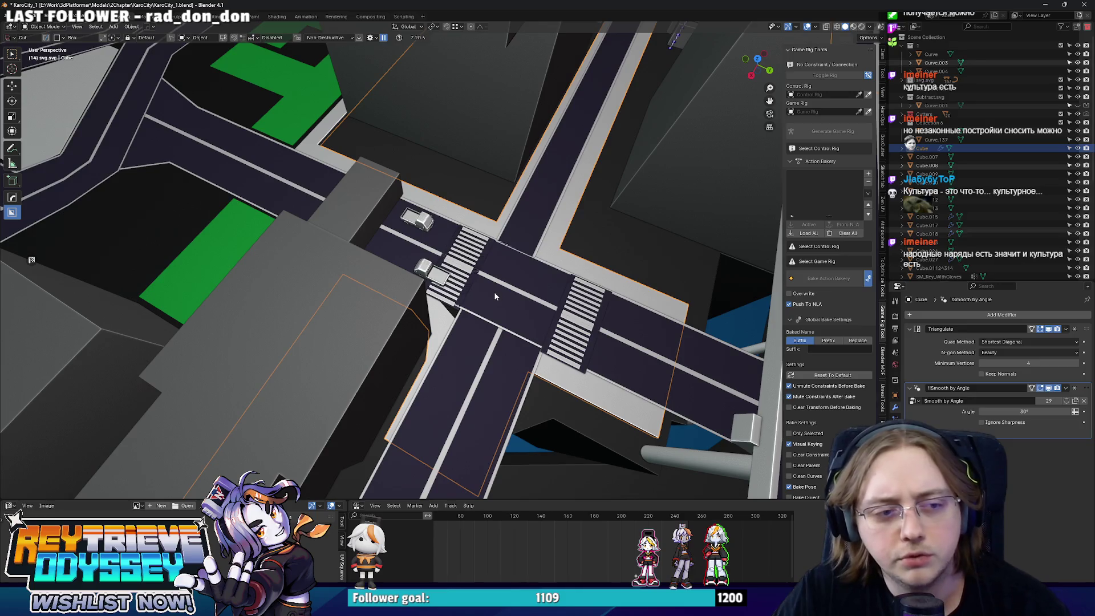
mouse_move(490, 289)
middle_down()
mouse_move(357, 288)
mouse_move(496, 263)
mouse_move(462, 274)
mouse_move(494, 262)
mouse_move(433, 308)
mouse_move(428, 268)
middle_up()
- Reposition the two selected cars at the intersection
click(436, 270)
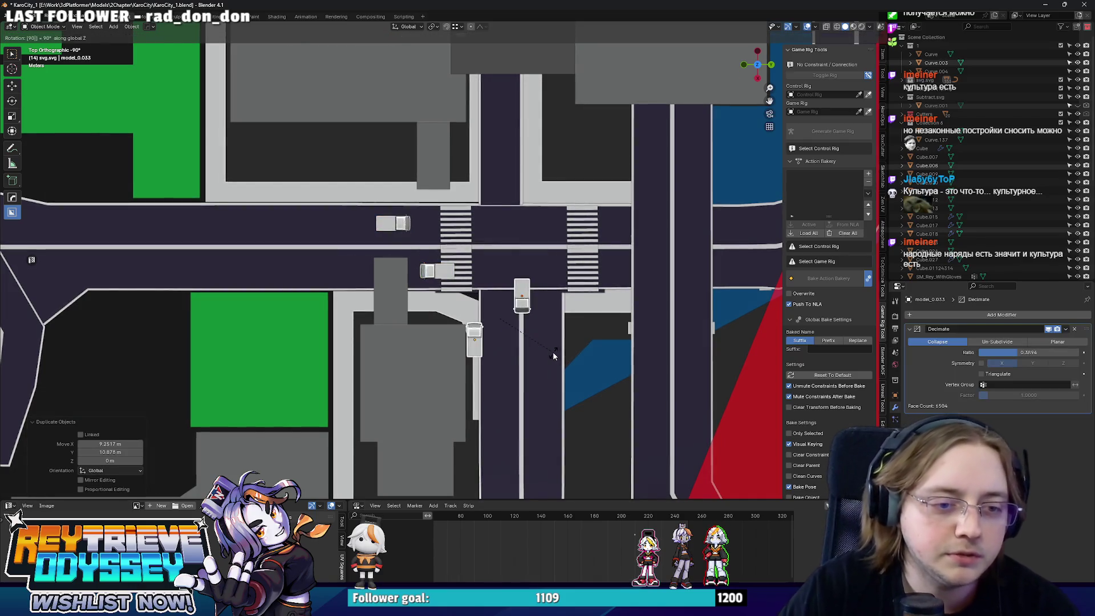
key(g)
middle_drag(568, 372, 407, 299)
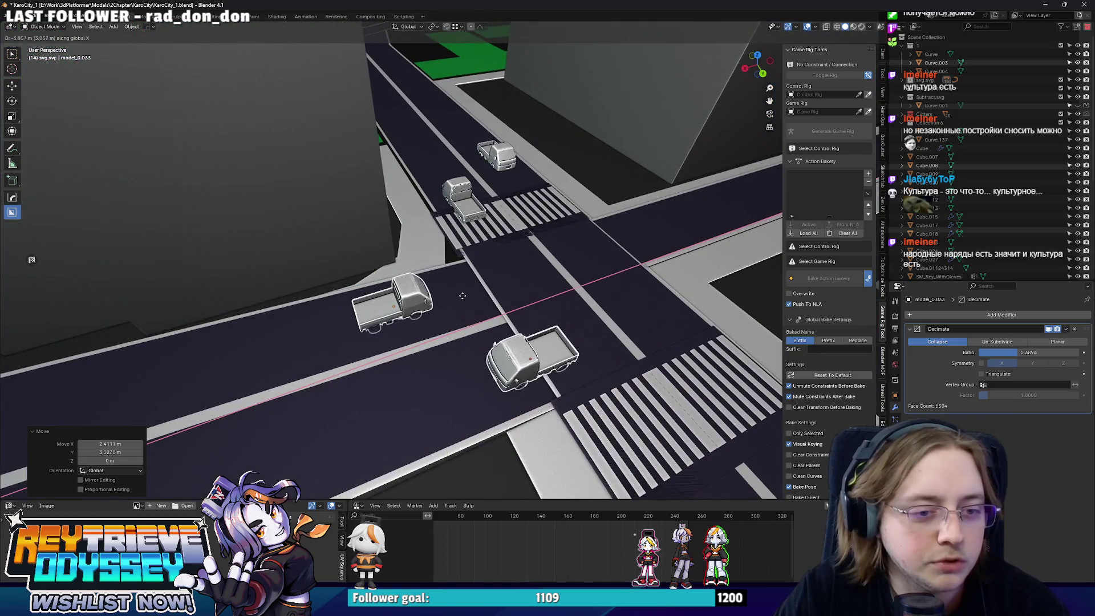
mouse_move(476, 312)
middle_down()
mouse_move(489, 289)
mouse_move(477, 295)
middle_up()
mouse_move(462, 238)
middle_down()
mouse_move(492, 297)
mouse_move(406, 272)
mouse_move(451, 319)
middle_up()
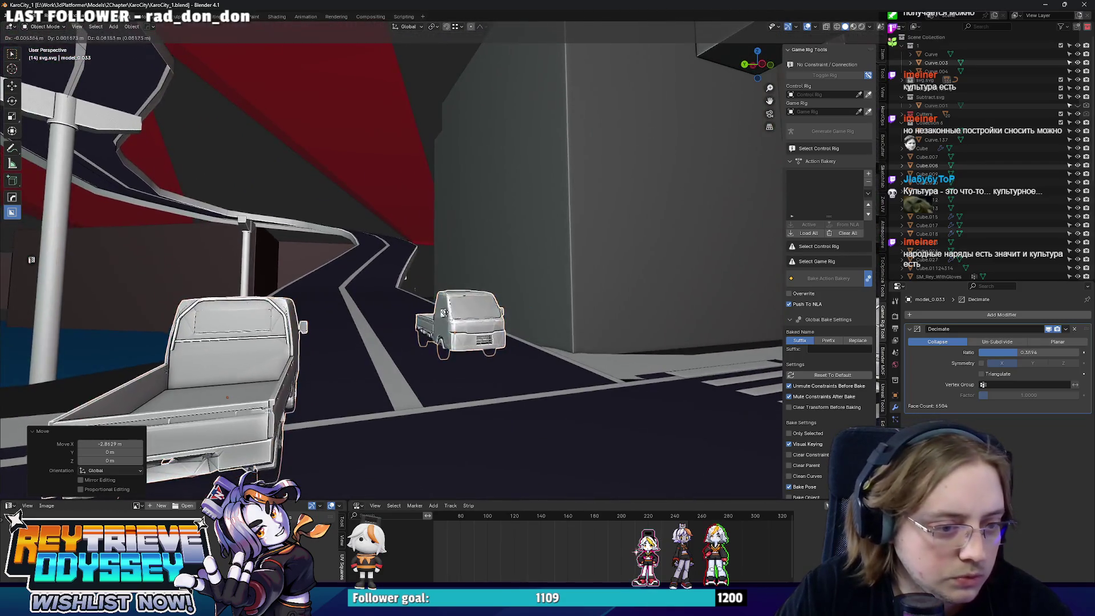
middle_drag(375, 326, 477, 289)
- Lower the truck along Z so it sits on the road surface
click(477, 289)
key(g)
key(z)
click(553, 332)
scroll(553, 332, down, 15)
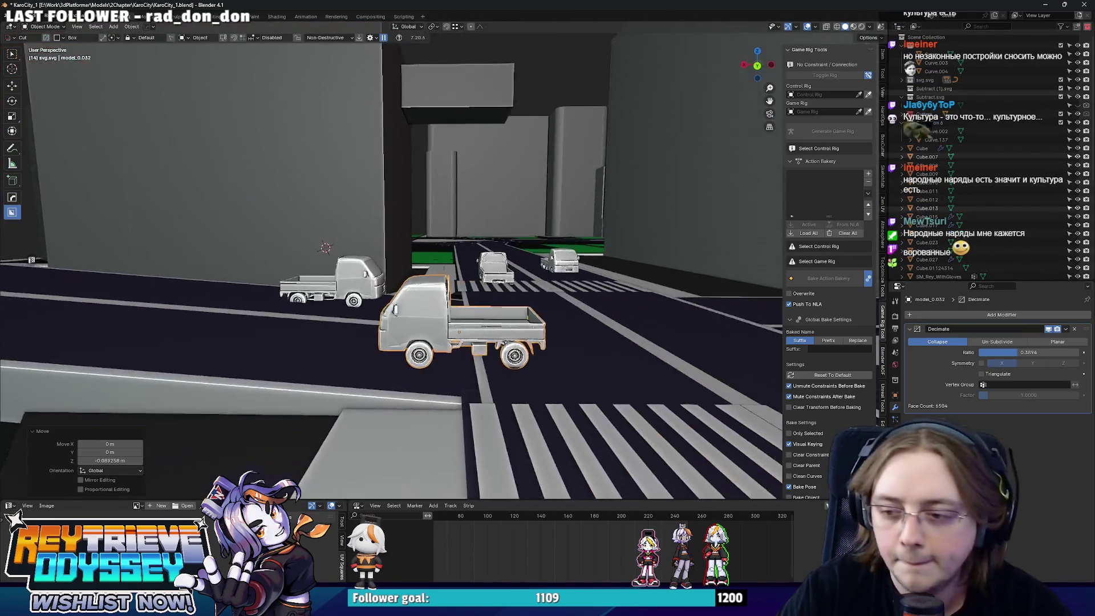
scroll(535, 315, up, 10)
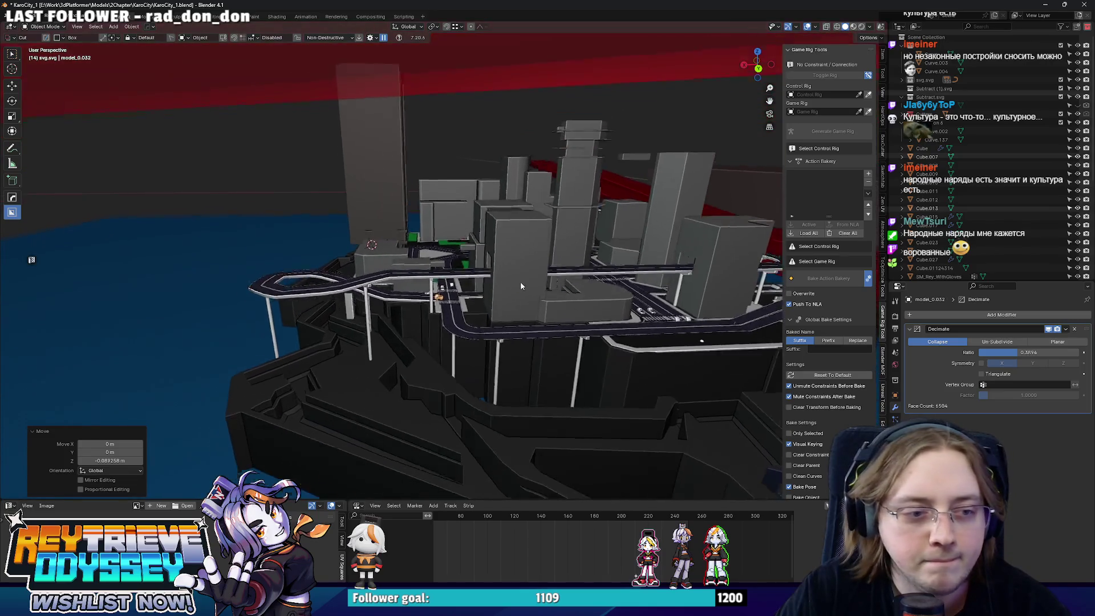
mouse_move(491, 284)
middle_down()
mouse_move(447, 367)
mouse_move(502, 343)
mouse_move(490, 322)
mouse_move(525, 317)
mouse_move(593, 270)
mouse_move(441, 297)
mouse_move(498, 264)
middle_up()
scroll(514, 334, up, 5)
scroll(524, 323, down, 5)
scroll(500, 327, up, 3)
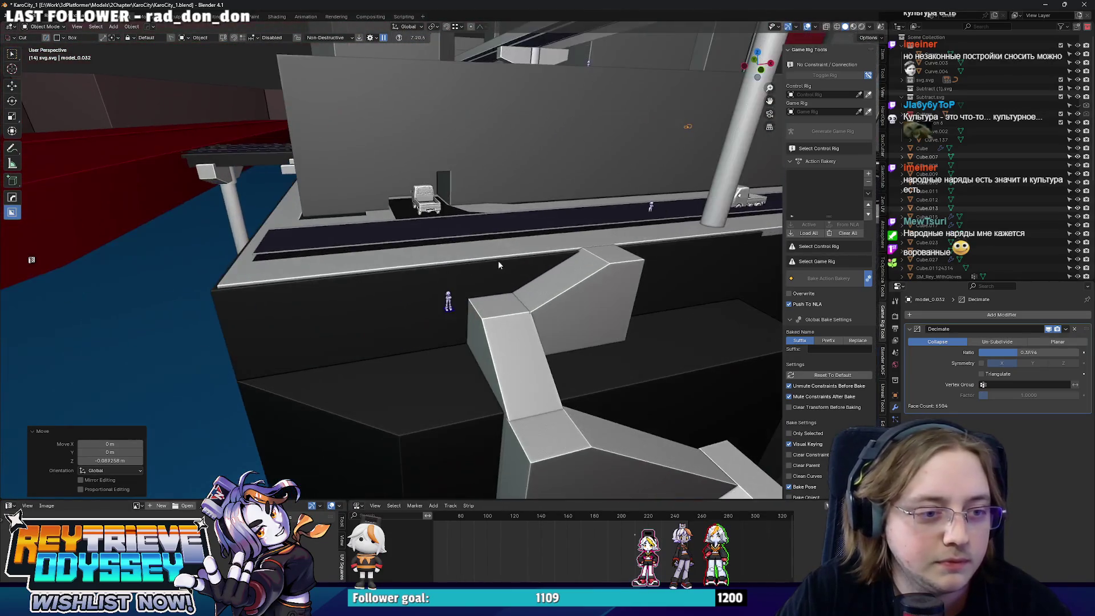
- Place the SM_Rey_WithGloves.009 character figure on the sidewalk beside the road
click(448, 301)
key(KP_7)
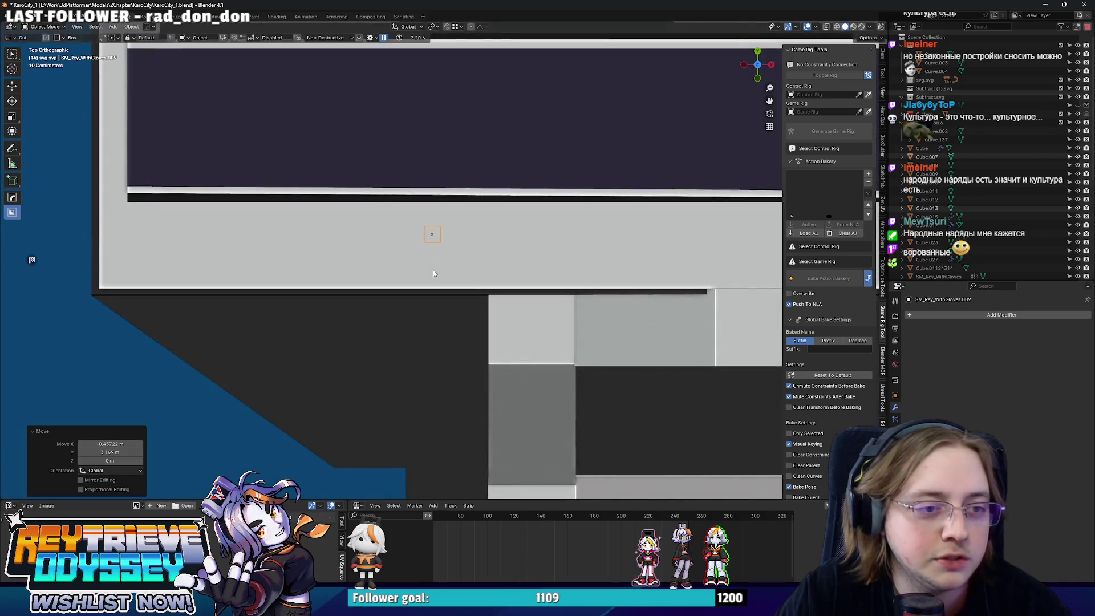
middle_drag(433, 270, 426, 227)
key(g)
click(340, 112)
middle_drag(340, 112, 459, 262)
key(g)
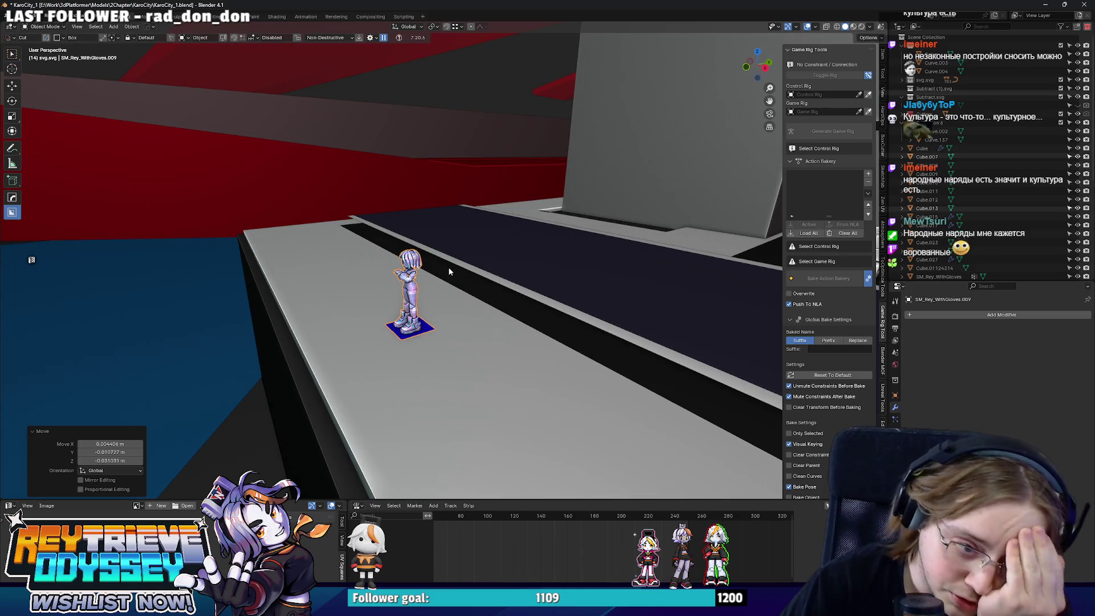
scroll(448, 271, down, 8)
mouse_move(448, 271)
middle_down()
mouse_move(484, 296)
mouse_move(508, 276)
mouse_move(524, 283)
mouse_move(495, 295)
mouse_move(528, 352)
mouse_move(560, 341)
mouse_move(517, 343)
middle_up()
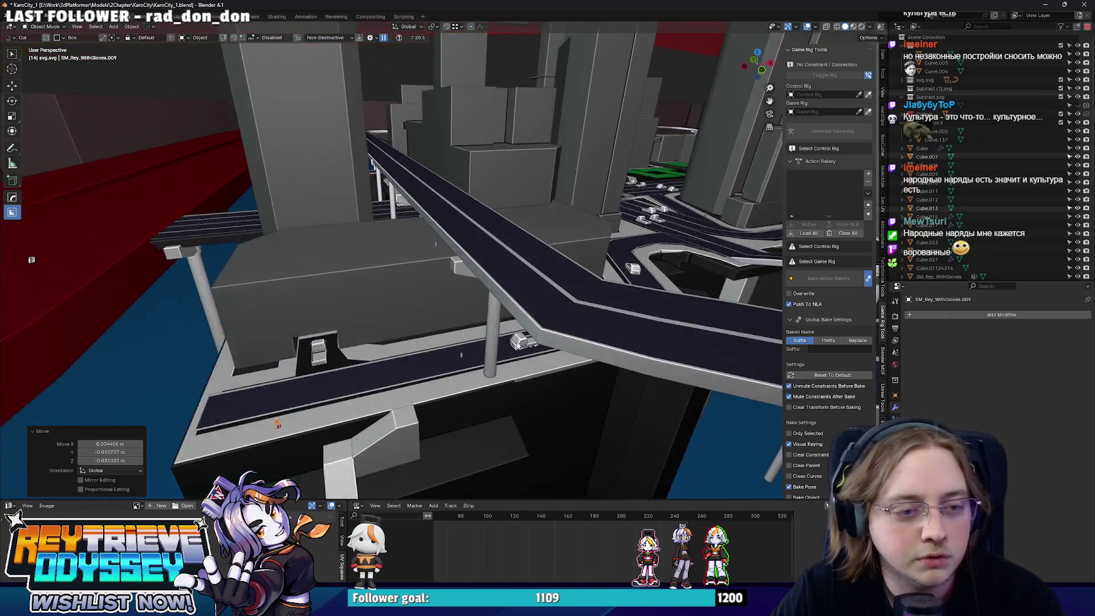
click(518, 343)
scroll(518, 343, up, 12)
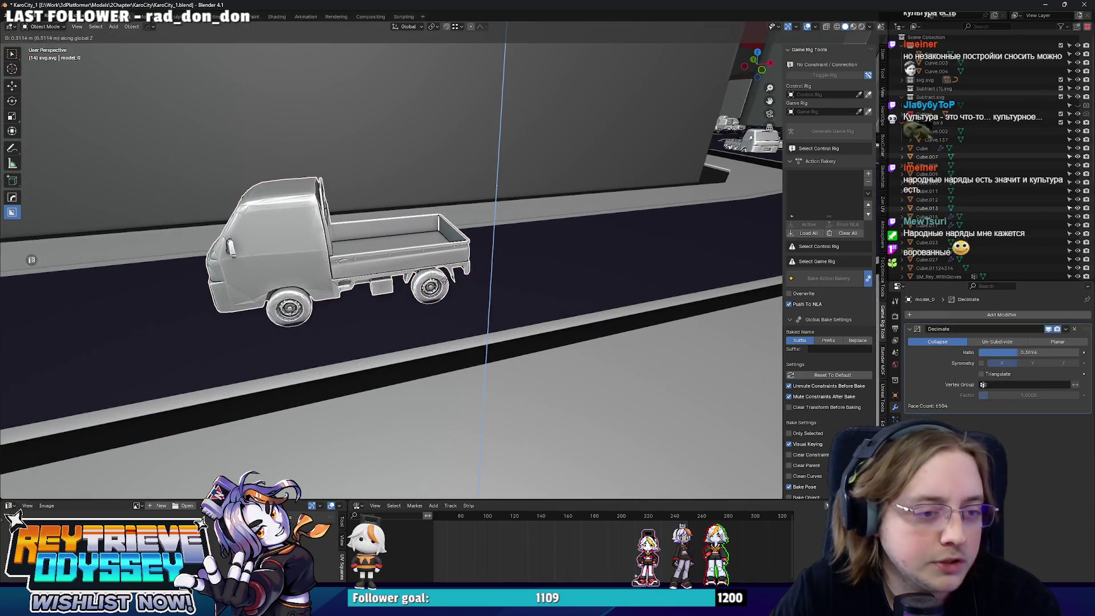
- Select a truck and fly through the scene down onto the road intersection
scroll(443, 272, down, 10)
mouse_move(443, 273)
middle_down()
mouse_move(429, 256)
mouse_move(508, 248)
mouse_move(491, 255)
mouse_move(502, 331)
mouse_move(521, 310)
mouse_move(546, 313)
mouse_move(475, 275)
mouse_move(638, 376)
mouse_move(506, 276)
mouse_move(612, 267)
mouse_move(621, 241)
mouse_move(607, 239)
mouse_move(599, 200)
mouse_move(486, 291)
middle_up()
click(484, 274)
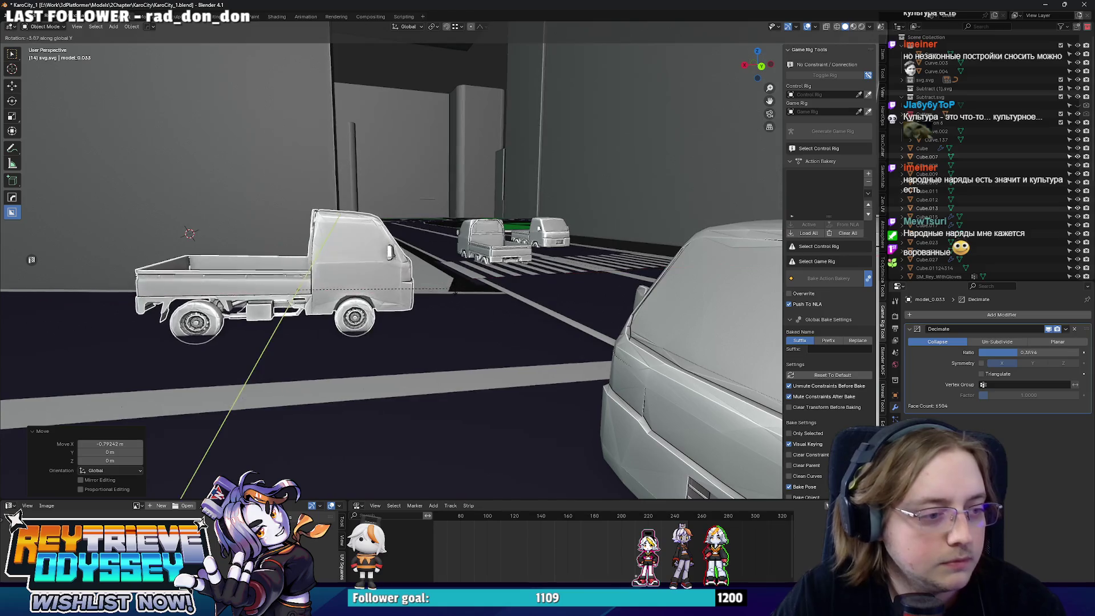
key(shift+grave)
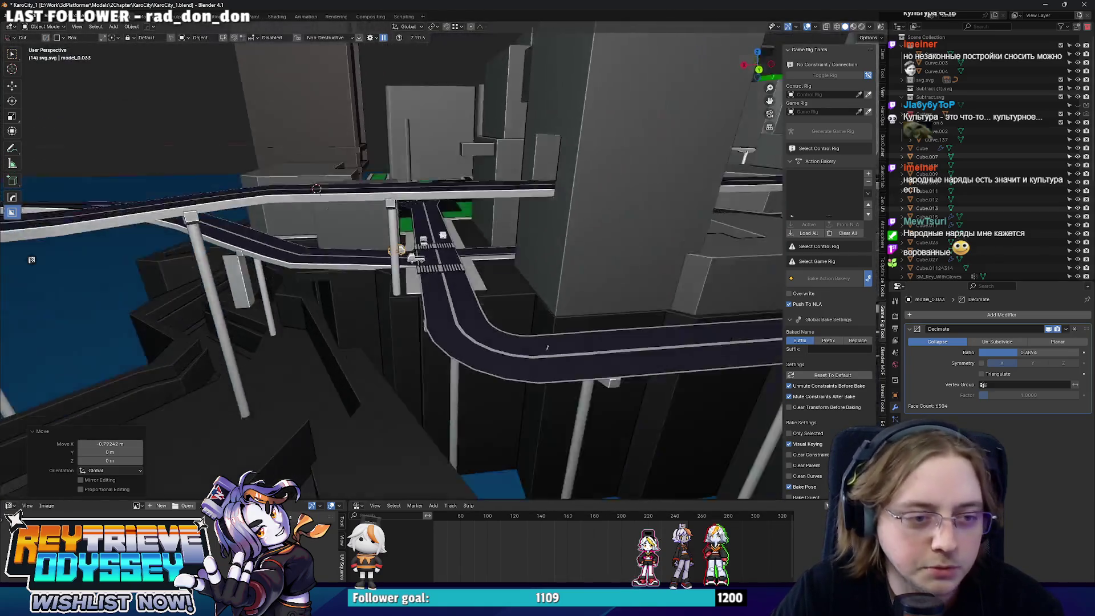
key(w)
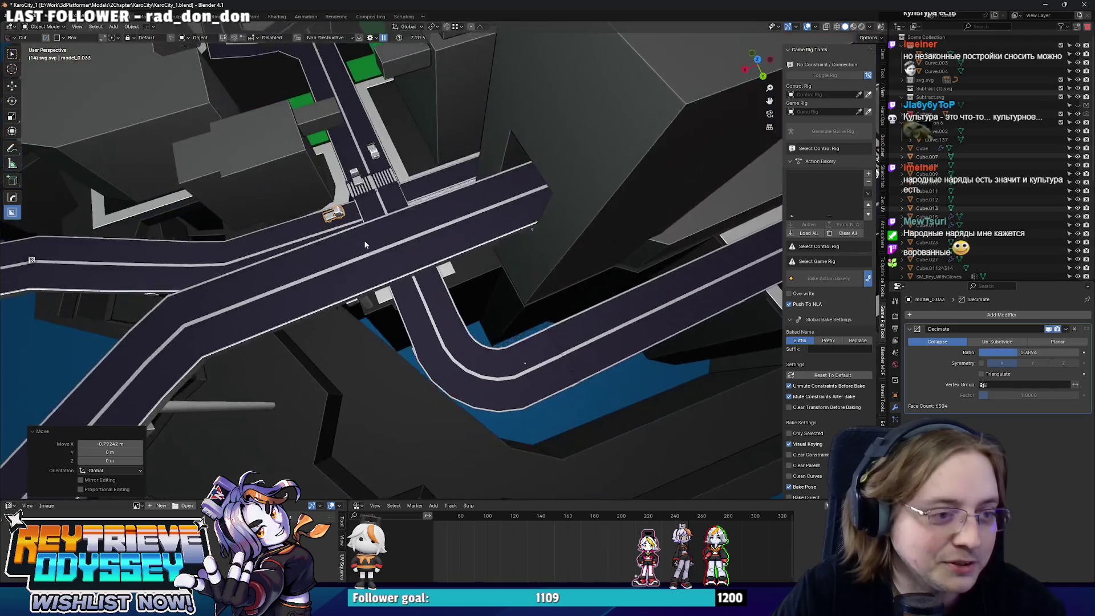
click(421, 235)
scroll(421, 235, down, 5)
scroll(434, 234, down, 8)
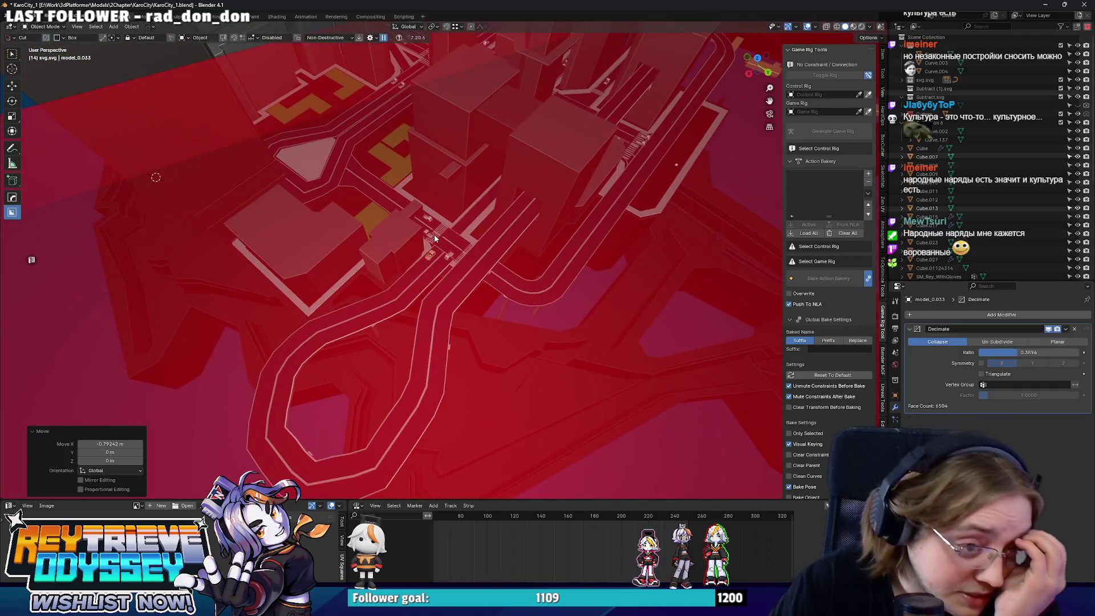
- Orbit and zoom to a top-down view with the roads running diagonally
mouse_move(411, 192)
middle_down()
mouse_move(402, 177)
mouse_move(421, 175)
mouse_move(483, 202)
mouse_move(456, 197)
middle_up()
scroll(483, 201, up, 5)
scroll(456, 197, down, 3)
scroll(428, 196, up, 8)
scroll(427, 196, down, 4)
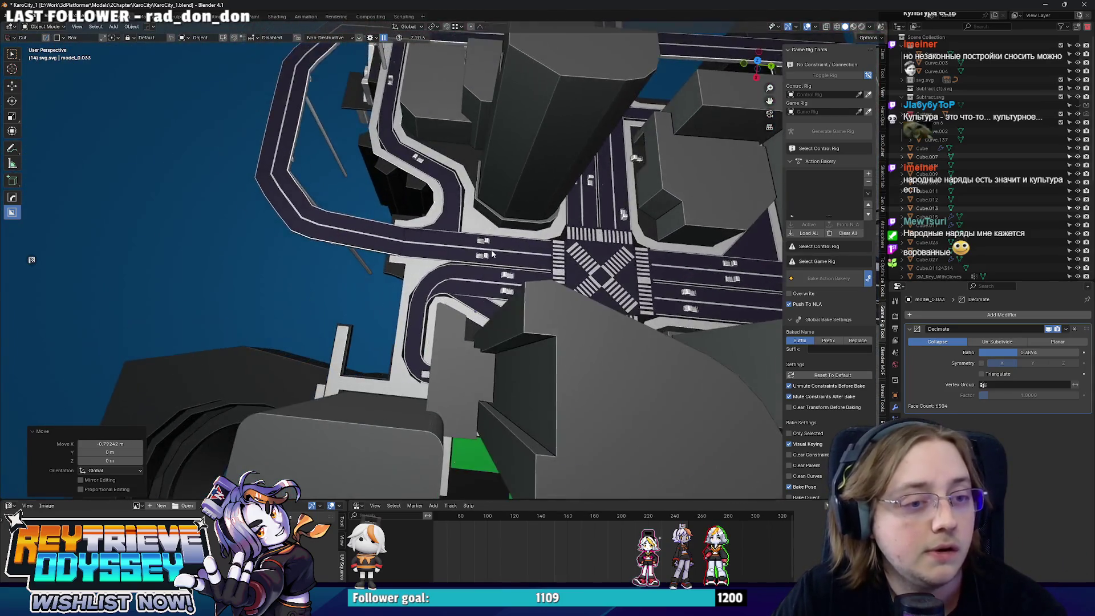
scroll(492, 254, up, 4)
scroll(493, 254, down, 3)
mouse_move(493, 253)
middle_down()
mouse_move(516, 250)
mouse_move(429, 243)
mouse_move(398, 221)
mouse_move(417, 272)
mouse_move(437, 272)
middle_up()
scroll(538, 246, up, 3)
scroll(538, 246, down, 3)
scroll(429, 243, up, 4)
- Inspect the overpass road array's end faces in Edit Mode face selection
click(421, 292)
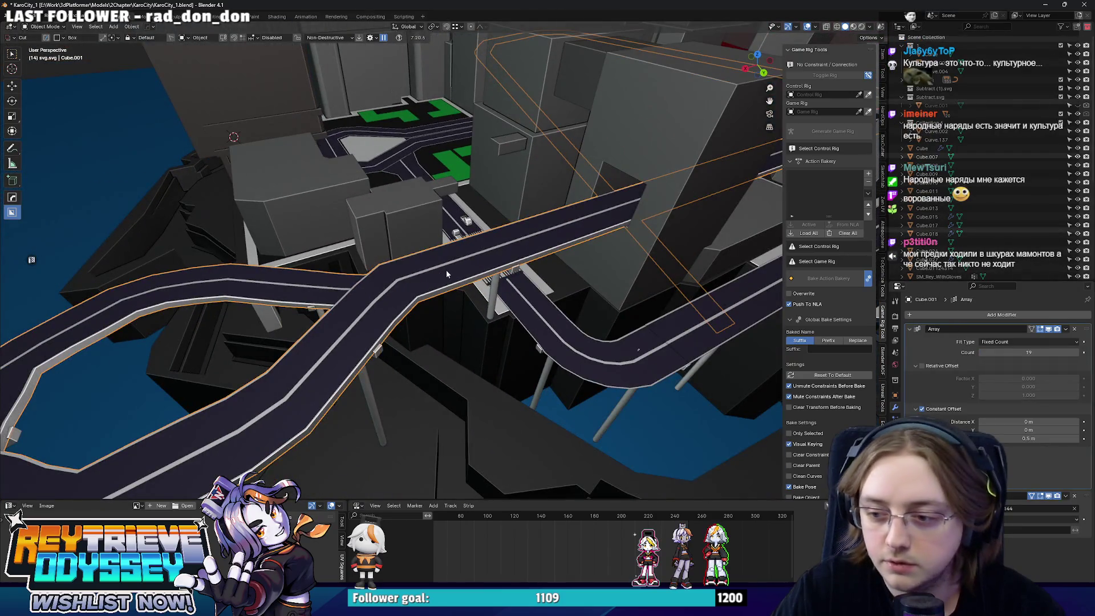
scroll(468, 277, up, 2)
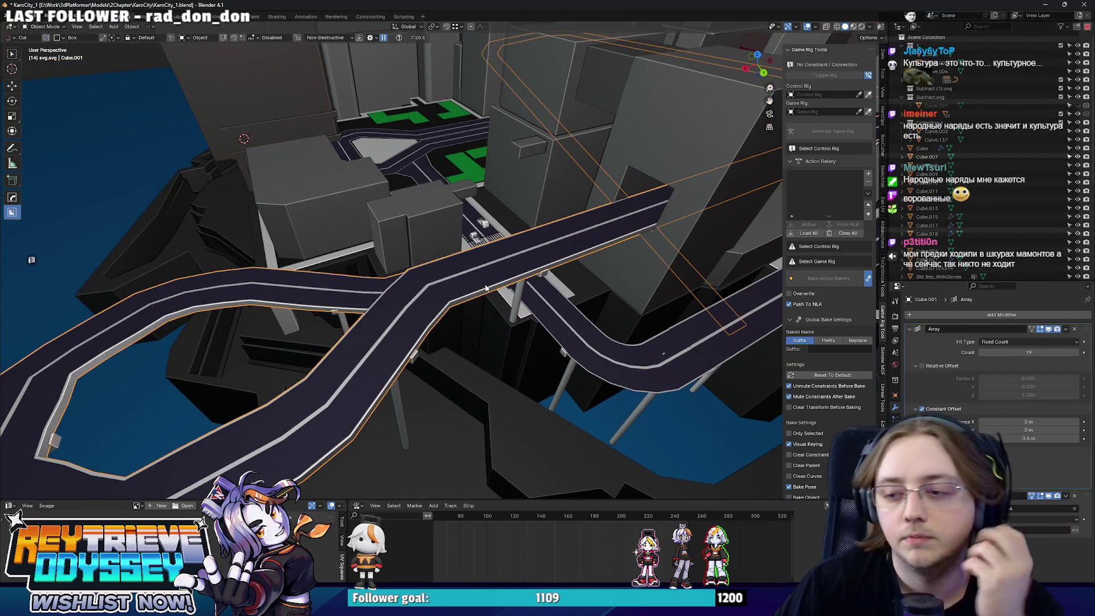
mouse_move(486, 288)
middle_down()
mouse_move(475, 302)
mouse_move(465, 285)
mouse_move(569, 258)
middle_up()
key(Tab)
scroll(501, 287, up, 2)
key(3)
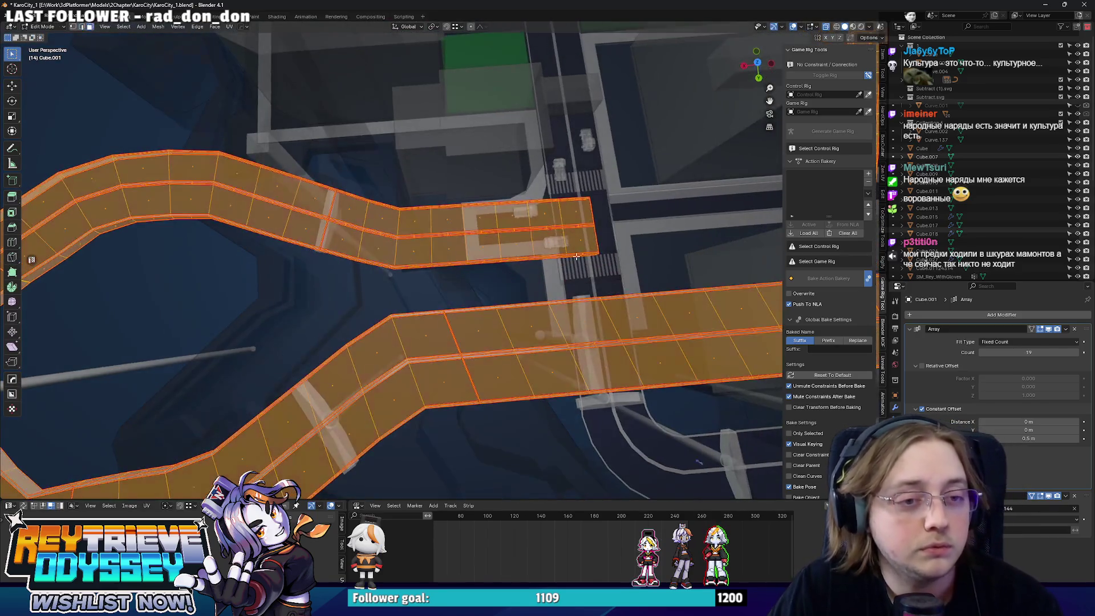
drag(576, 226, 577, 227)
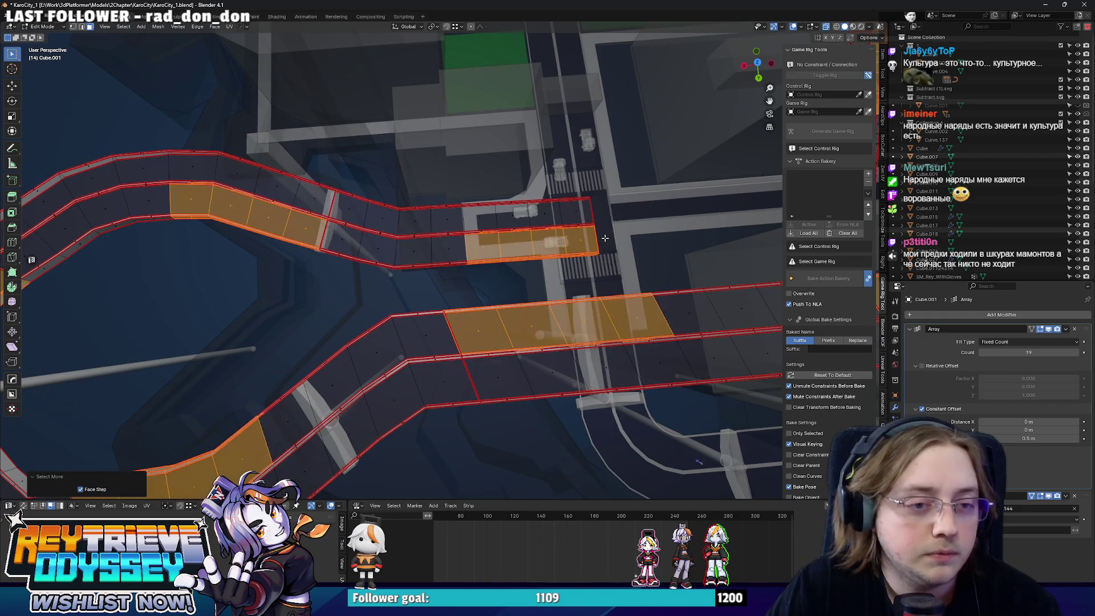
key(Tab)
- Select truck model_0.032 near the intersection and view it among the buildings
scroll(490, 242, up, 5)
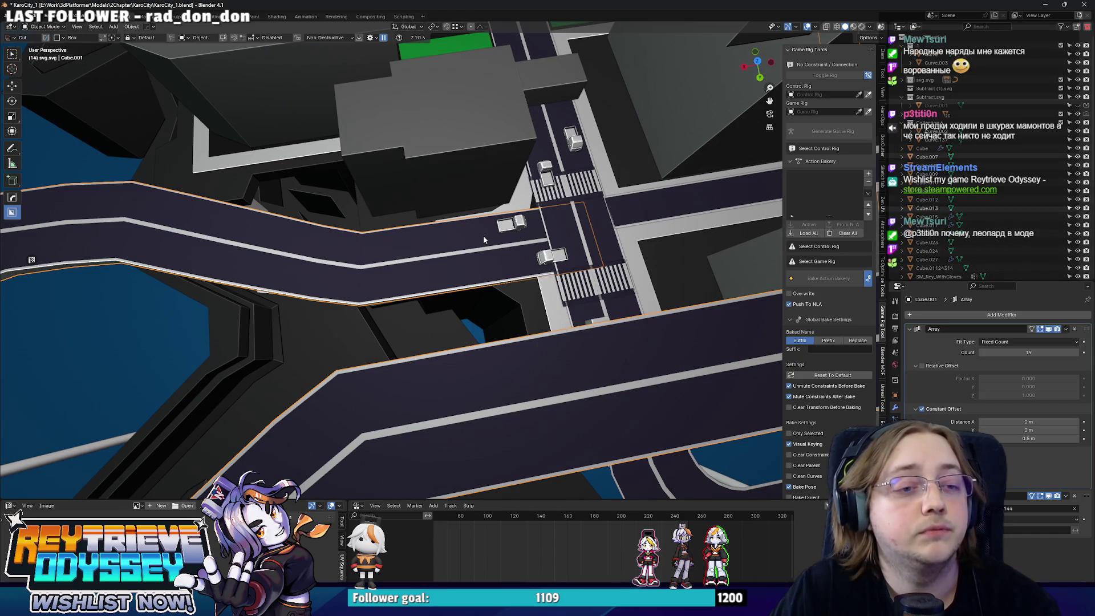
scroll(484, 240, down, 3)
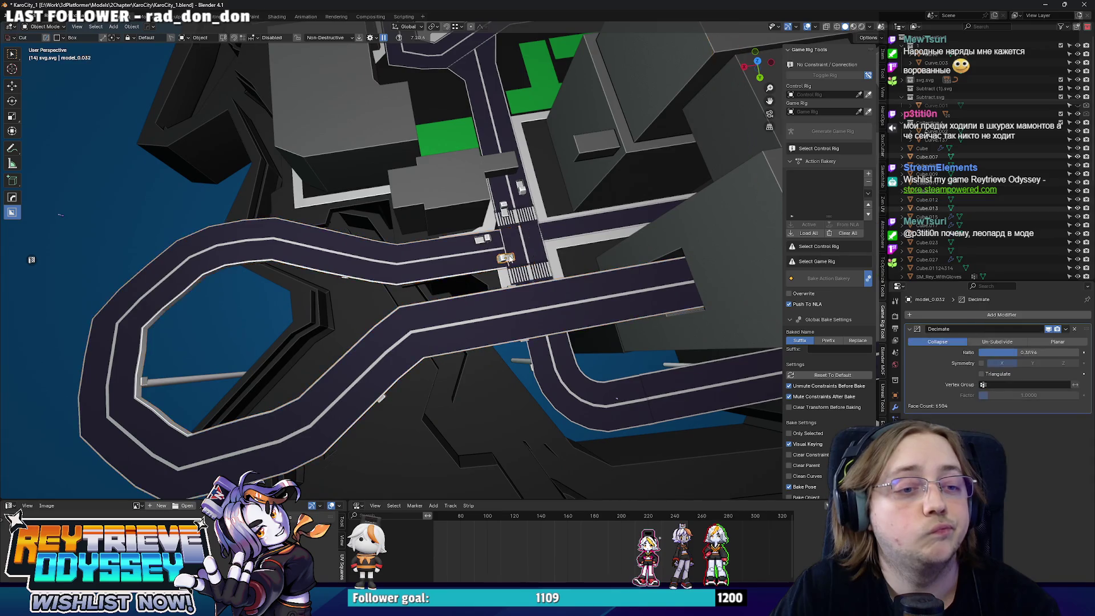
scroll(509, 259, down, 2)
scroll(463, 256, up, 3)
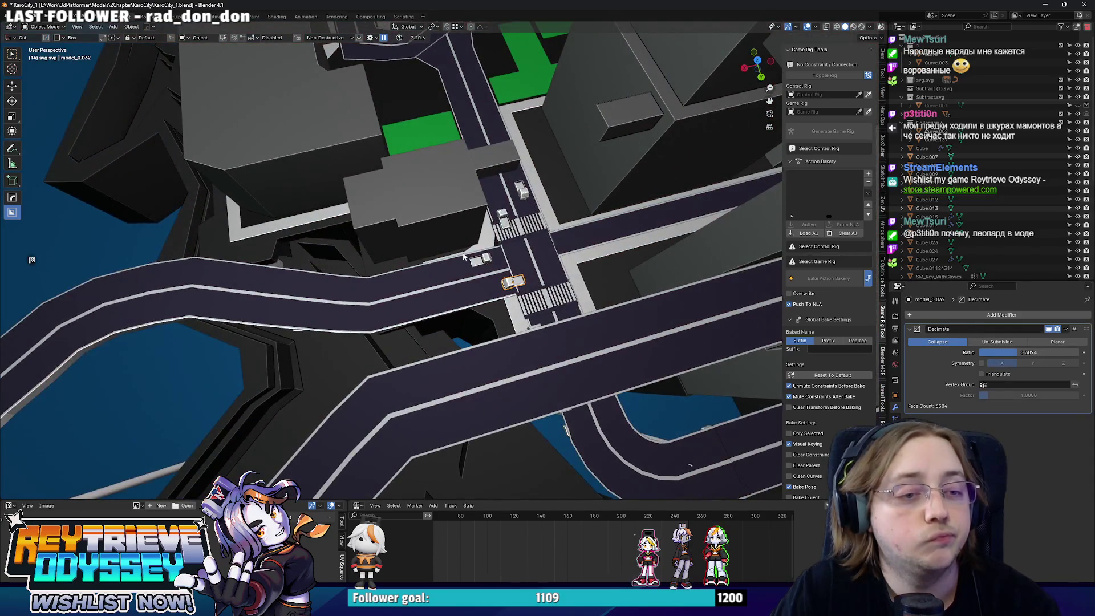
click(478, 262)
middle_drag(478, 263, 550, 251)
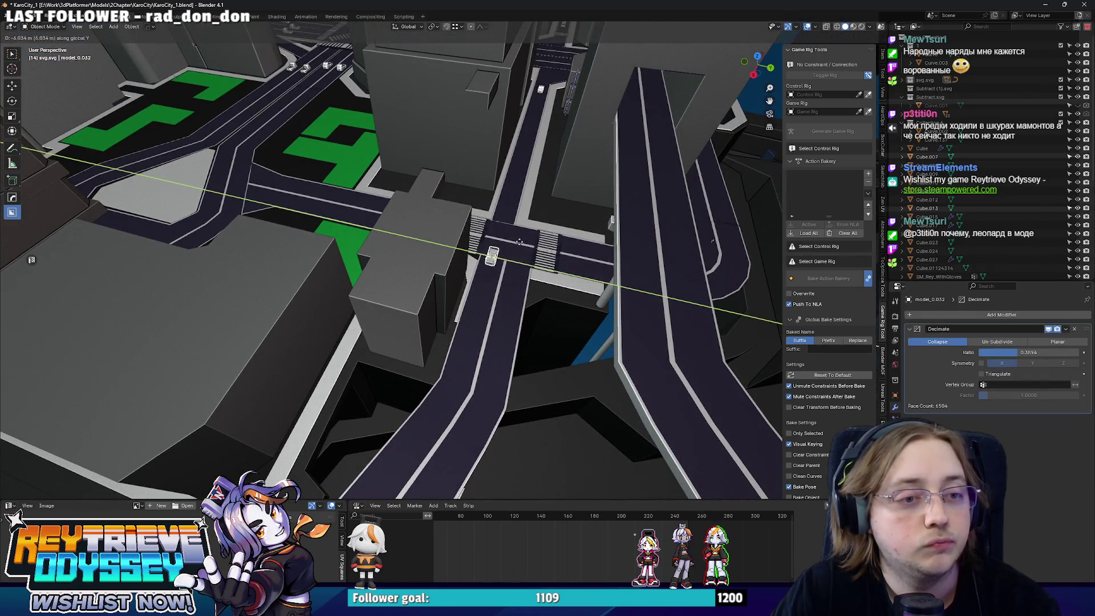
scroll(507, 257, down, 10)
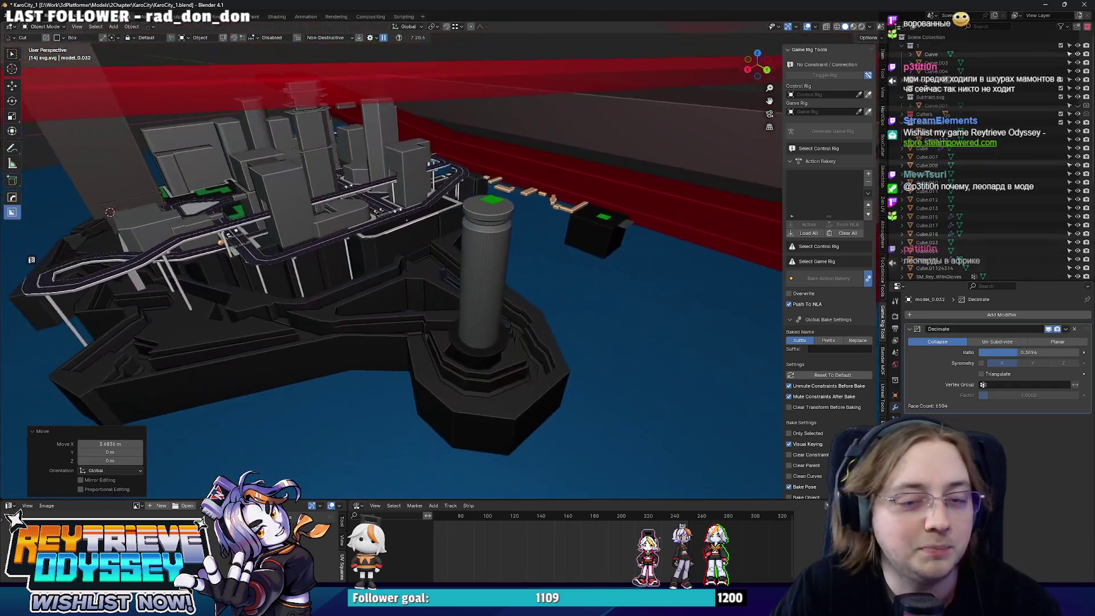
middle_drag(399, 256, 496, 234)
- Fly over to the cylindrical tower and snap the two support brackets onto the cliff wall
scroll(391, 271, up, 5)
mouse_move(445, 259)
middle_down()
mouse_move(468, 257)
mouse_move(444, 260)
middle_up()
middle_drag(477, 224, 445, 229)
mouse_move(288, 214)
middle_down()
mouse_move(452, 225)
mouse_move(442, 237)
mouse_move(478, 361)
mouse_move(593, 261)
mouse_move(513, 288)
mouse_move(474, 283)
mouse_move(470, 246)
mouse_move(294, 246)
mouse_move(355, 214)
mouse_move(583, 312)
middle_up()
click(494, 295)
mouse_move(273, 262)
middle_down()
mouse_move(523, 286)
mouse_move(559, 216)
mouse_move(610, 54)
mouse_move(434, 145)
mouse_move(274, 271)
mouse_move(194, 281)
middle_up()
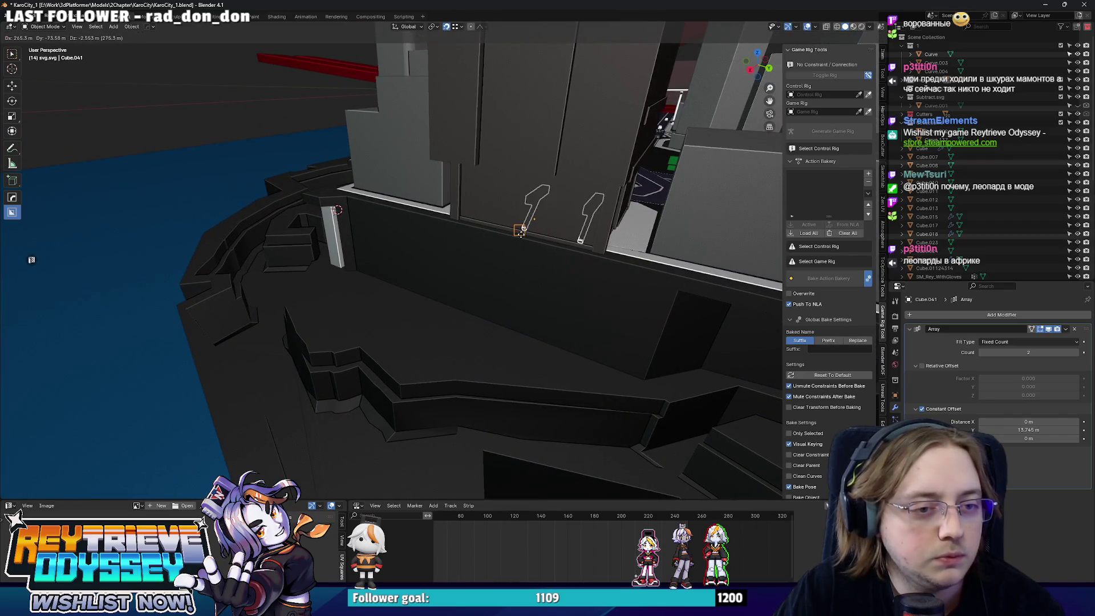
click(519, 234)
scroll(474, 257, up, 3)
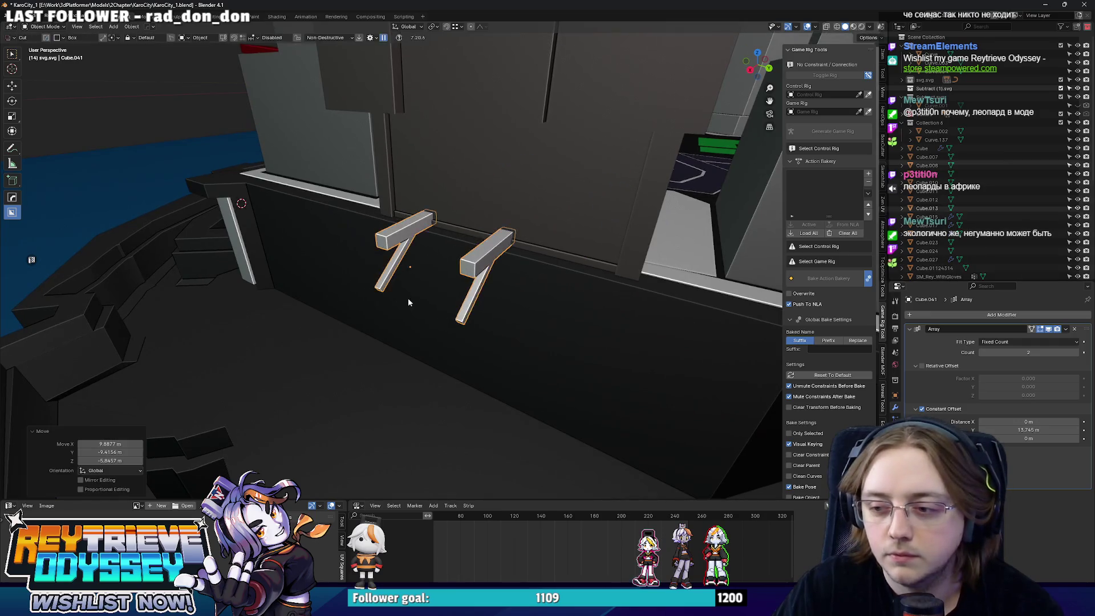
mouse_move(408, 302)
middle_down()
mouse_move(556, 319)
mouse_move(524, 285)
mouse_move(533, 321)
mouse_move(574, 323)
mouse_move(495, 310)
mouse_move(738, 340)
middle_up()
- Undo the snap and slide the Cube.041 brackets along global Y
key(ctrl+z)
key(g)
key(y)
click(533, 280)
key(g)
key(y)
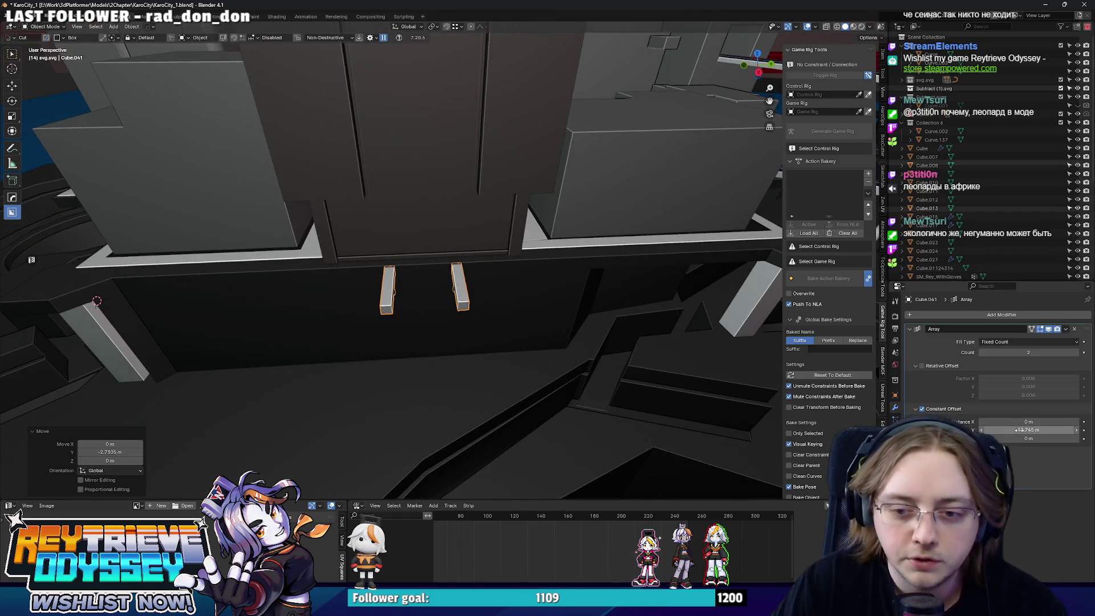
key(g)
key(y)
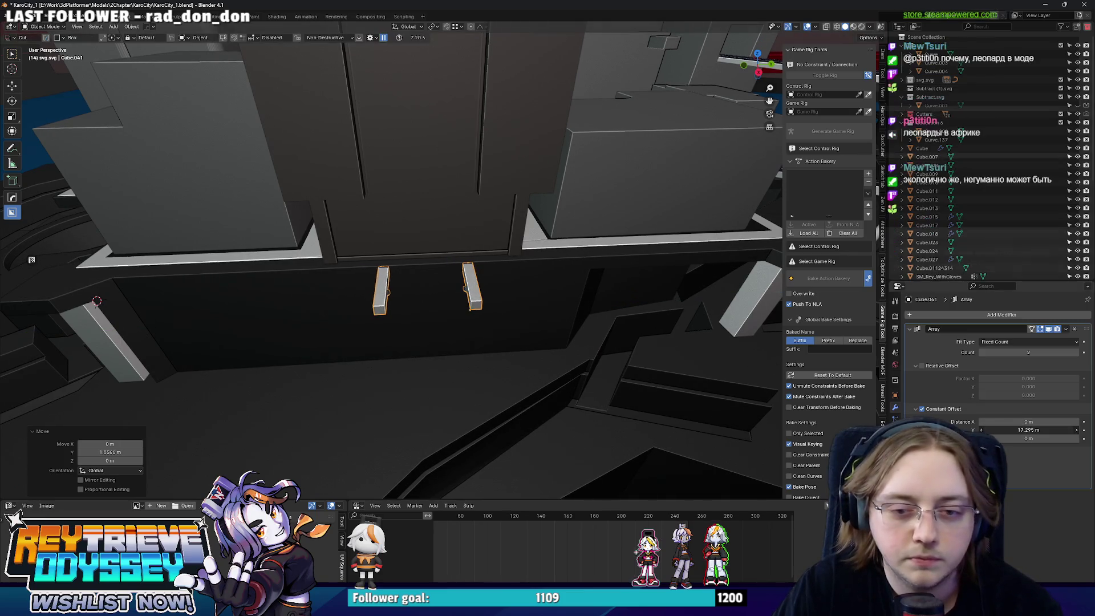
click(549, 288)
- Slide the brackets to 3.1887 m along Y, then settle them at 1.2559 m
mouse_move(549, 289)
middle_down()
mouse_move(487, 269)
mouse_move(578, 308)
middle_up()
scroll(478, 267, up, 3)
key(g)
key(y)
click(519, 279)
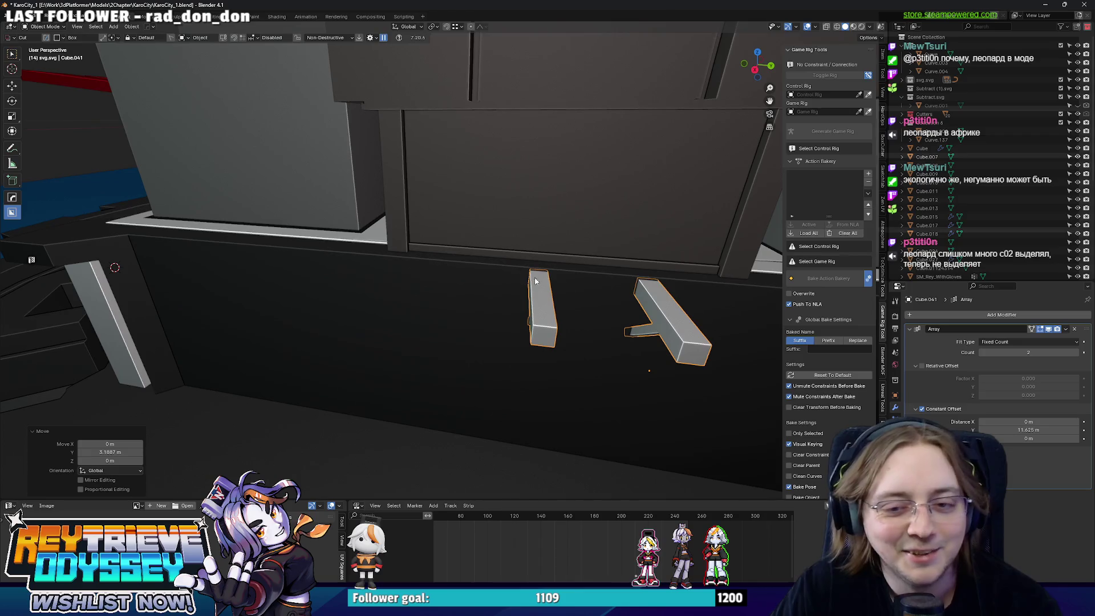
key(g)
key(y)
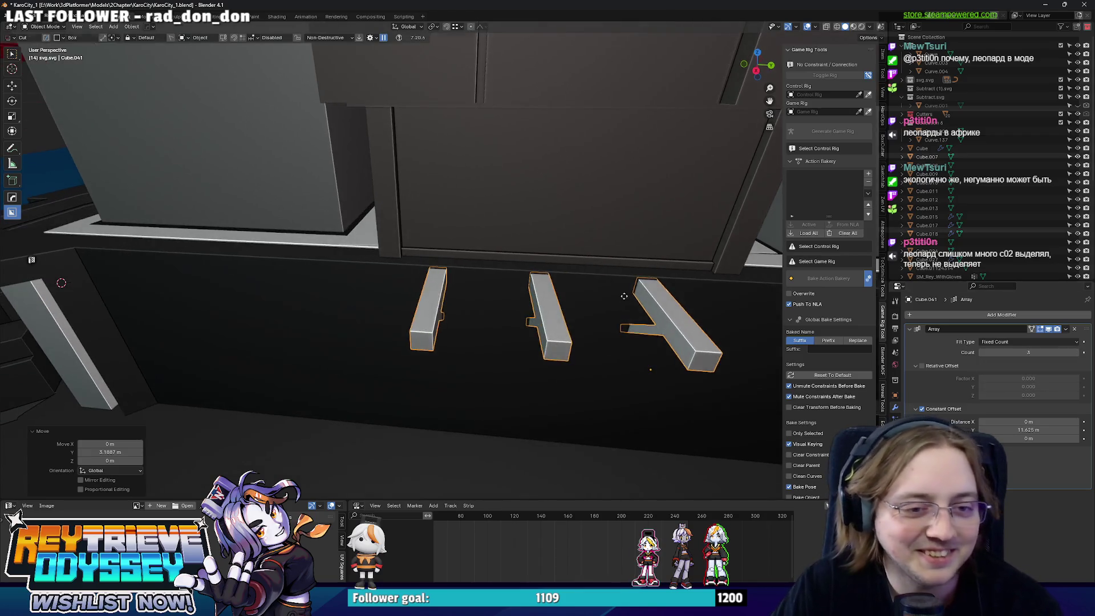
click(648, 306)
mouse_move(648, 306)
middle_down()
mouse_move(599, 291)
mouse_move(676, 334)
mouse_move(567, 308)
mouse_move(437, 354)
mouse_move(484, 340)
mouse_move(587, 357)
mouse_move(565, 317)
middle_up()
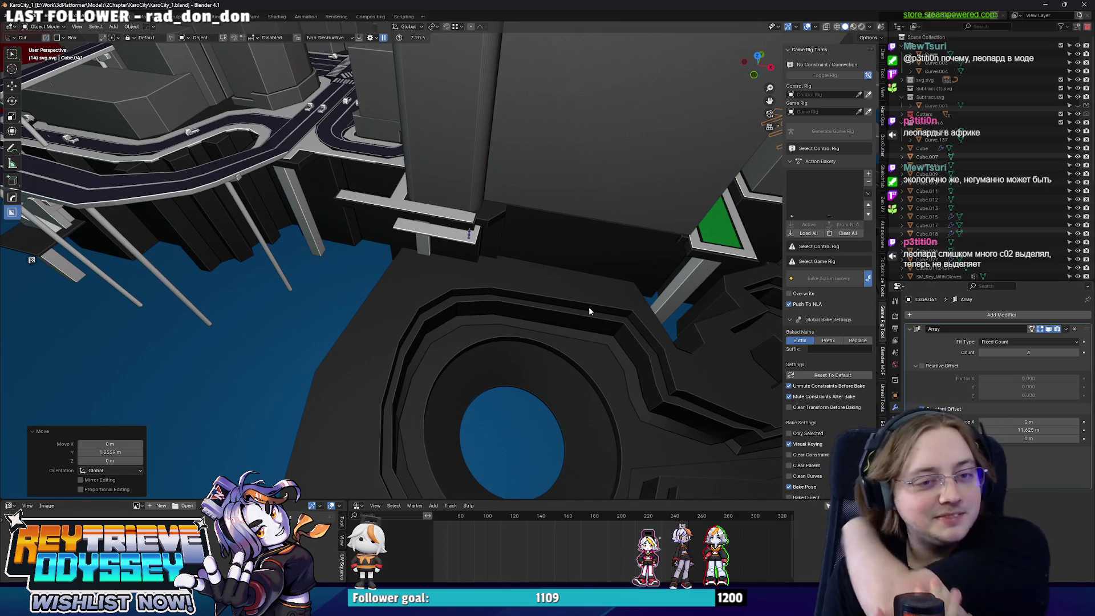
- Select the thin pillar under the raised platform and shift it along Y
mouse_move(589, 307)
middle_down()
mouse_move(446, 282)
mouse_move(489, 295)
mouse_move(468, 267)
middle_up()
click(467, 267)
scroll(508, 221, up, 4)
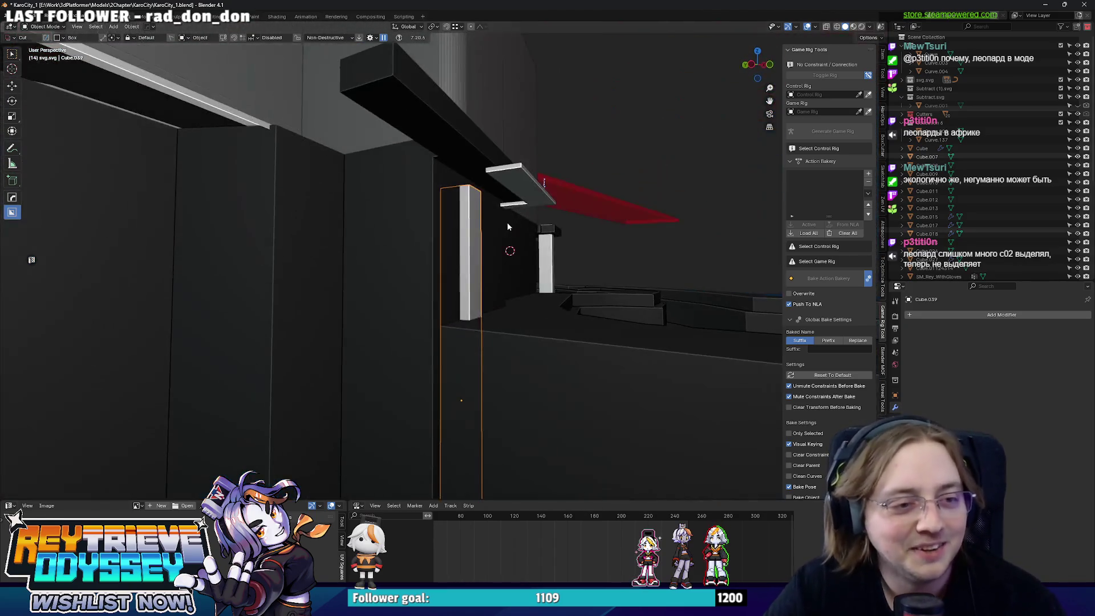
key(g)
key(y)
click(502, 240)
- Raise the pillar 2.1224 m and orbit to inspect it from below
scroll(454, 262, down, 4)
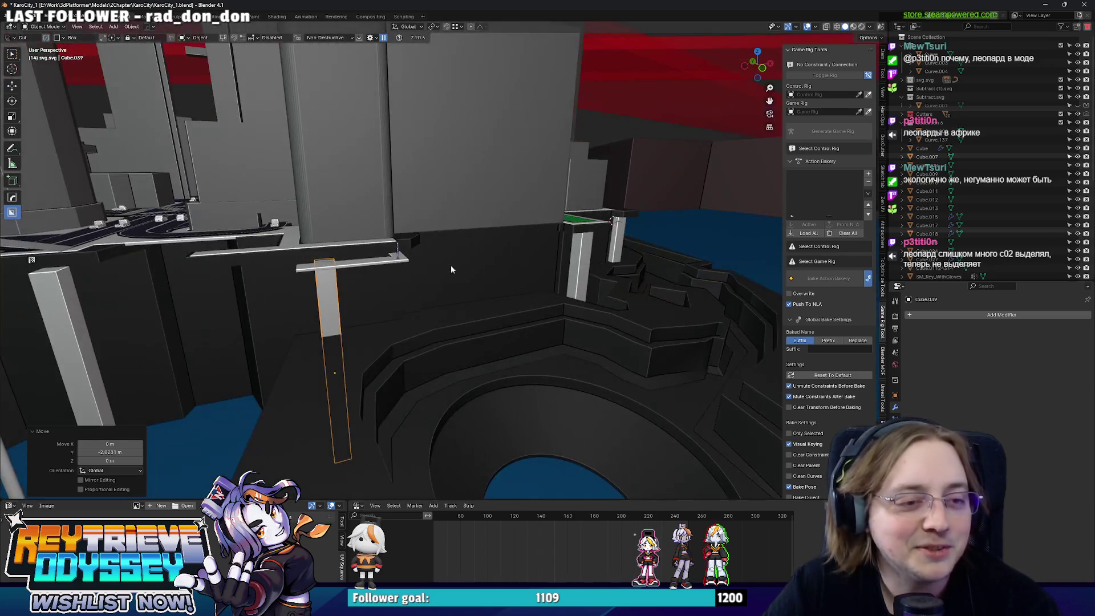
scroll(495, 278, up, 3)
mouse_move(496, 283)
middle_down()
mouse_move(520, 285)
mouse_move(484, 279)
mouse_move(514, 308)
mouse_move(523, 222)
mouse_move(522, 289)
middle_up()
click(506, 86)
mouse_move(506, 87)
middle_down()
mouse_move(464, 357)
mouse_move(492, 422)
mouse_move(441, 340)
mouse_move(450, 338)
mouse_move(425, 369)
middle_up()
- Select pillar Cube.033, then fly in walk mode toward the monorail columns and tower
click(491, 418)
key(shift+grave)
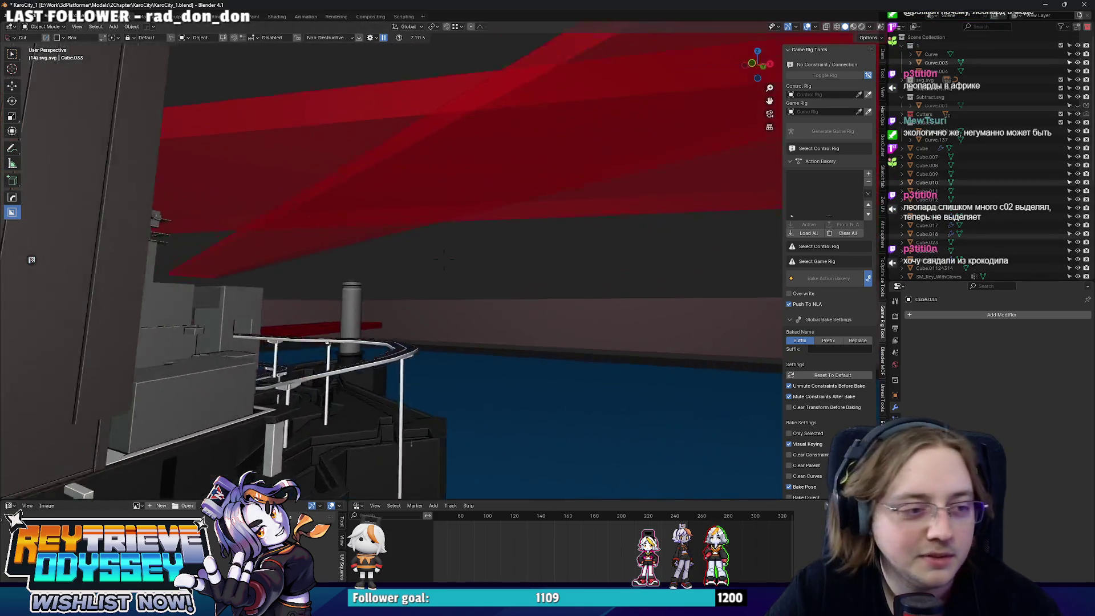
key(w)
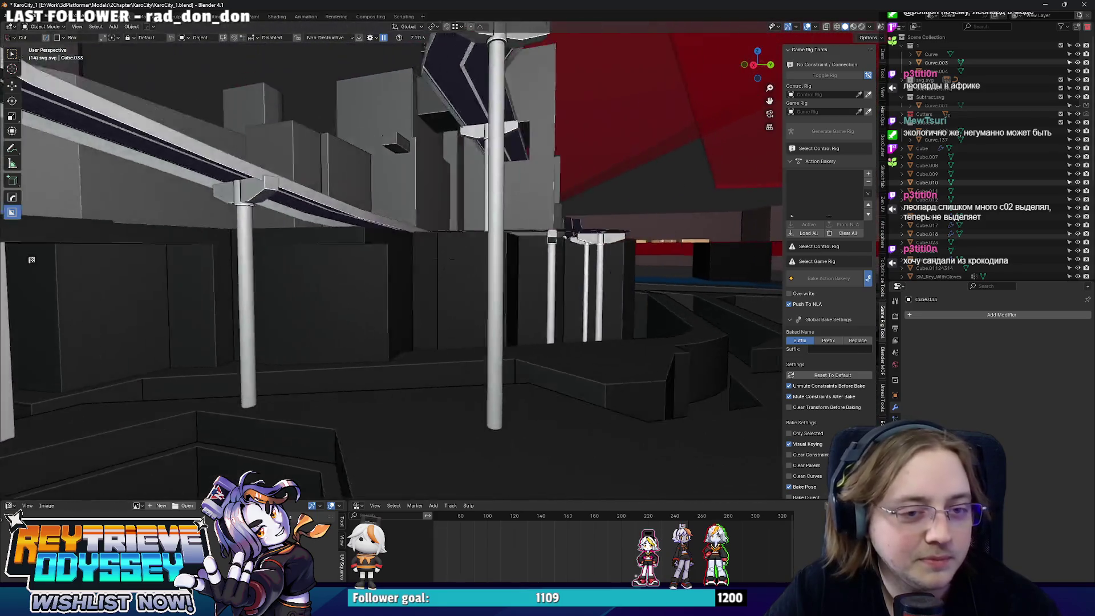
key(e)
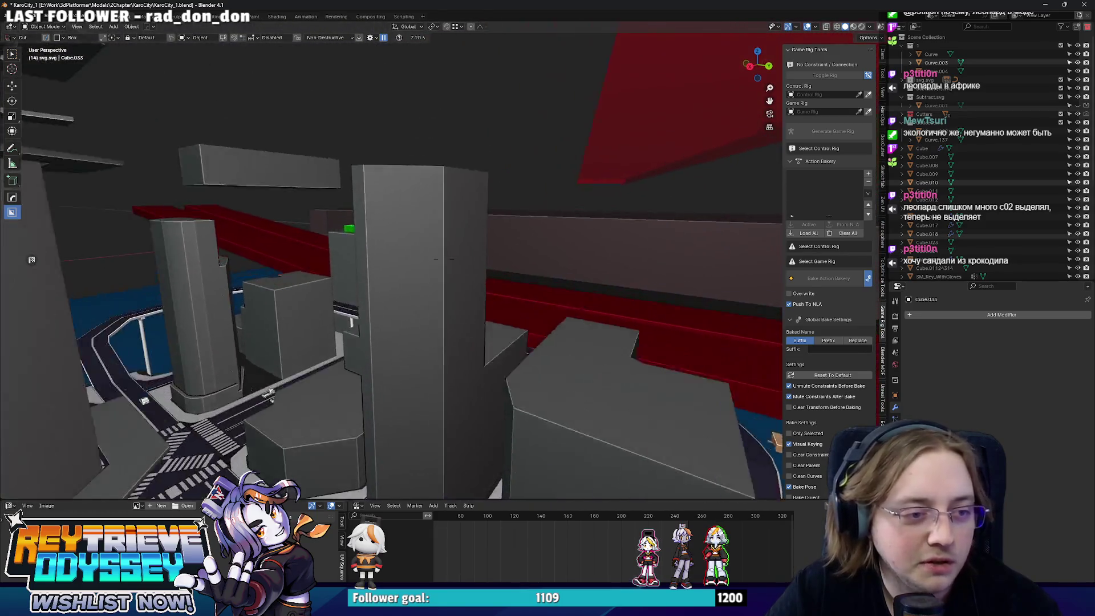
key(s)
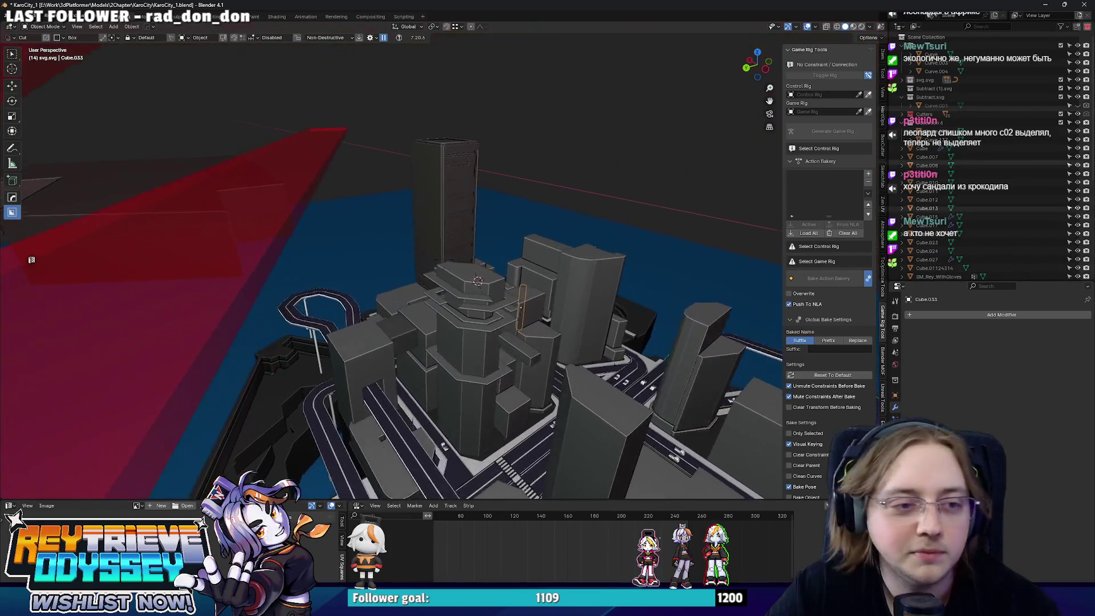
key(w)
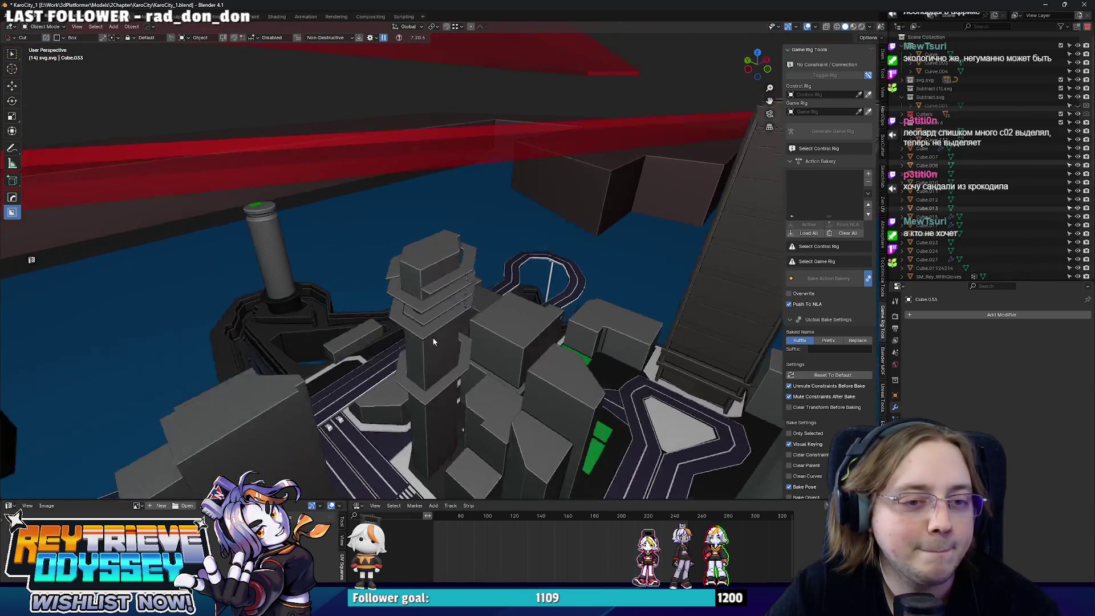
- Keep flying over the city past the dark tower, ending on an oblique view
key(s)
key(w)
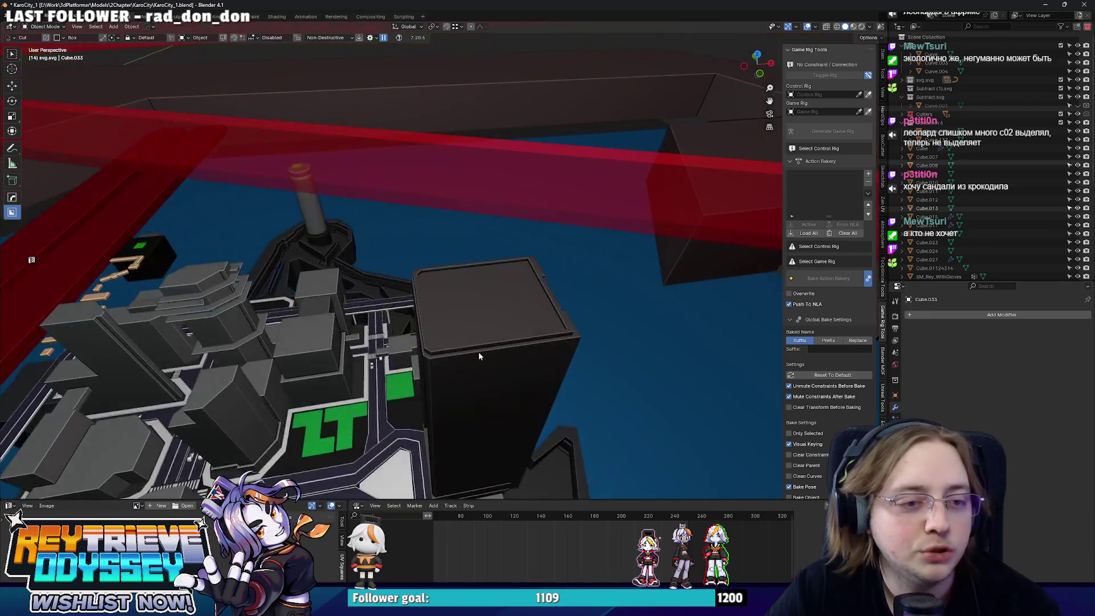
key(w)
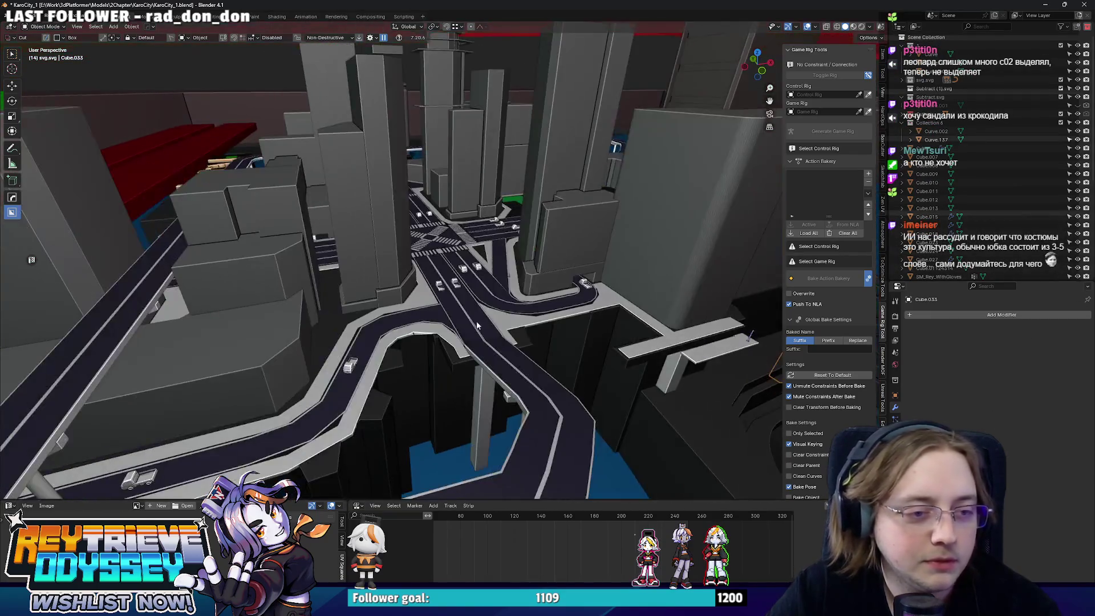
key(s)
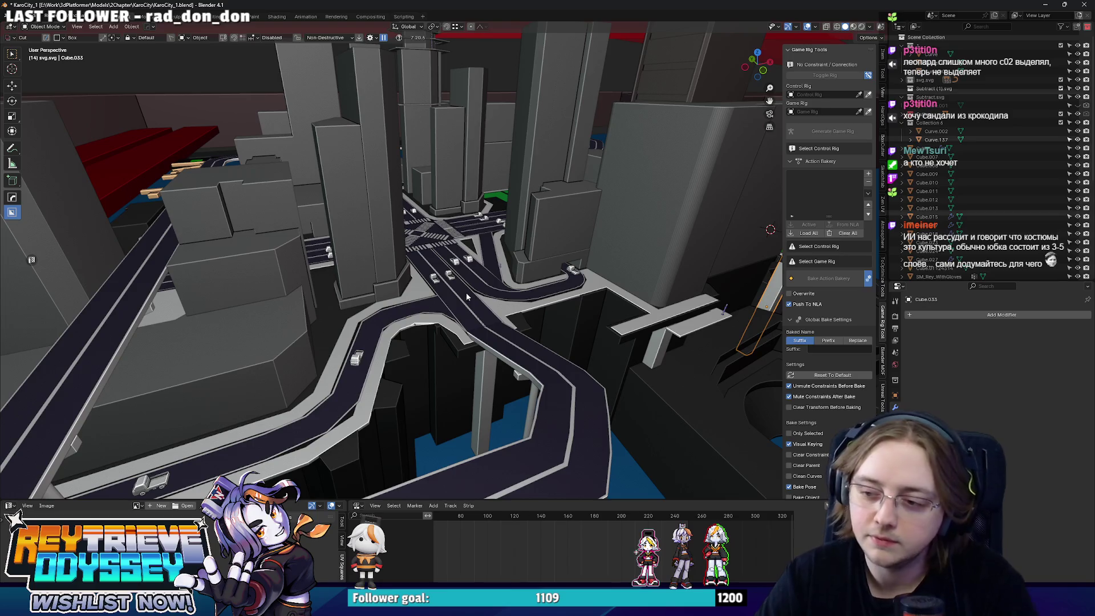
key(w)
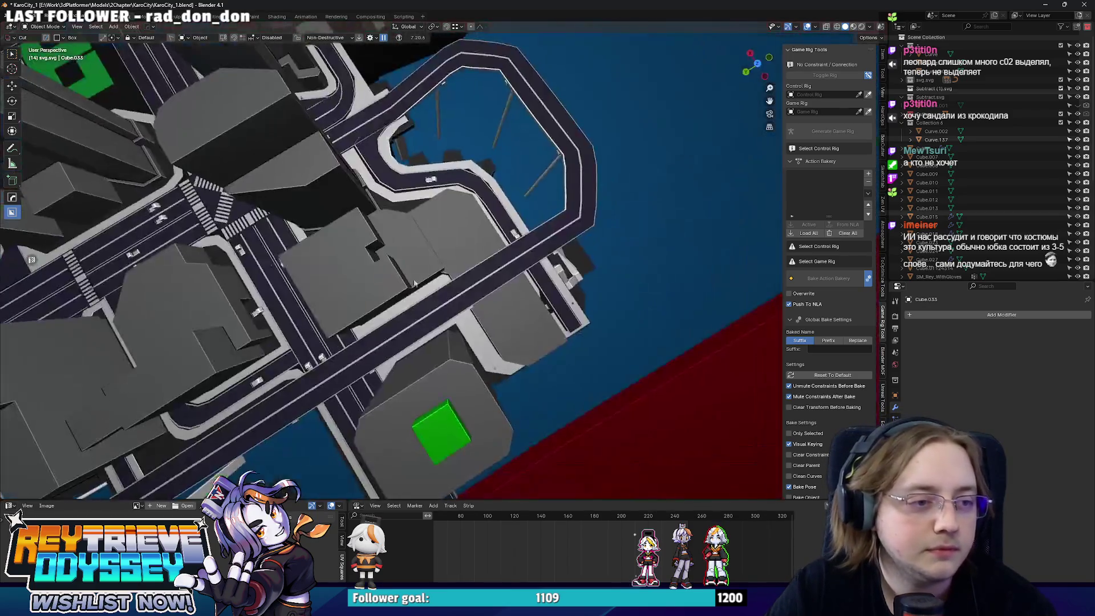
key(s)
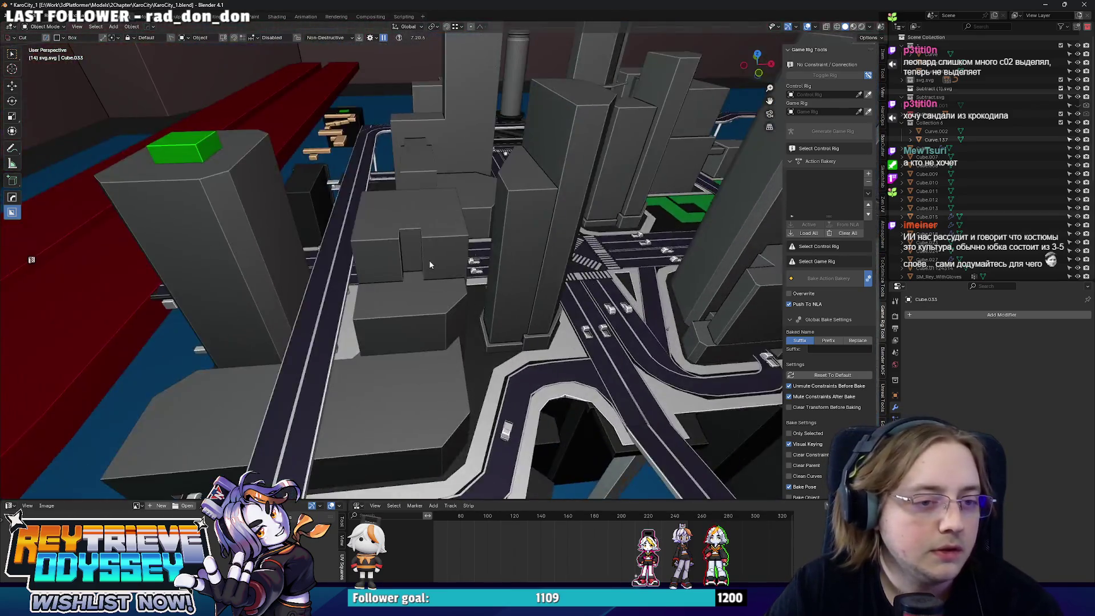
click(504, 290)
- Raise pillar Cube.038 2.4854 m along Z beneath the curved walkway
mouse_move(504, 291)
shift+middle_down()
mouse_move(499, 268)
mouse_move(516, 316)
mouse_move(509, 306)
shift+middle_up()
mouse_move(586, 396)
middle_down()
mouse_move(597, 395)
mouse_move(477, 392)
mouse_move(488, 349)
mouse_move(403, 356)
mouse_move(448, 295)
mouse_move(391, 237)
mouse_move(467, 248)
mouse_move(447, 249)
mouse_move(424, 296)
middle_up()
click(596, 380)
- Select the elevated road and orbit down to the dark wall and supports
click(467, 249)
scroll(425, 300, down, 2)
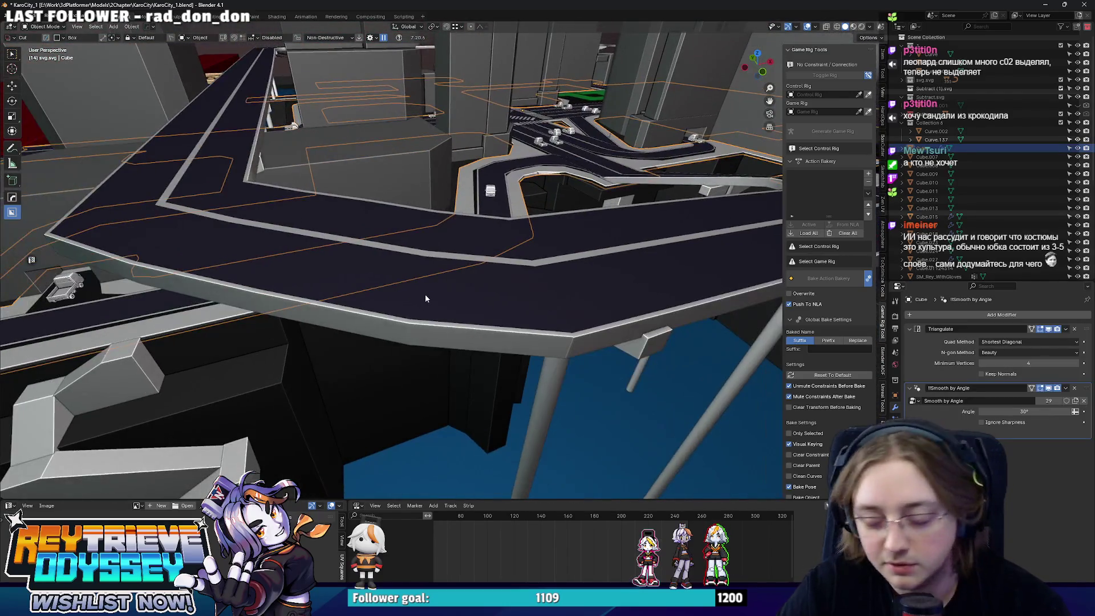
scroll(427, 295, down, 8)
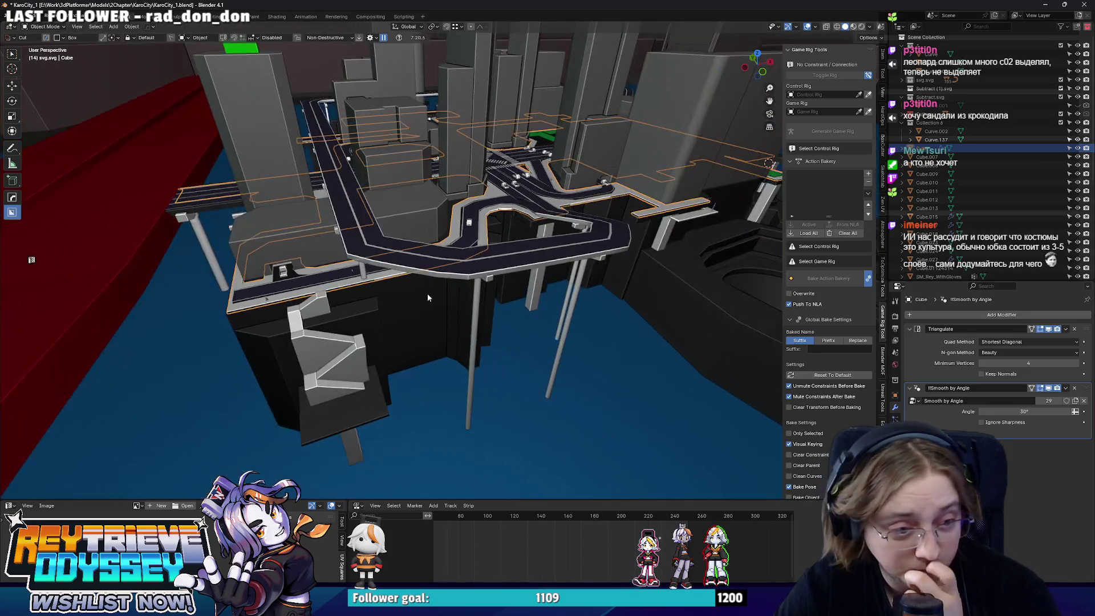
mouse_move(516, 299)
middle_down()
mouse_move(399, 325)
mouse_move(427, 264)
mouse_move(467, 289)
mouse_move(453, 340)
mouse_move(525, 345)
mouse_move(461, 350)
middle_up()
scroll(394, 320, up, 8)
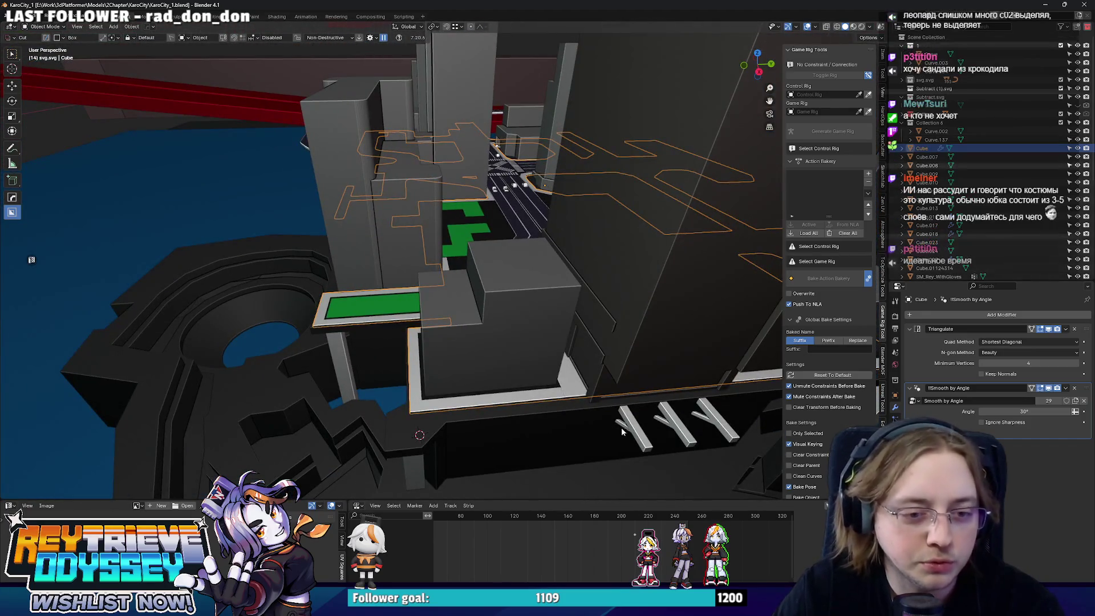
- Duplicate the Y-shaped bracket row and drop the copy under another ledge
click(568, 408)
middle_drag(569, 409, 434, 393)
key(shift+d)
key(y)
click(292, 378)
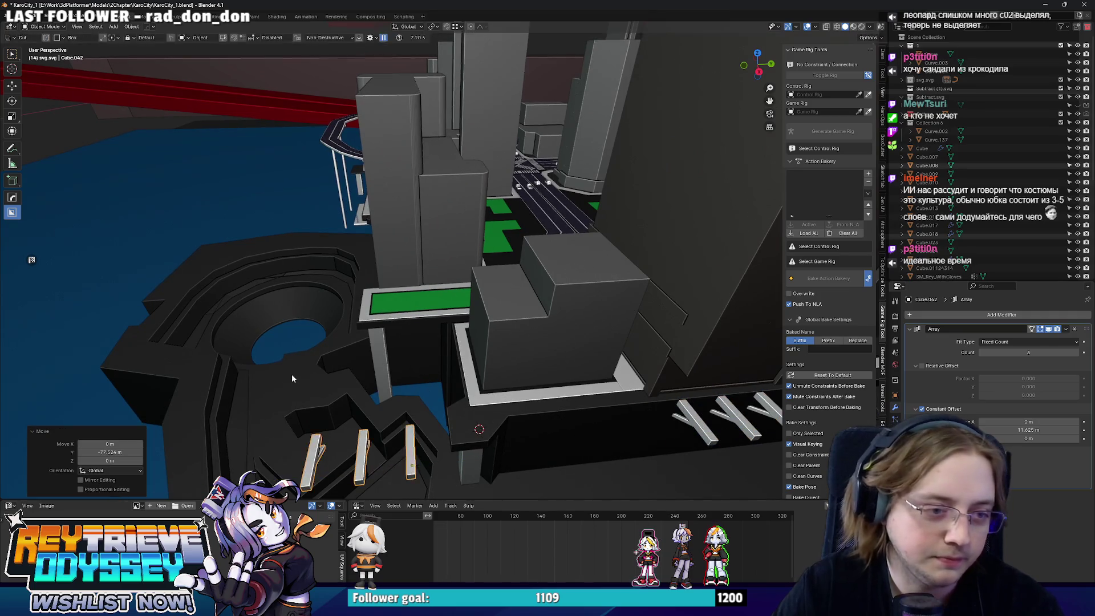
click(274, 213)
mouse_move(274, 213)
middle_down()
mouse_move(550, 314)
mouse_move(451, 271)
mouse_move(406, 311)
mouse_move(399, 336)
mouse_move(636, 358)
middle_up()
- Turn the copy a quarter turn and reposition it along Y and X
key(Return)
key(g)
key(y)
key(x)
click(363, 331)
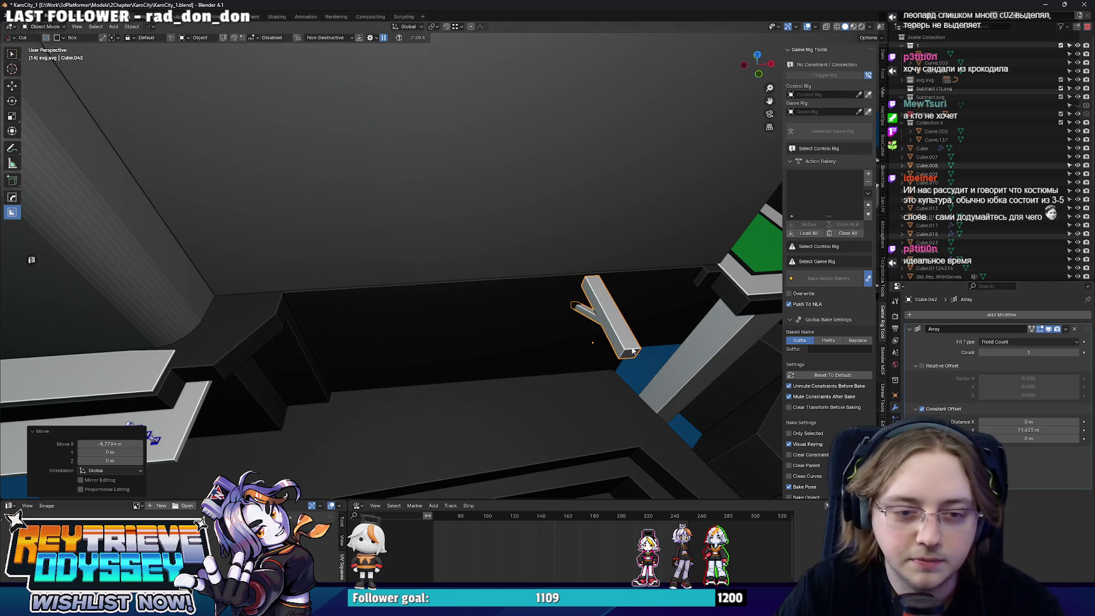
- Stretch the bracket 3.782× along X into a flat ledge block and slide it into place
key(s)
key(x)
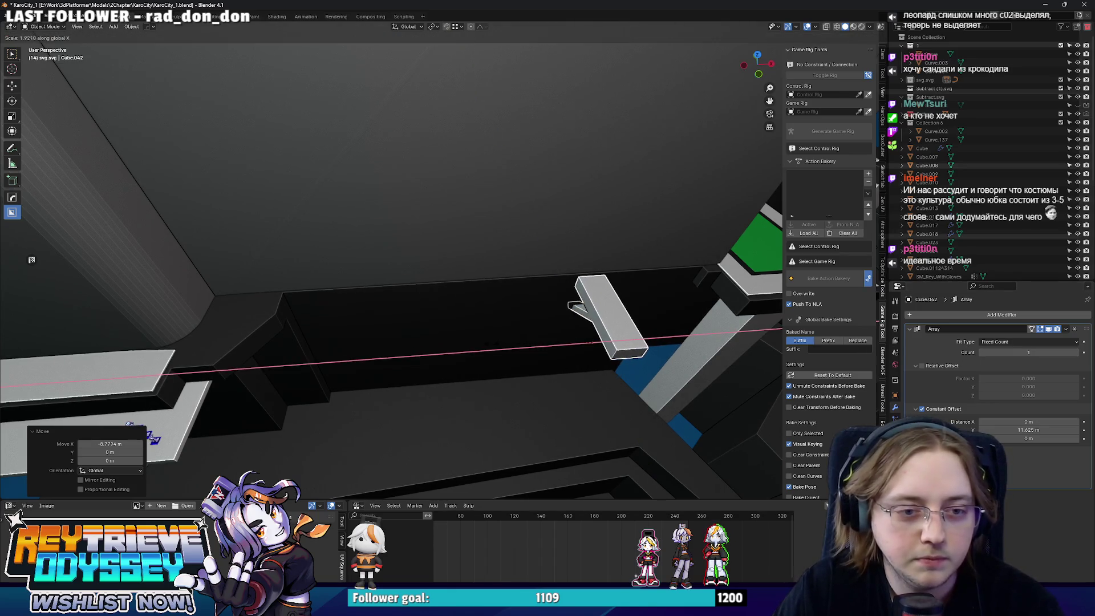
click(406, 336)
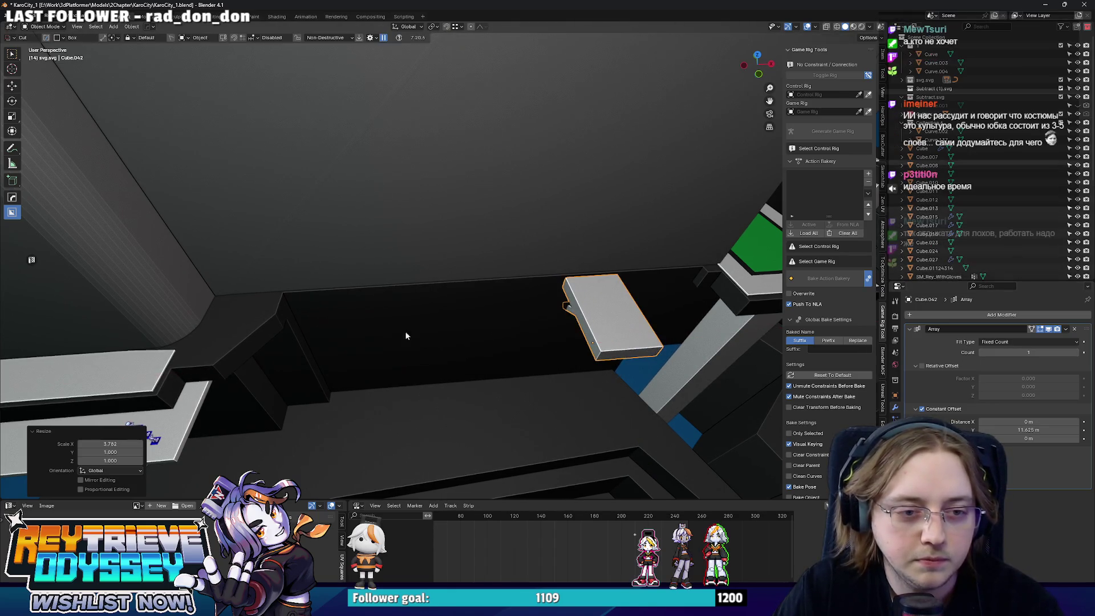
key(x)
click(532, 321)
mouse_move(532, 321)
middle_down()
mouse_move(465, 265)
mouse_move(567, 361)
middle_up()
click(522, 261)
scroll(522, 262, down, 10)
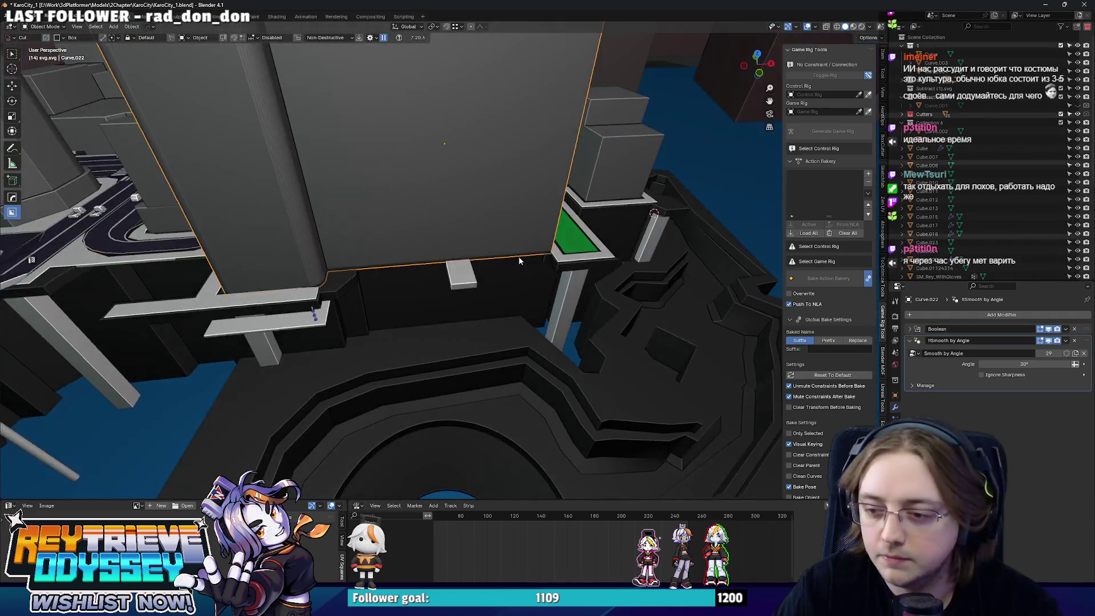
scroll(455, 278, up, 5)
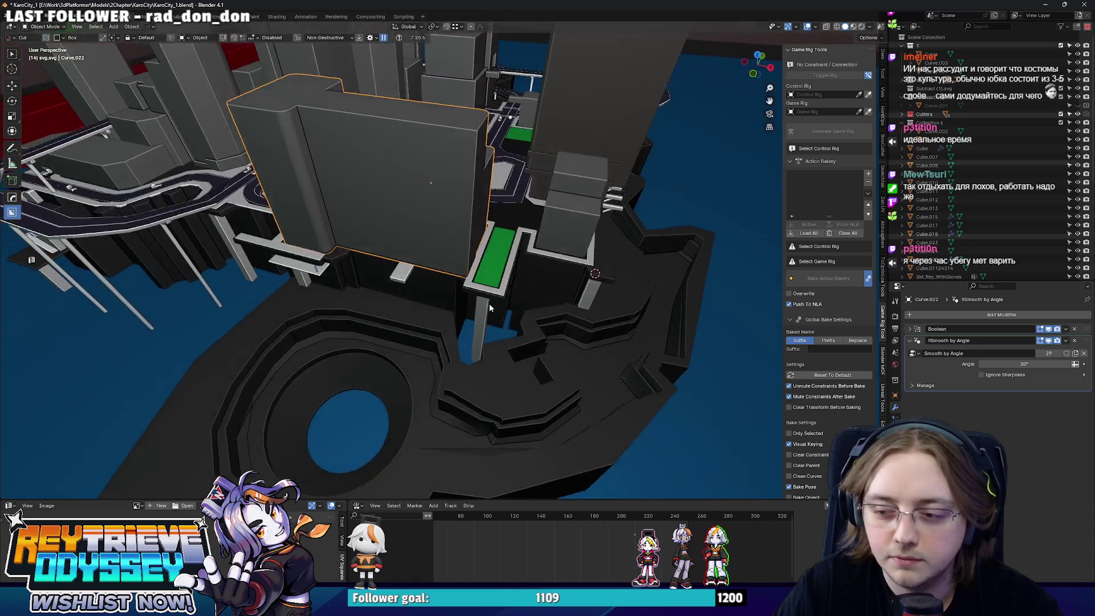
scroll(457, 309, down, 5)
scroll(461, 309, up, 5)
middle_drag(461, 309, 546, 338)
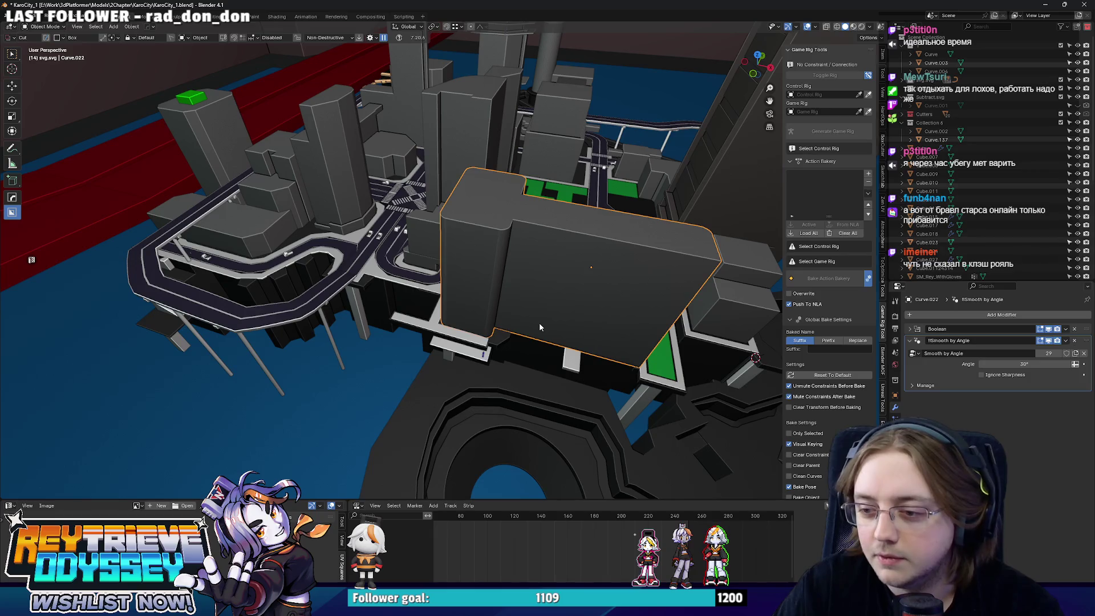
scroll(539, 323, up, 8)
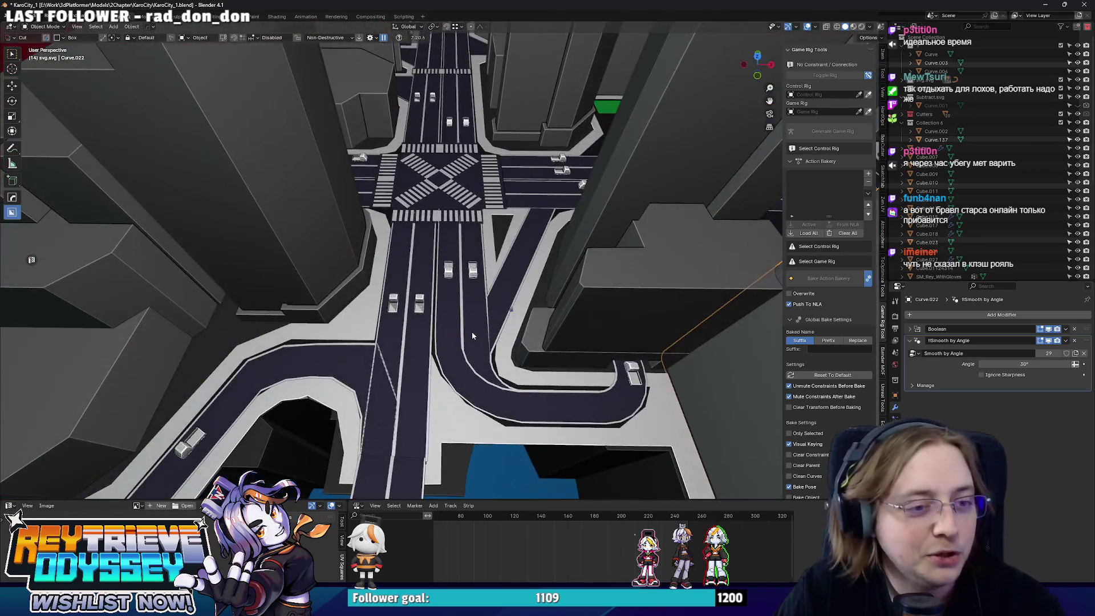
scroll(472, 335, down, 5)
mouse_move(476, 272)
middle_down()
mouse_move(507, 306)
mouse_move(474, 291)
middle_up()
scroll(508, 305, up, 3)
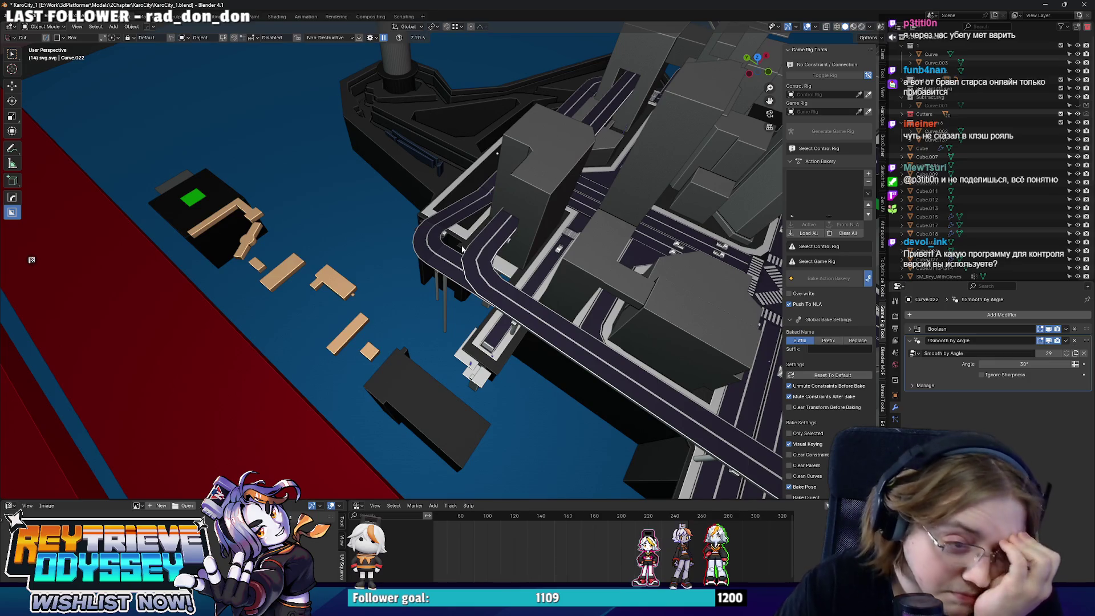
mouse_move(462, 249)
middle_down()
mouse_move(501, 268)
mouse_move(525, 320)
mouse_move(543, 301)
middle_up()
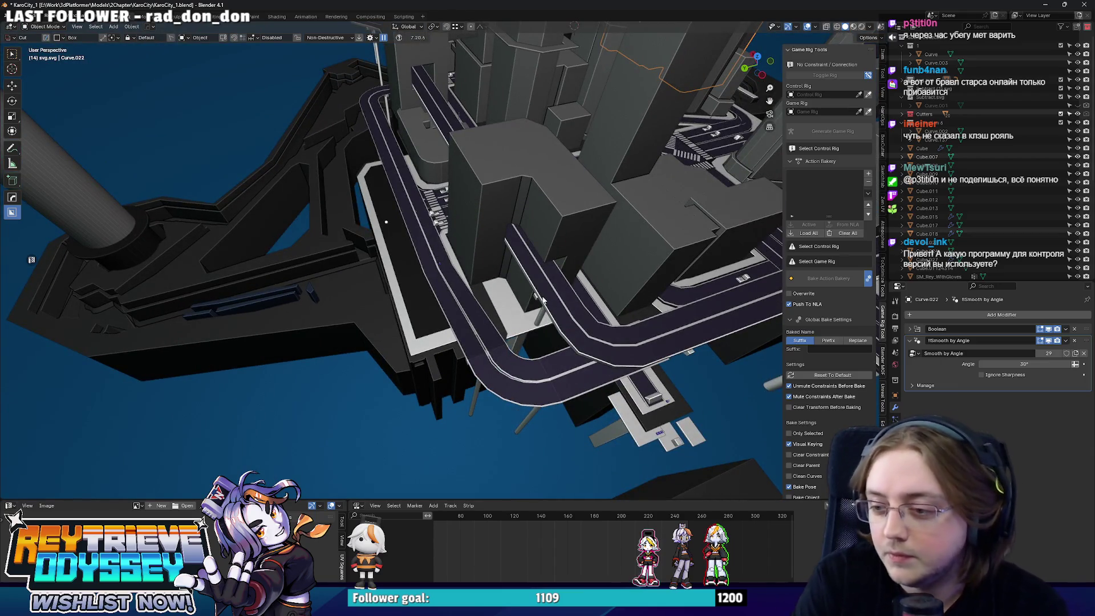
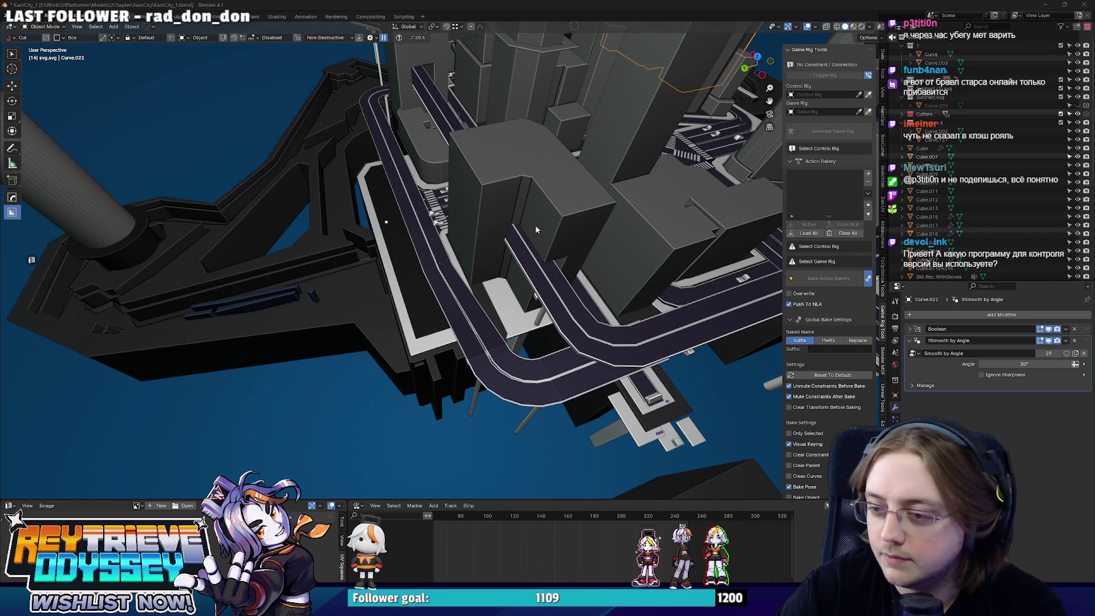
- Fly through the city blockout in first person to inspect the roads and elevated sections
scroll(596, 245, up, 8)
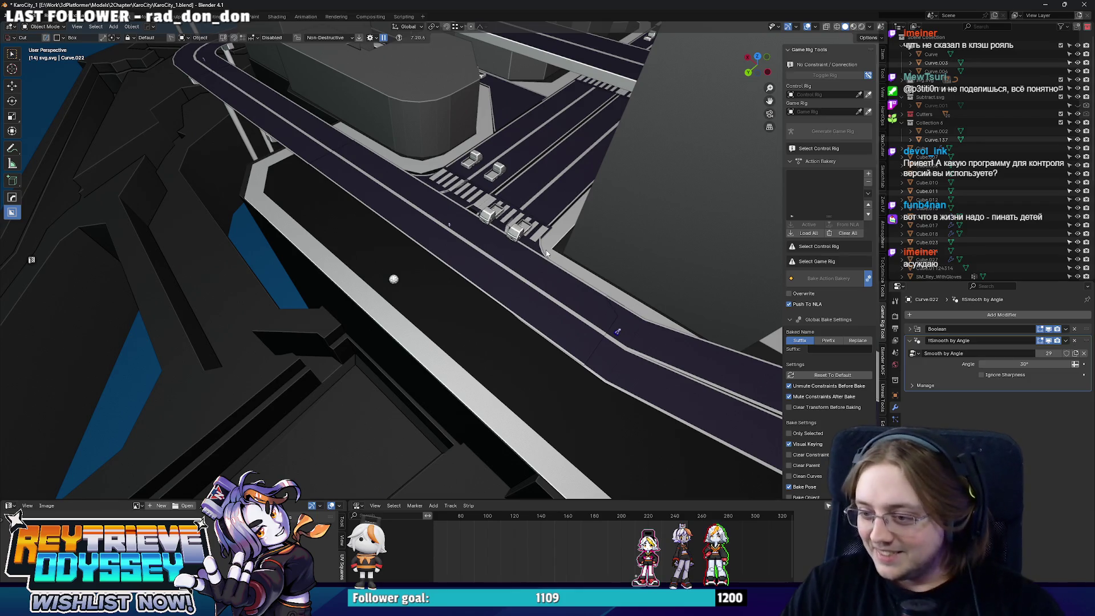
mouse_move(546, 249)
middle_down()
mouse_move(484, 211)
mouse_move(528, 242)
mouse_move(538, 235)
middle_up()
key(shift+grave)
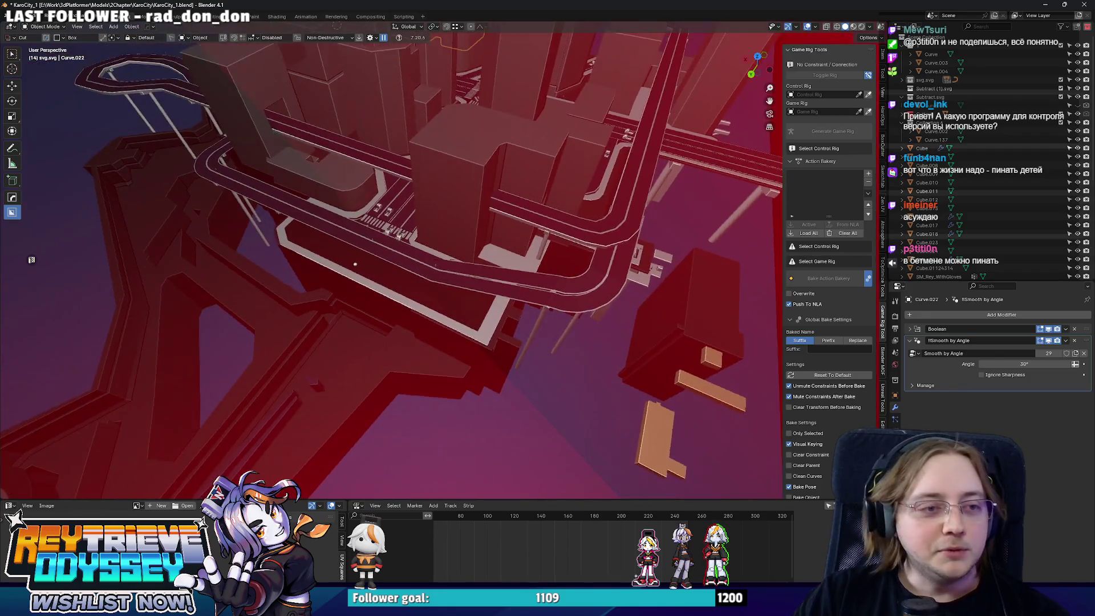
key(w)
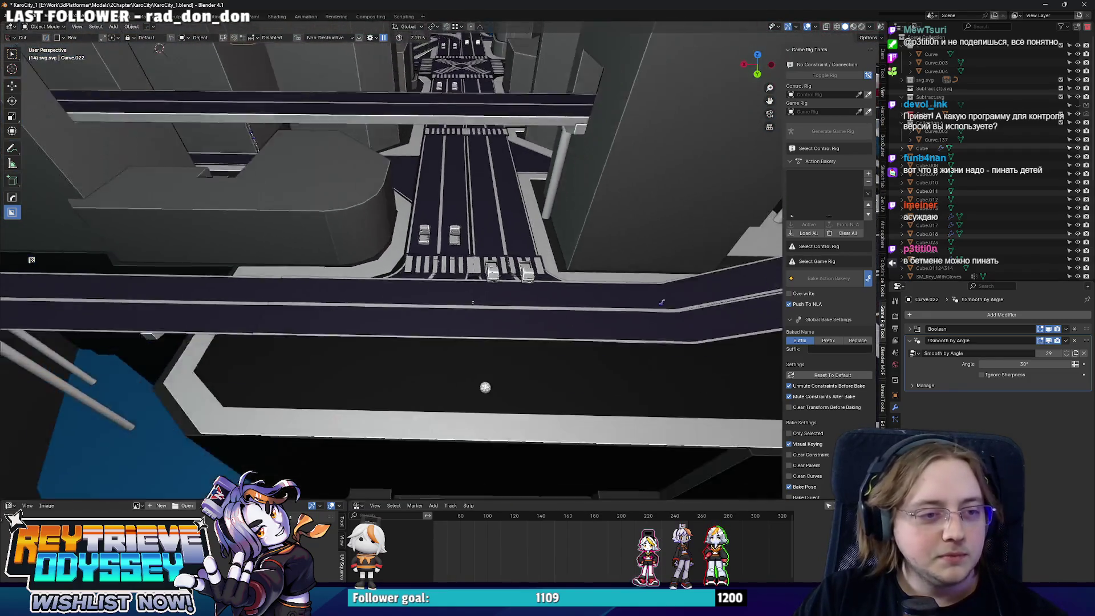
key(w)
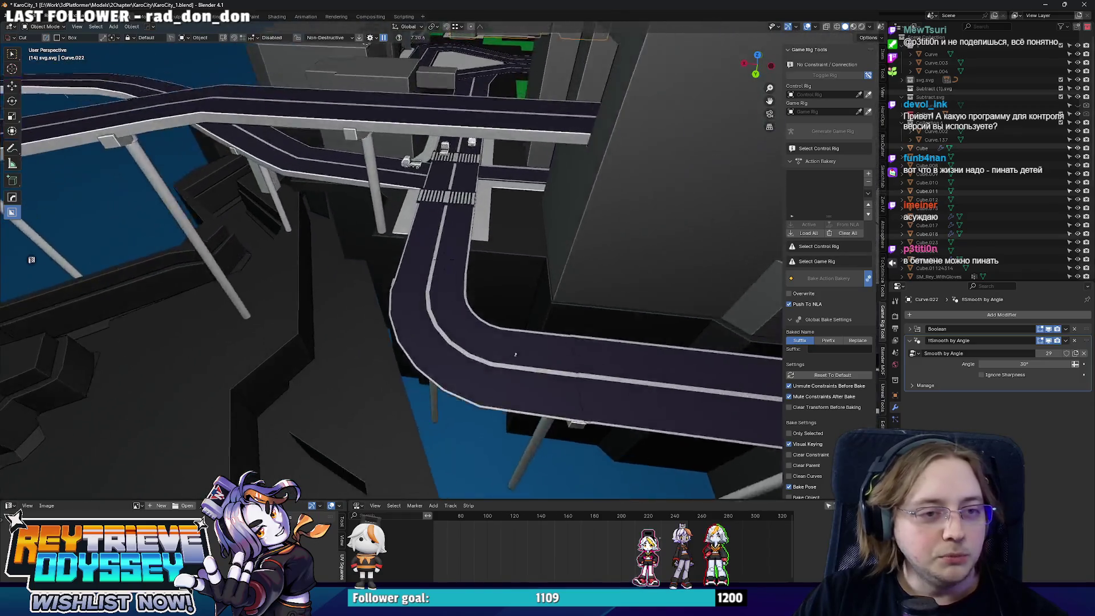
key(w)
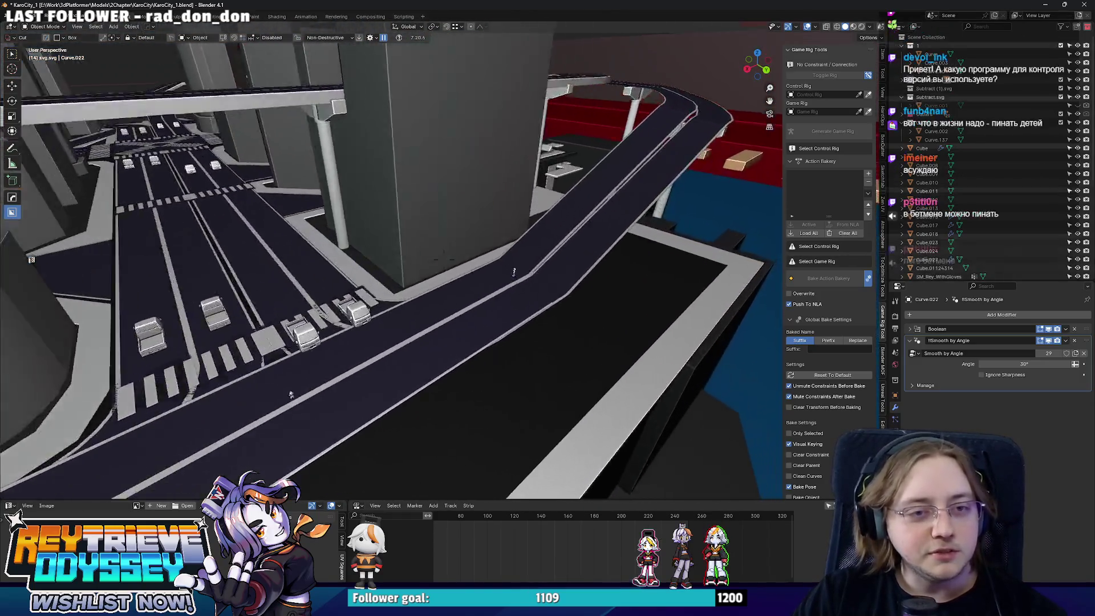
key(w)
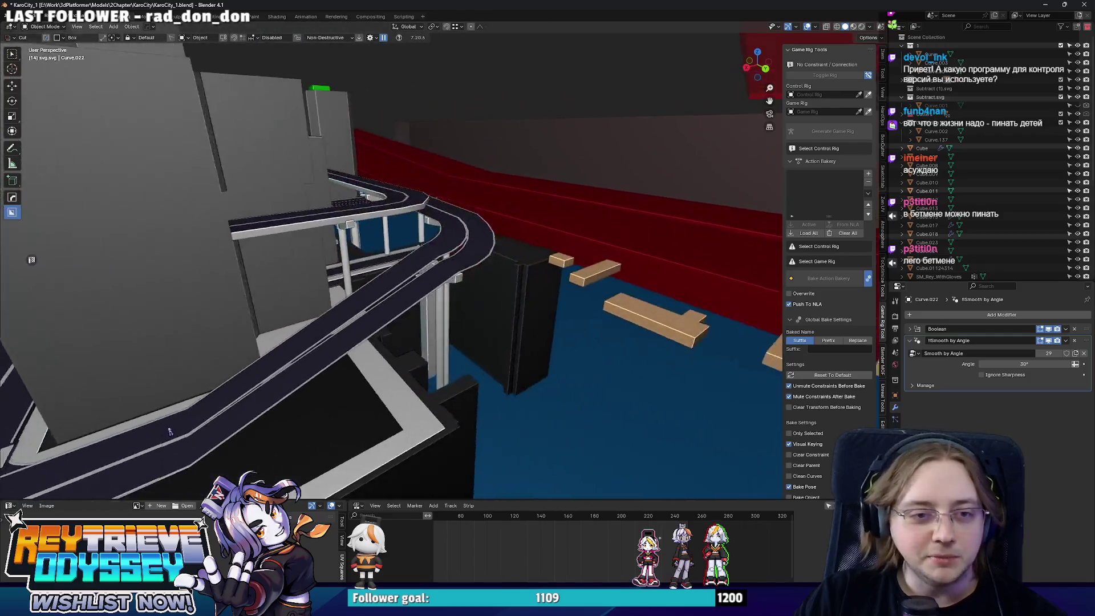
key(w)
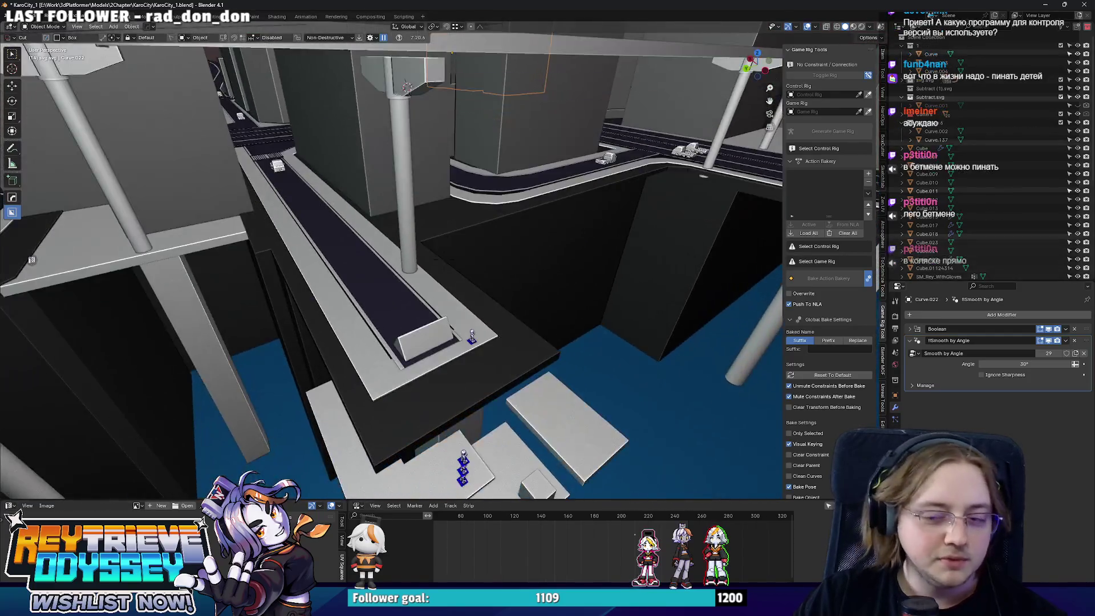
key(w)
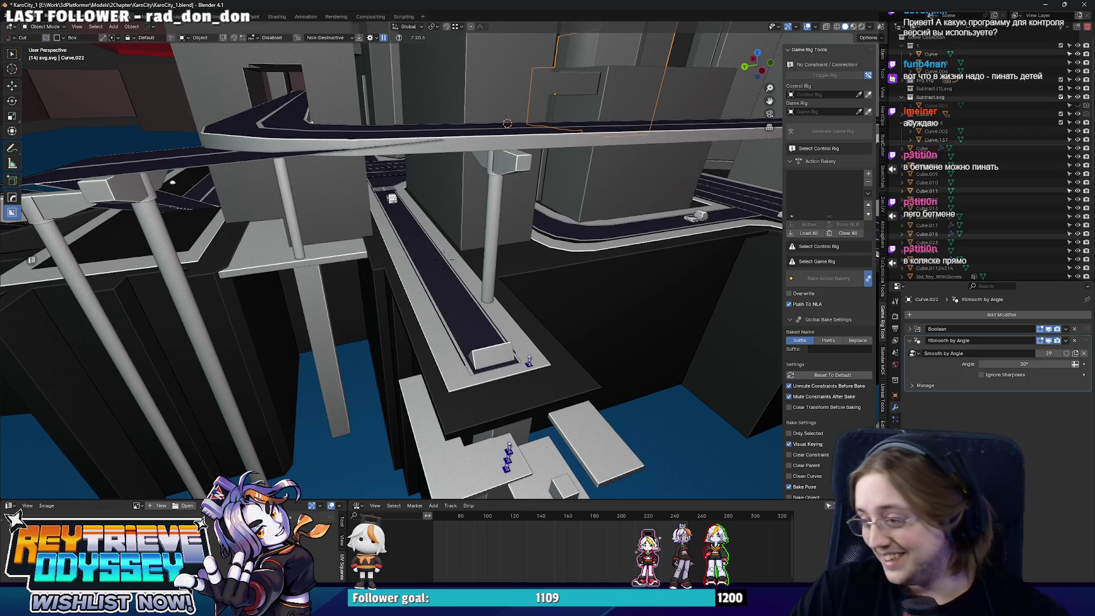
key(s)
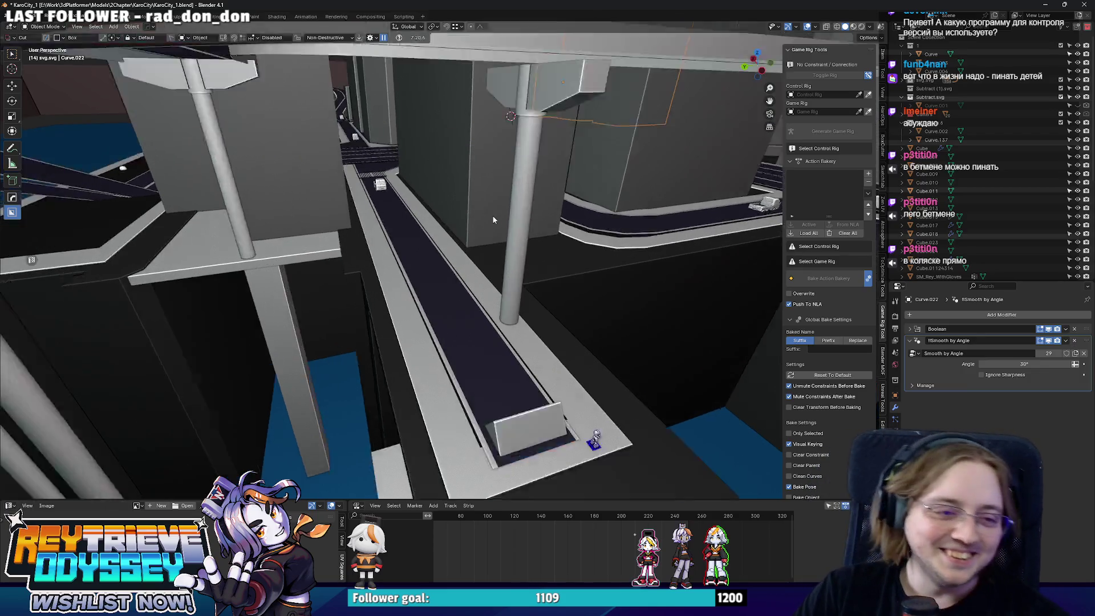
key(s)
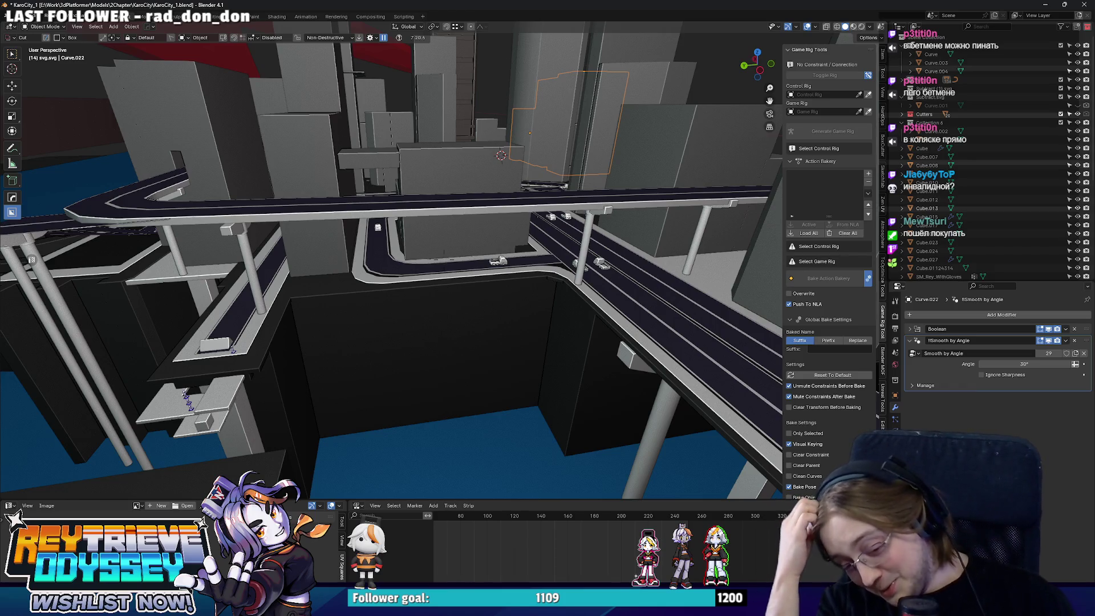
key(w)
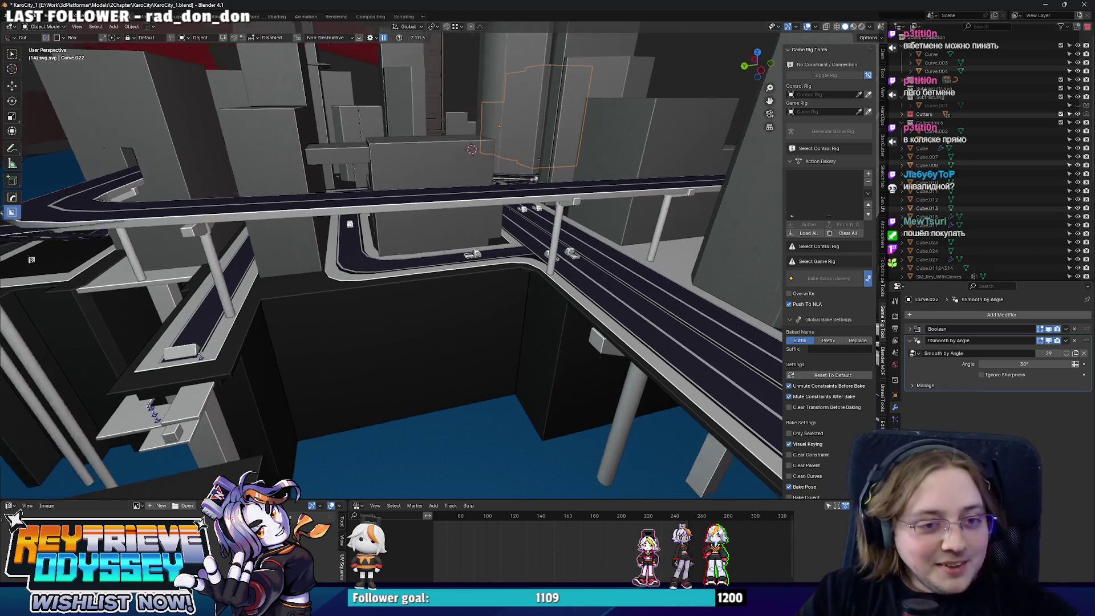
key(w)
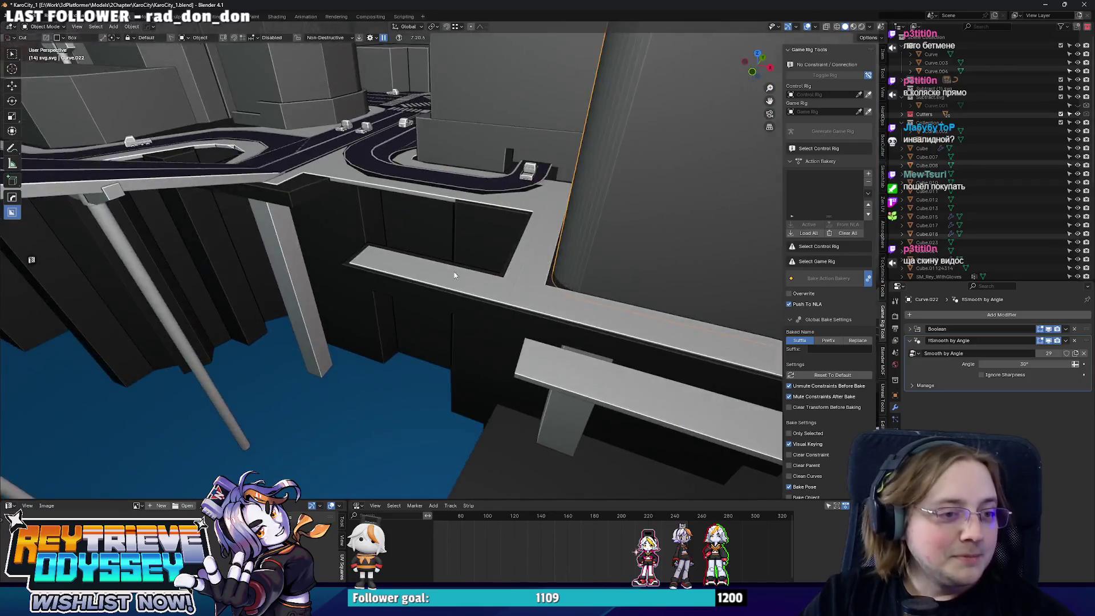
- Select the Curve.007 road, view it from the top, then select and frame the Cube
click(465, 309)
key(KP_7)
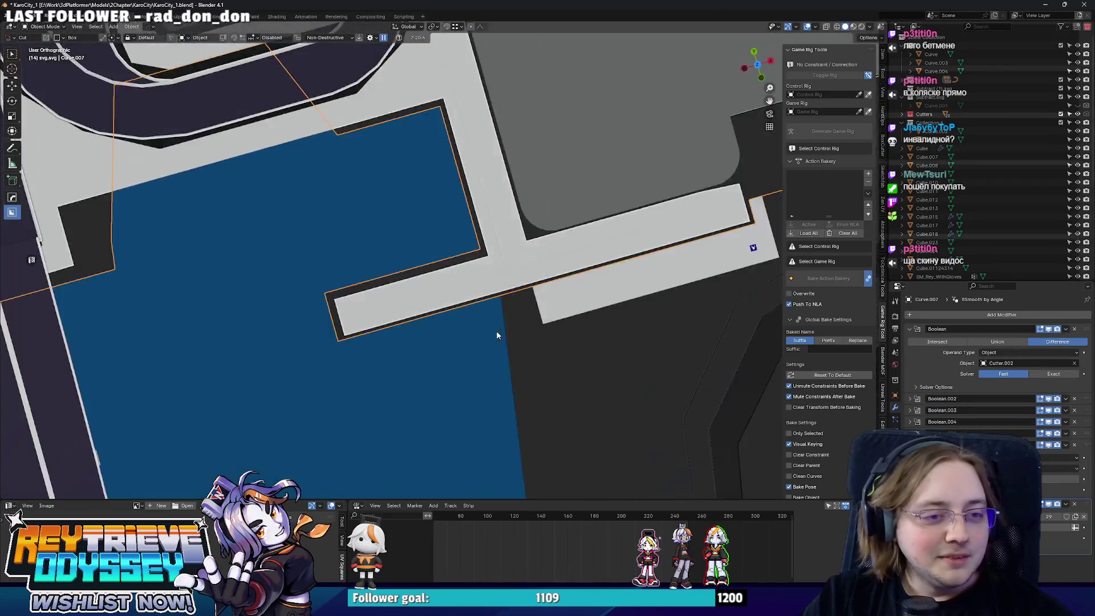
click(448, 272)
key(shift+grave)
key(w)
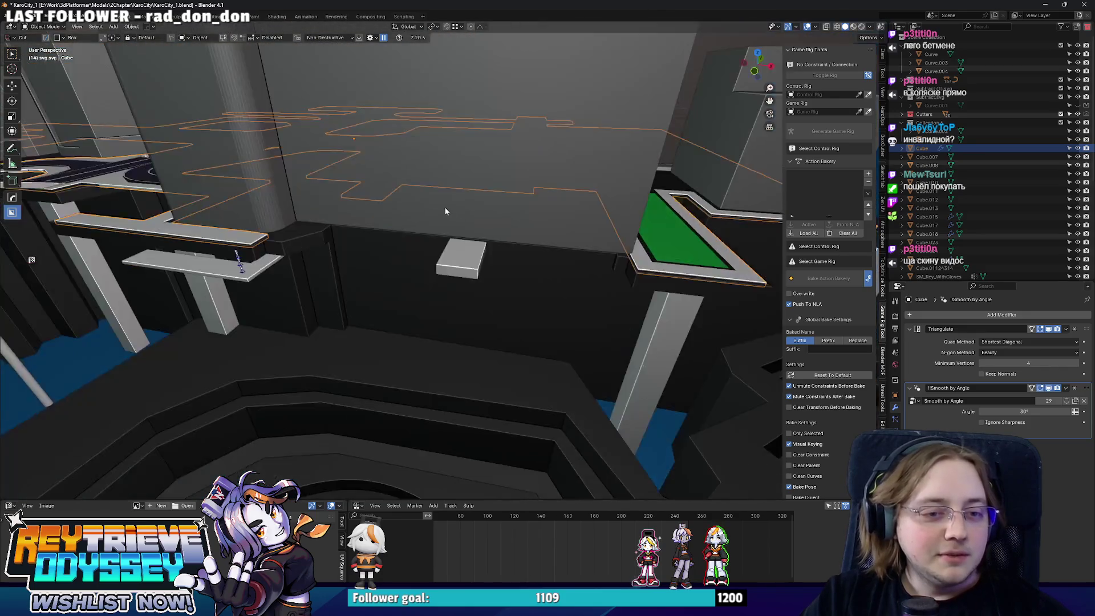
scroll(440, 208, down, 10)
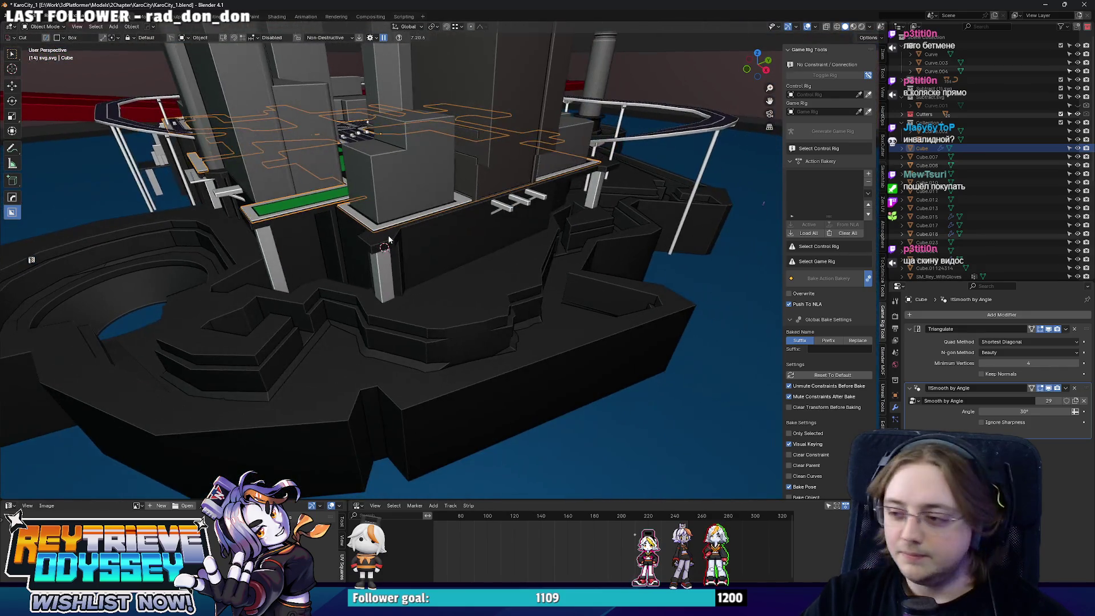
- Orbit around the road loop and intersections, then fit the whole city into view
mouse_move(388, 240)
middle_down()
mouse_move(424, 237)
mouse_move(347, 210)
mouse_move(379, 293)
mouse_move(349, 282)
middle_up()
scroll(349, 282, up, 4)
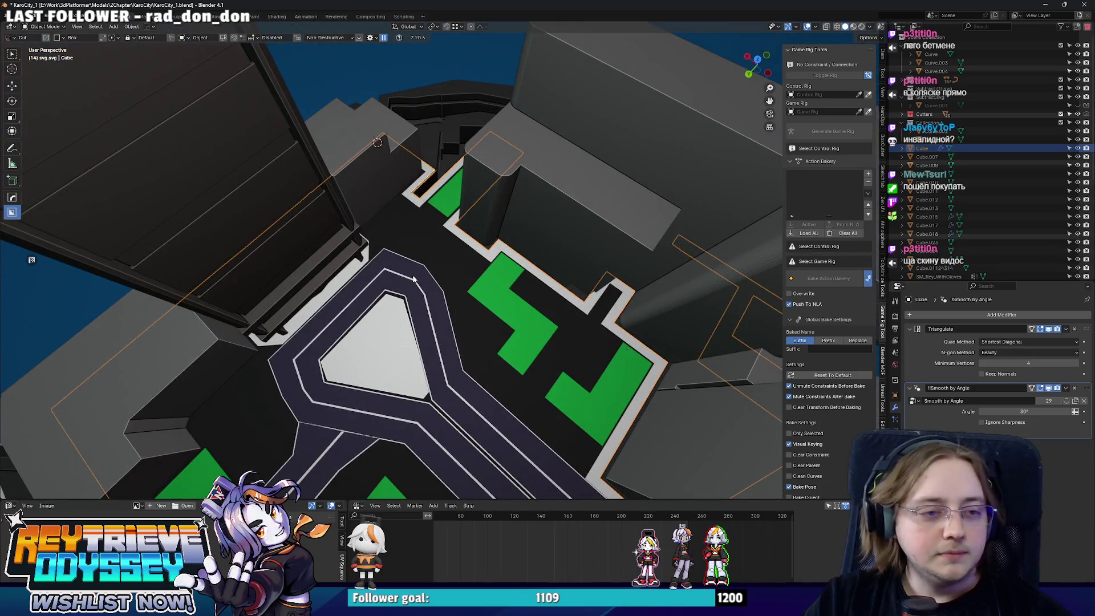
middle_drag(387, 279, 479, 234)
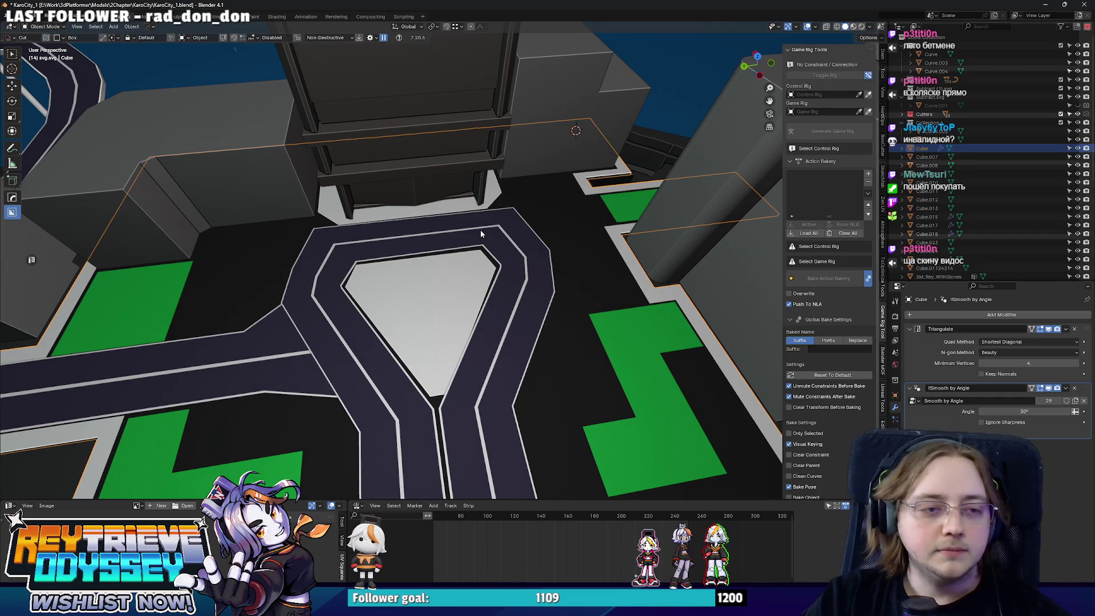
scroll(480, 230, down, 4)
scroll(487, 246, up, 6)
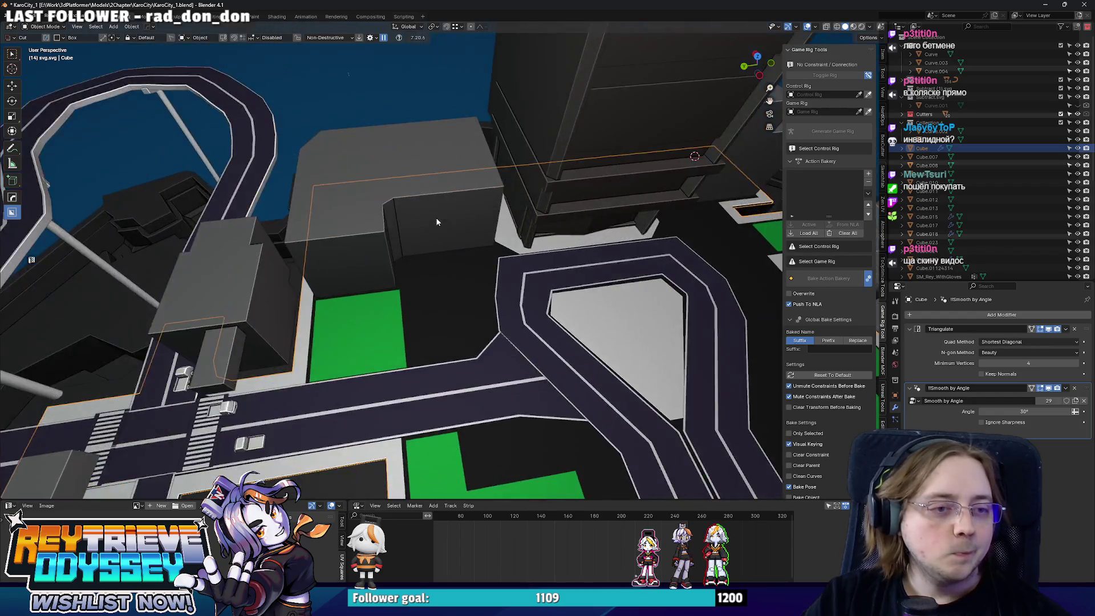
scroll(437, 222, down, 5)
middle_drag(437, 222, 415, 300)
scroll(415, 300, up, 6)
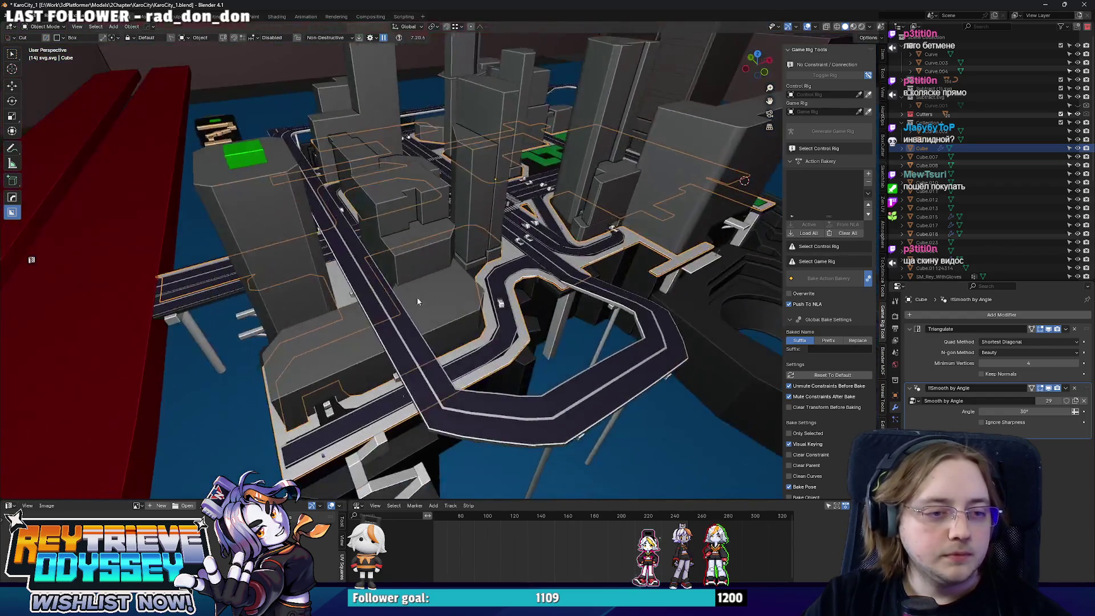
scroll(457, 260, up, 3)
scroll(380, 256, up, 5)
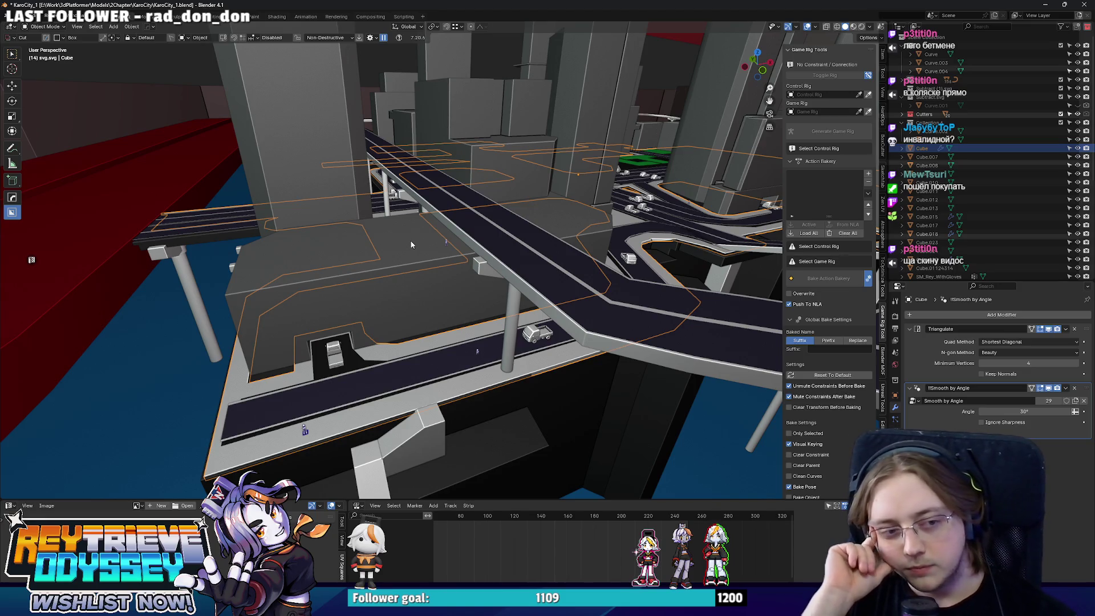
mouse_move(411, 245)
middle_down()
mouse_move(400, 229)
mouse_move(479, 263)
mouse_move(395, 293)
middle_up()
key(Home)
- Select every object and export the city as SM_KaroCity_Sketch_1.fbx
key(a)
middle_drag(570, 256, 853, 203)
key(q)
click(463, 255)
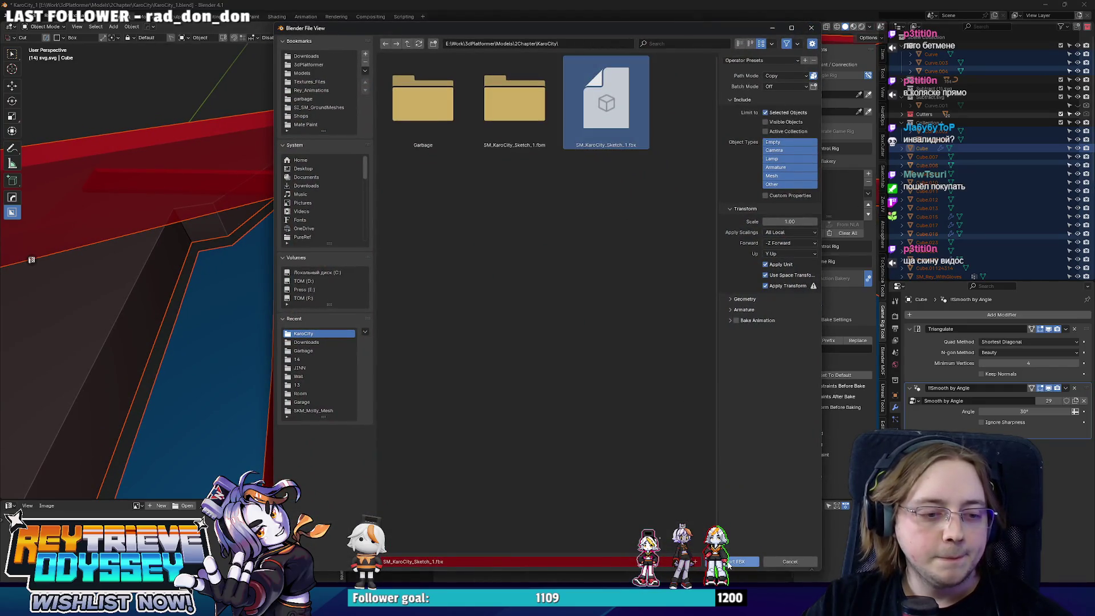
click(730, 562)
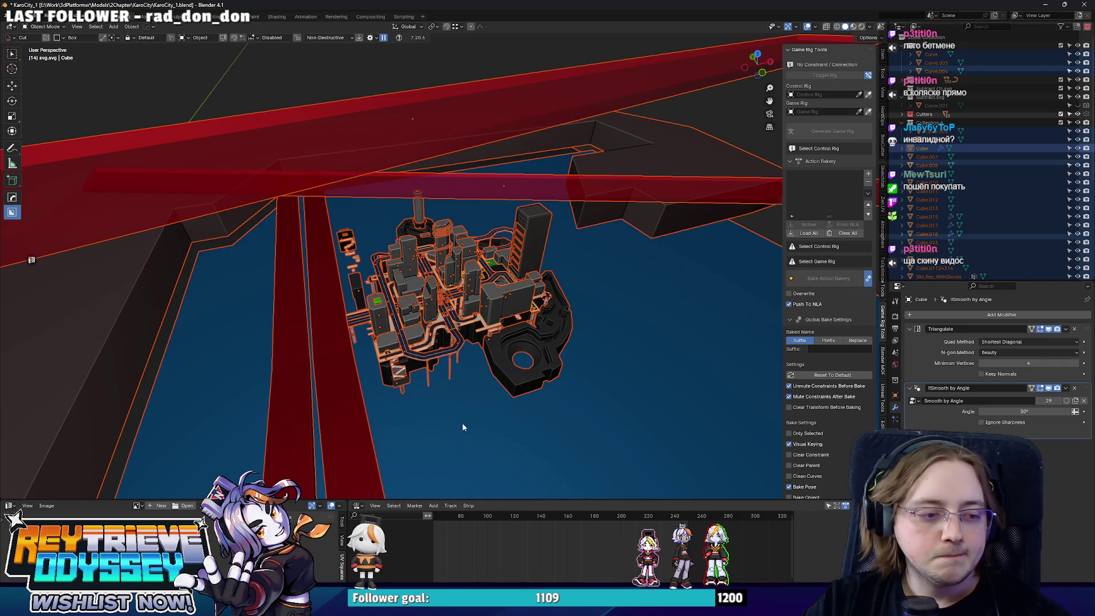
key(alt+Tab)
right_drag(527, 347, 497, 346)
- Reimport SM_KaroCity_Sketch_1 from the Content Browser, then switch to the Miro board
key(F11)
right_click(270, 485)
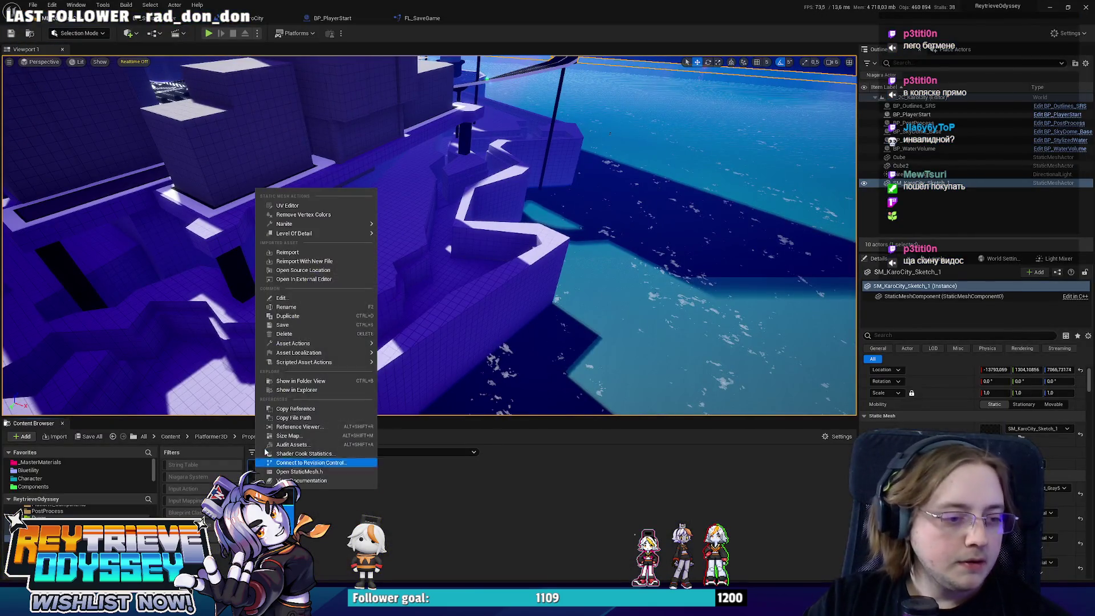
click(315, 260)
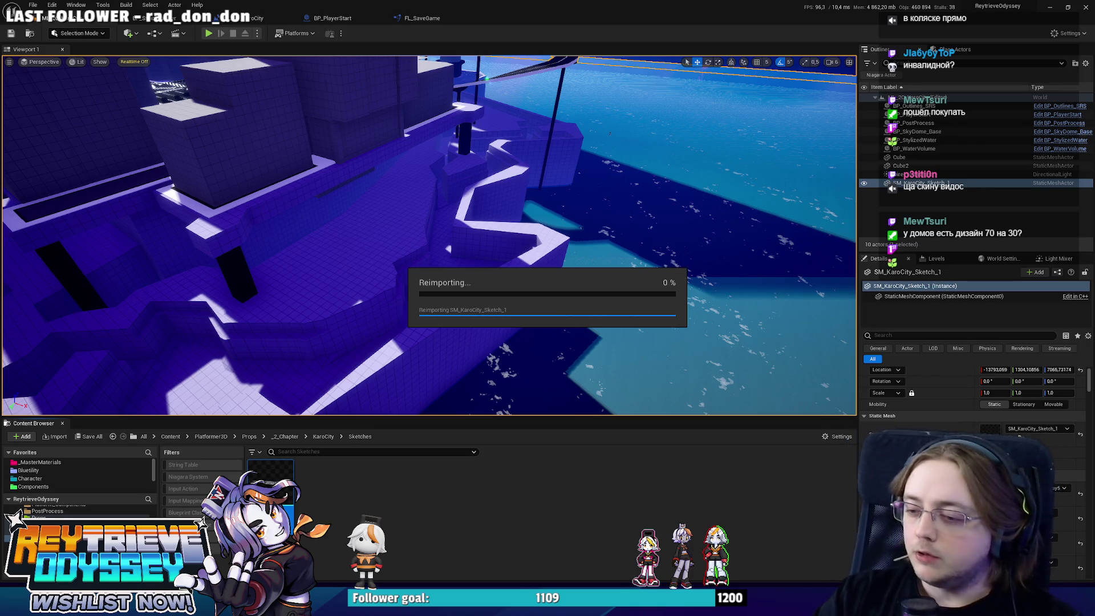
key(alt+Tab)
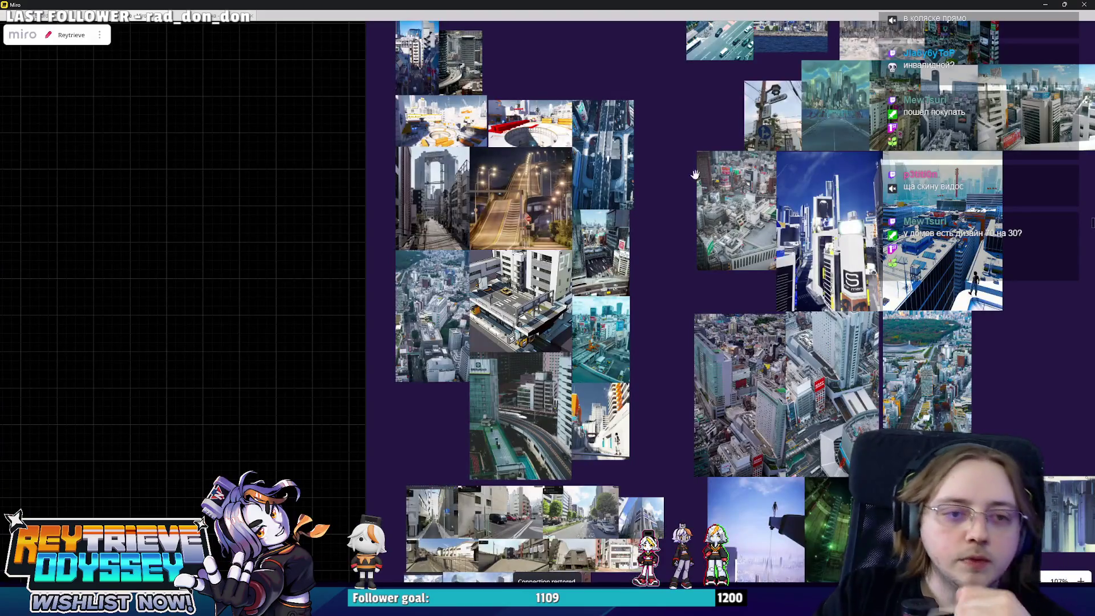
scroll(642, 185, up, 2)
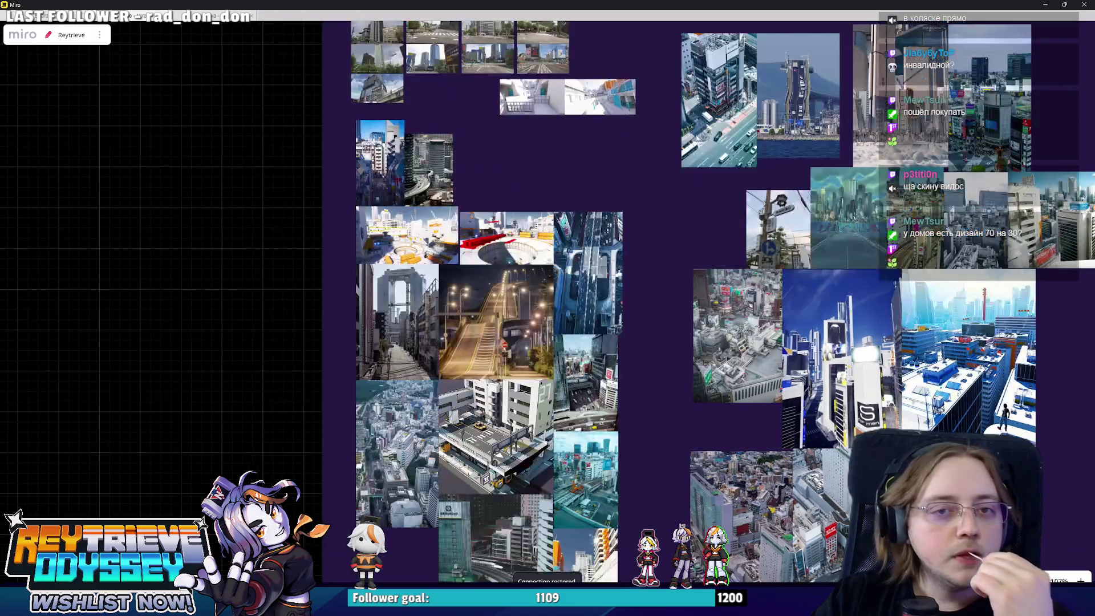
scroll(575, 97, up, 2)
scroll(497, 109, up, 5)
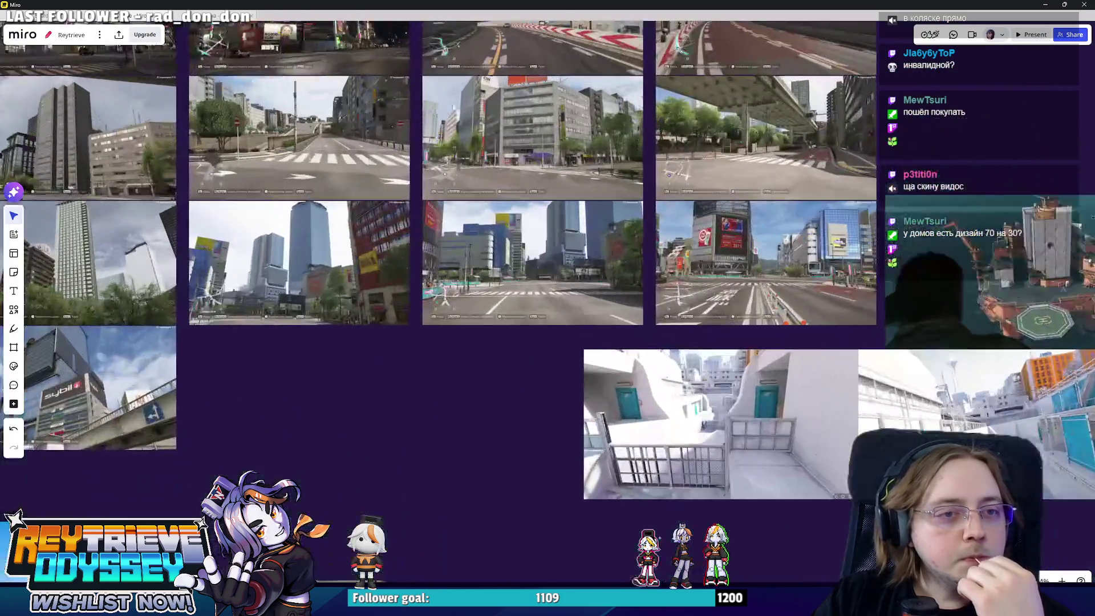
scroll(497, 110, up, 5)
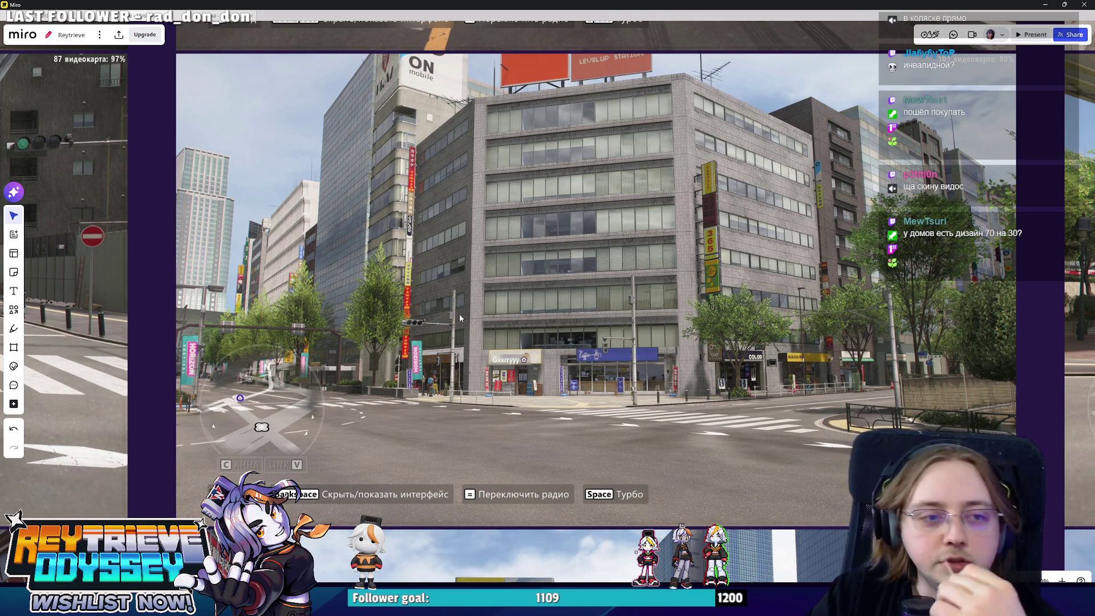
scroll(459, 318, down, 3)
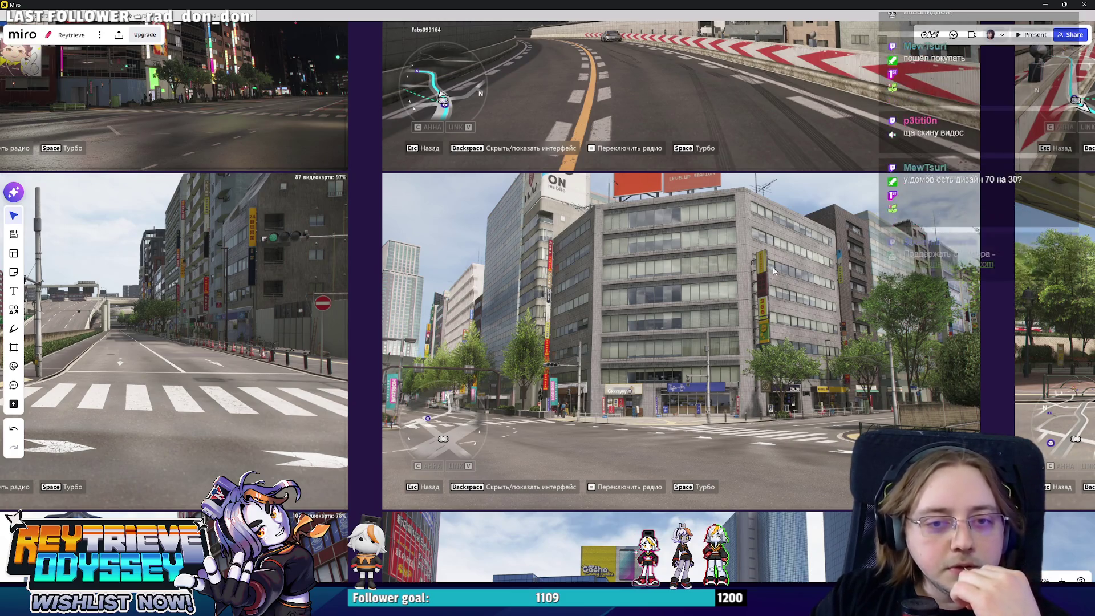
scroll(753, 431, up, 5)
scroll(780, 272, up, 5)
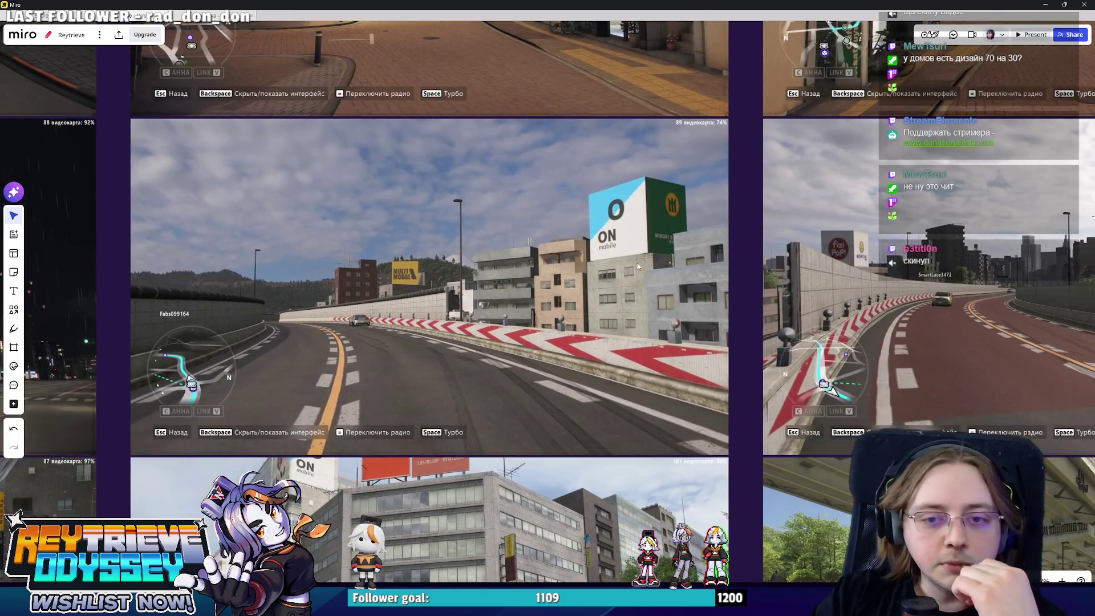
scroll(652, 276, left, 5)
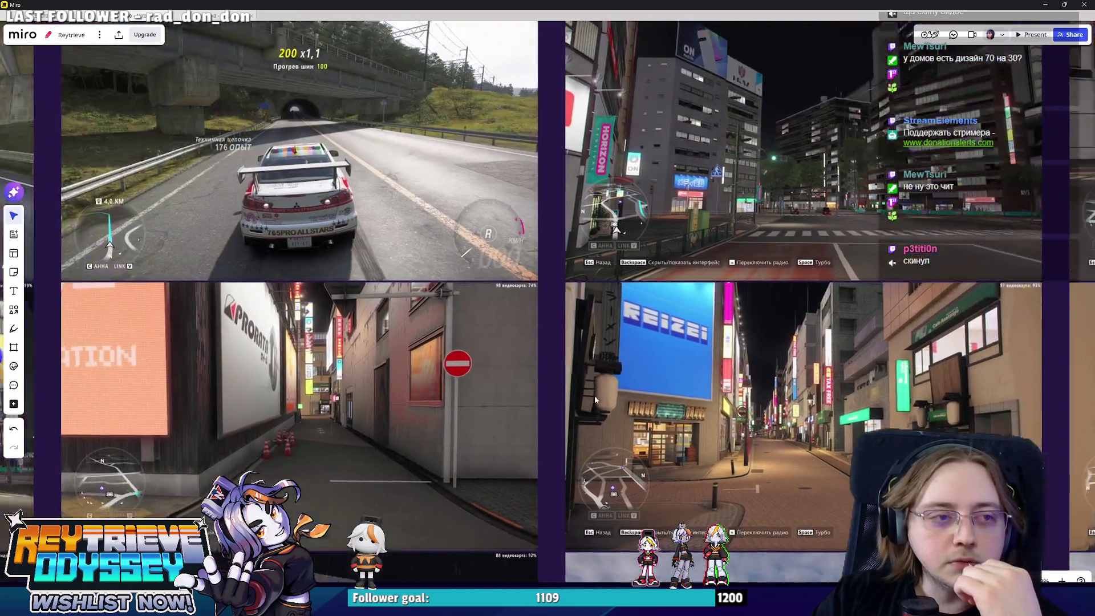
scroll(570, 257, down, 5)
ctrl+scroll(539, 245, up, 5)
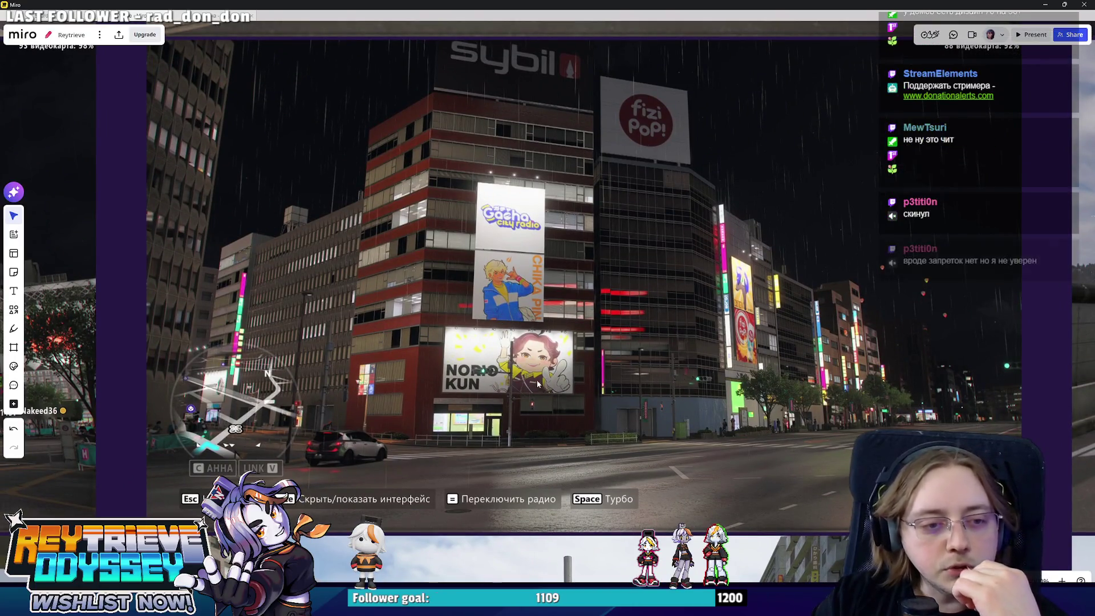
ctrl+scroll(318, 330, down, 5)
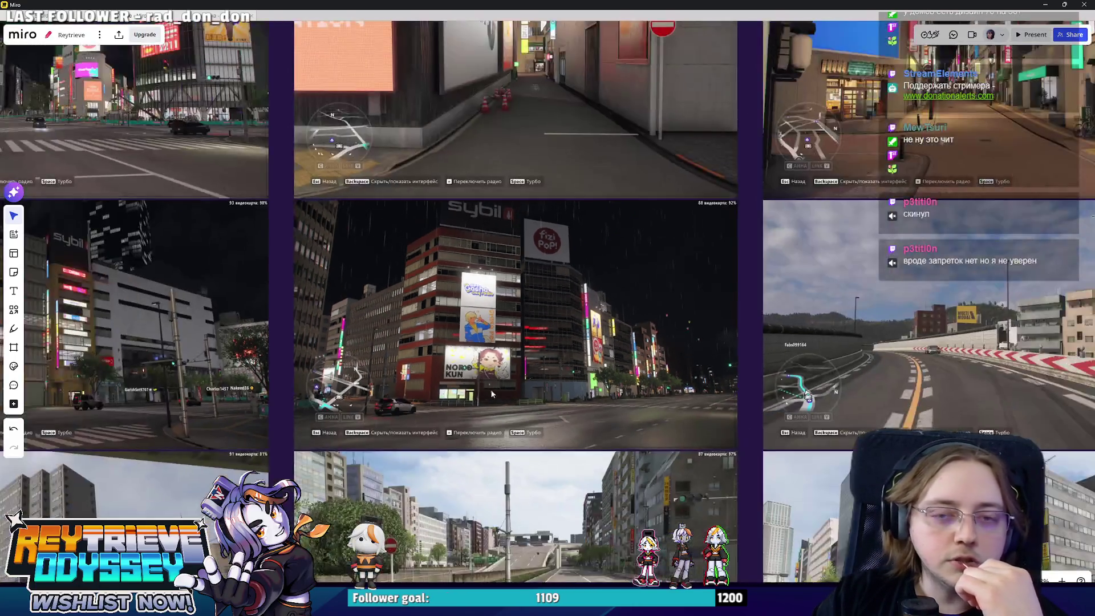
scroll(456, 325, down, 5)
ctrl+scroll(669, 324, up, 2)
scroll(669, 324, down, 3)
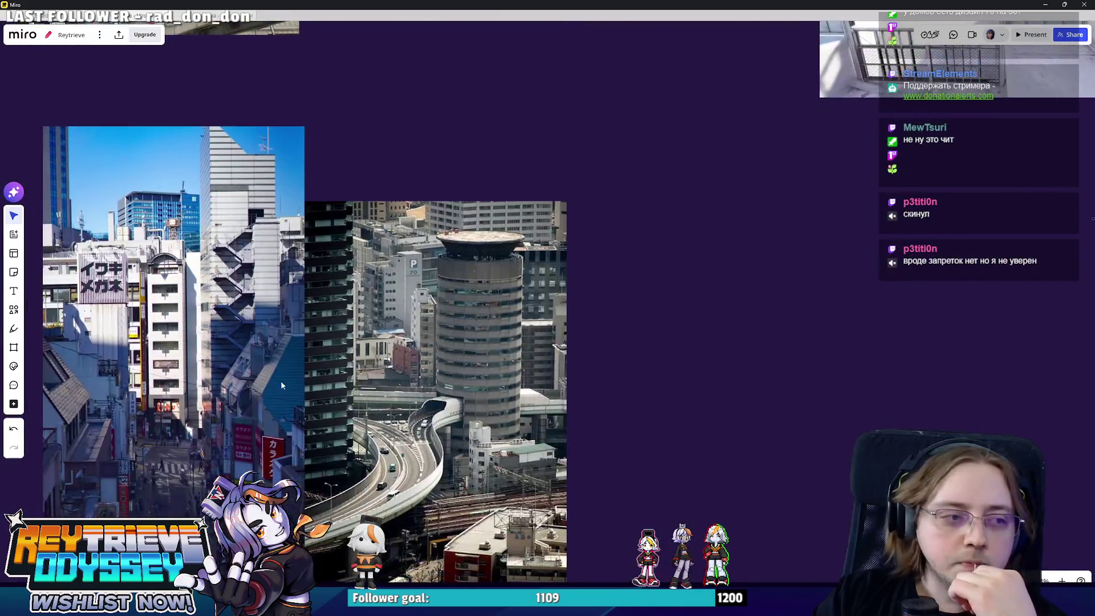
ctrl+scroll(460, 265, up, 6)
ctrl+scroll(759, 233, down, 4)
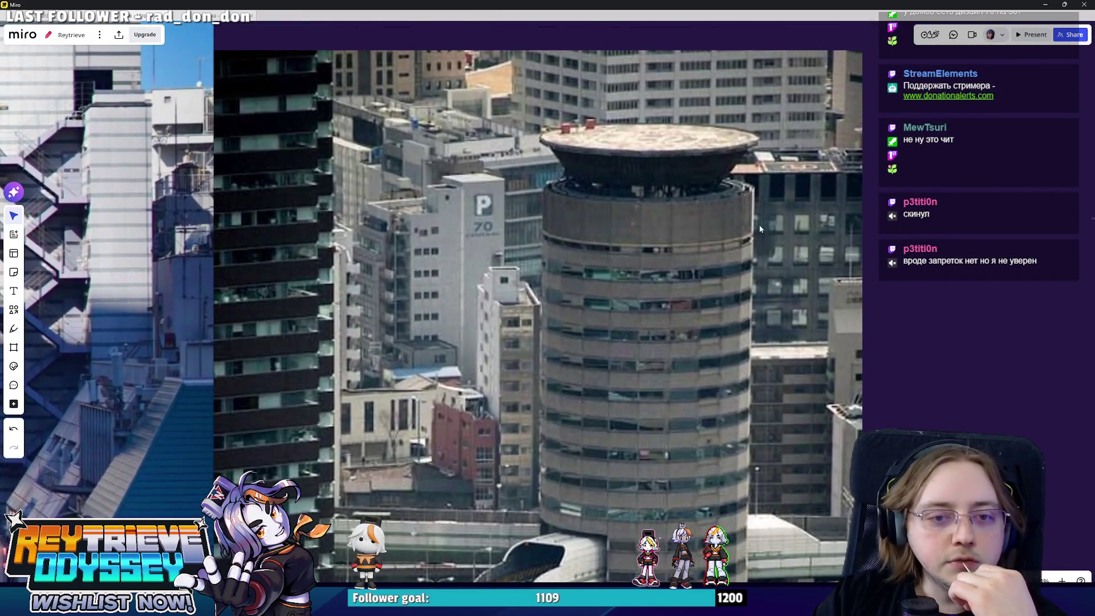
scroll(695, 330, down, 6)
ctrl+scroll(695, 329, down, 3)
scroll(542, 257, down, 3)
ctrl+scroll(494, 188, up, 4)
ctrl+scroll(479, 208, up, 2)
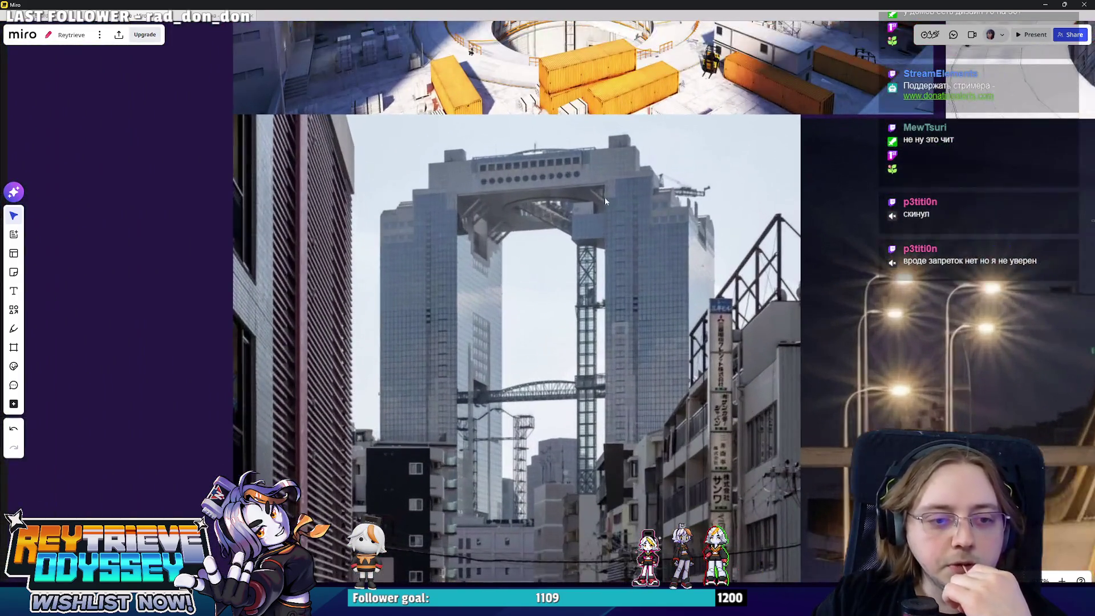
ctrl+scroll(500, 247, down, 4)
scroll(608, 306, down, 3)
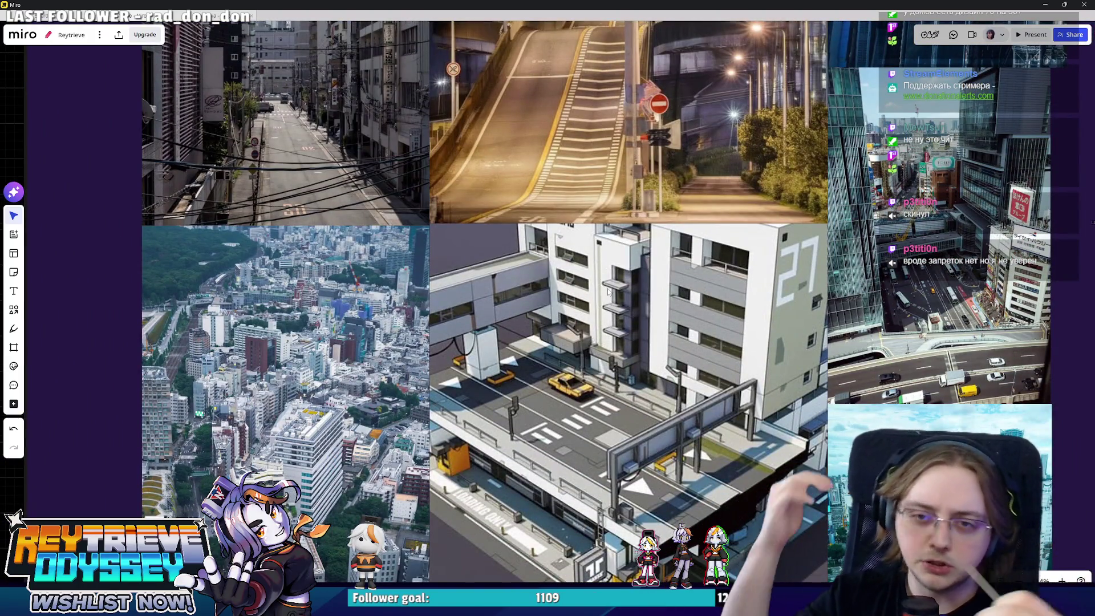
scroll(608, 291, down, 5)
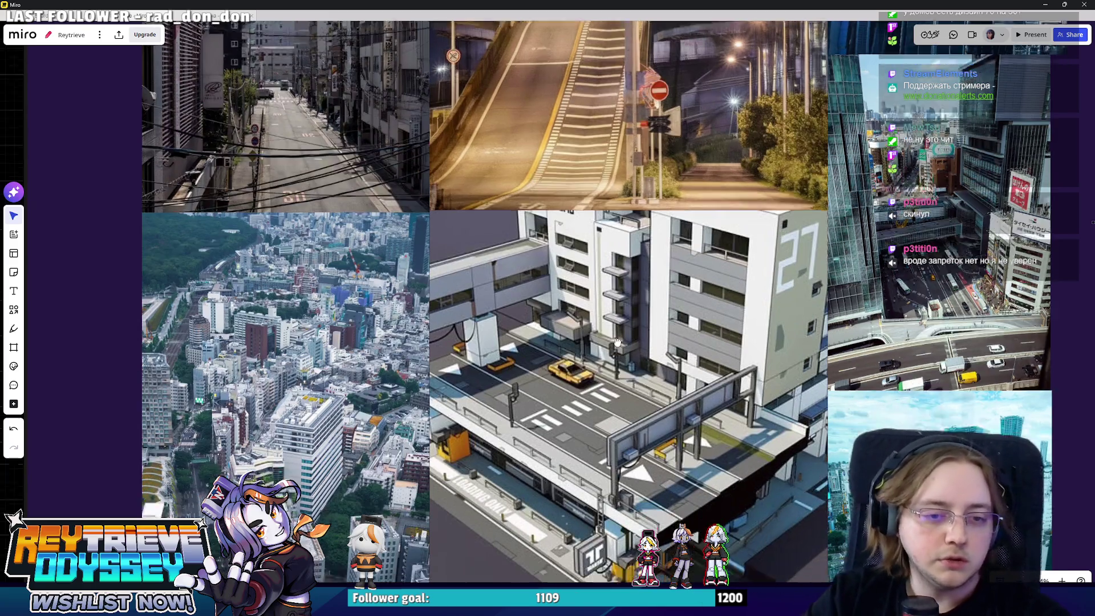
ctrl+scroll(638, 371, down, 2)
scroll(663, 448, down, 10)
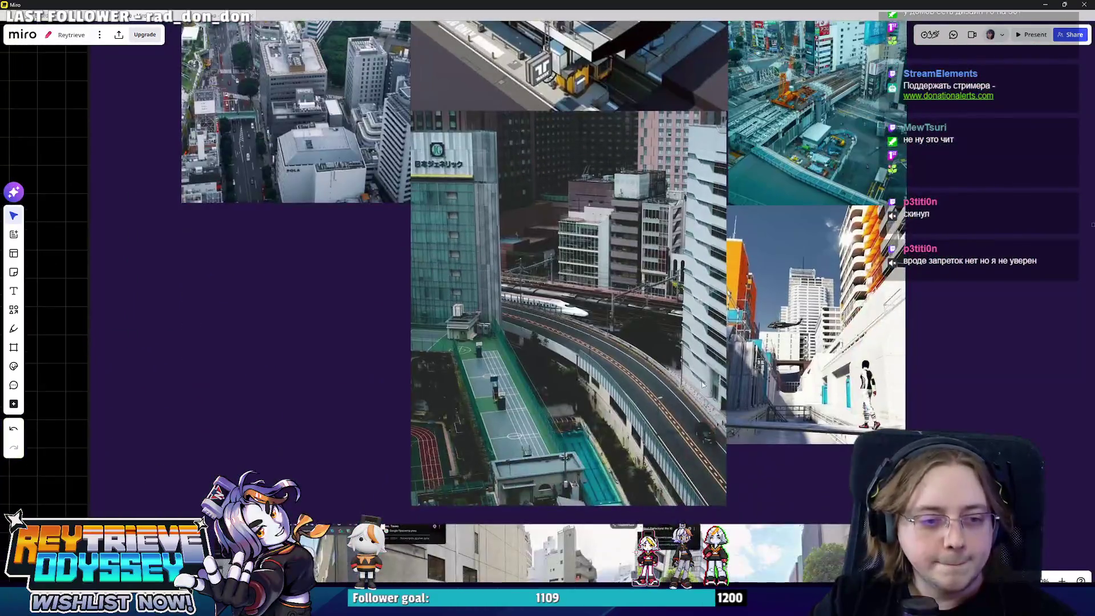
ctrl+scroll(662, 354, up, 8)
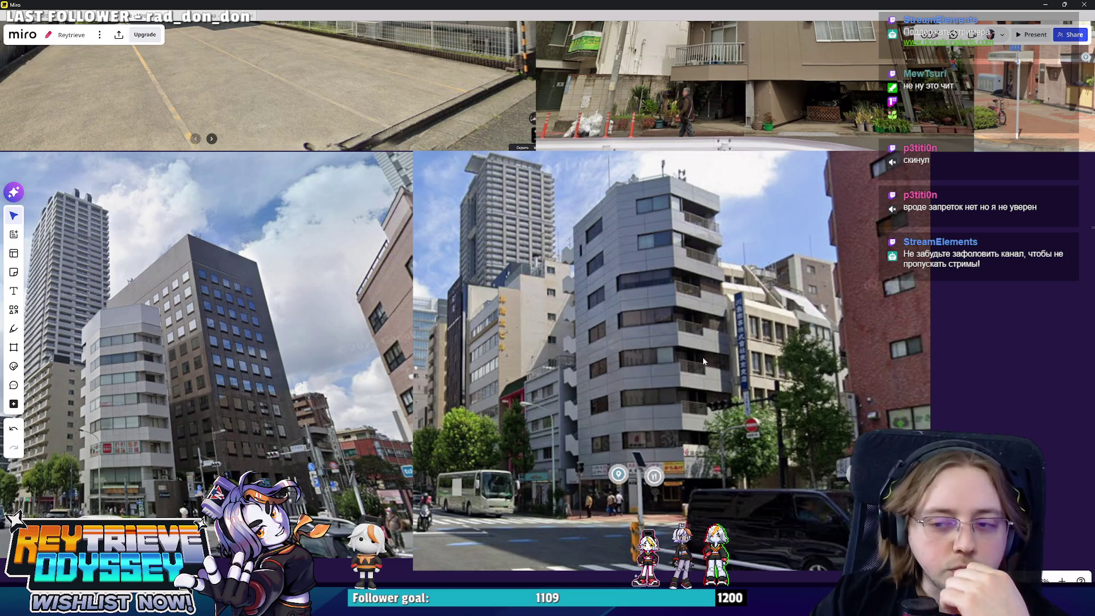
scroll(486, 325, left, 6)
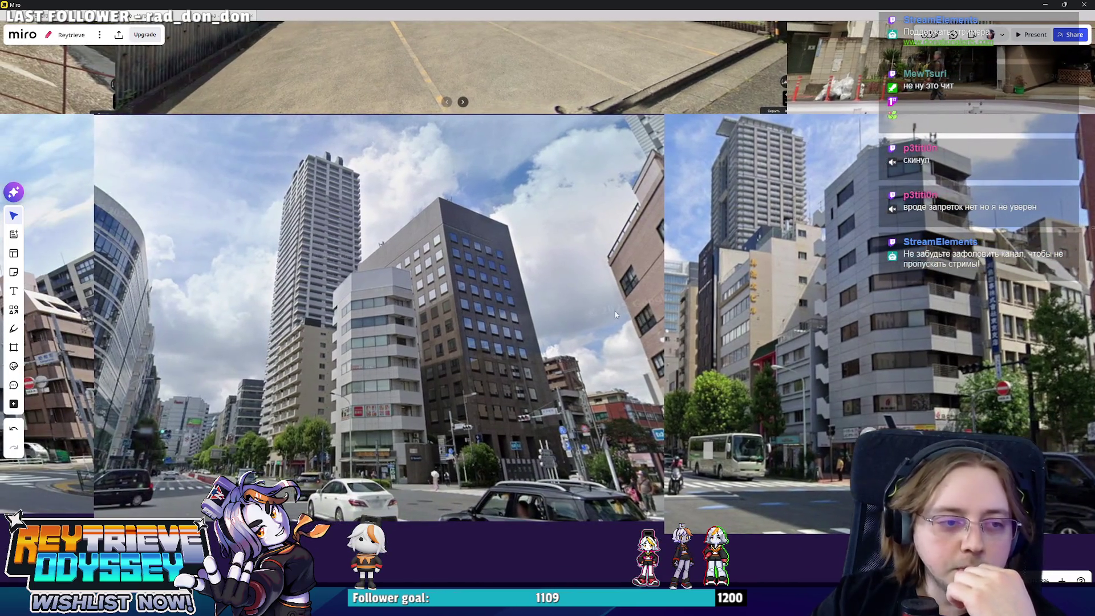
ctrl+scroll(528, 316, down, 3)
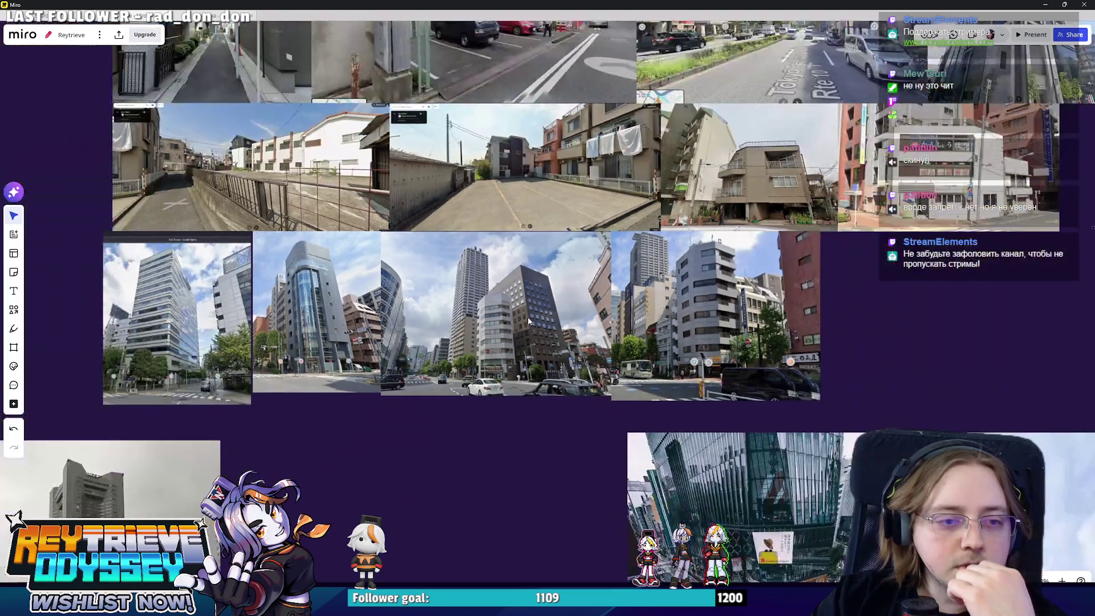
ctrl+scroll(529, 317, up, 3)
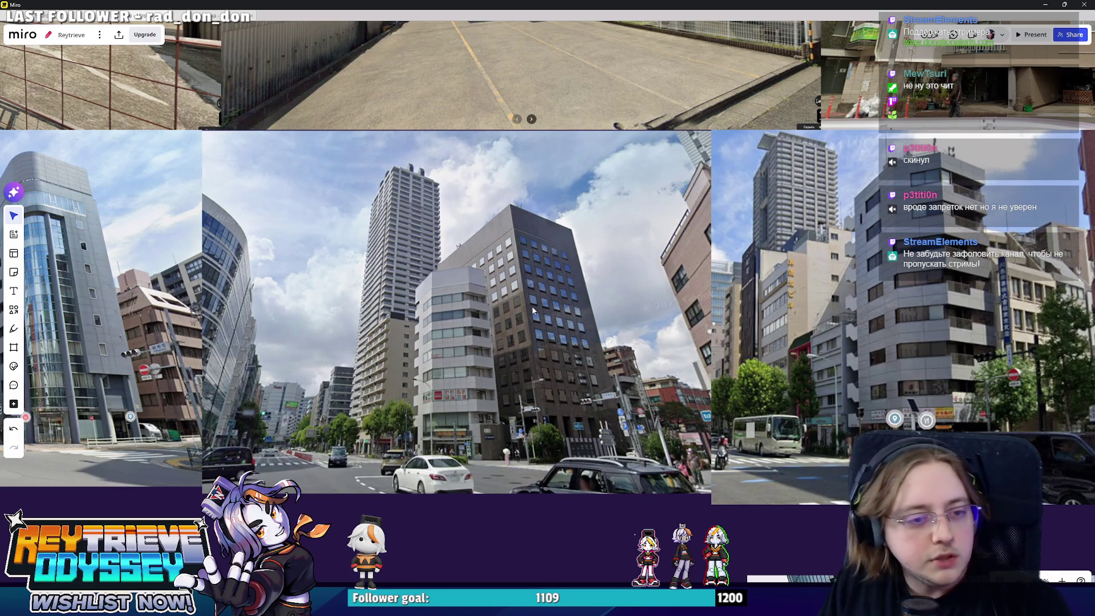
ctrl+scroll(532, 305, down, 3)
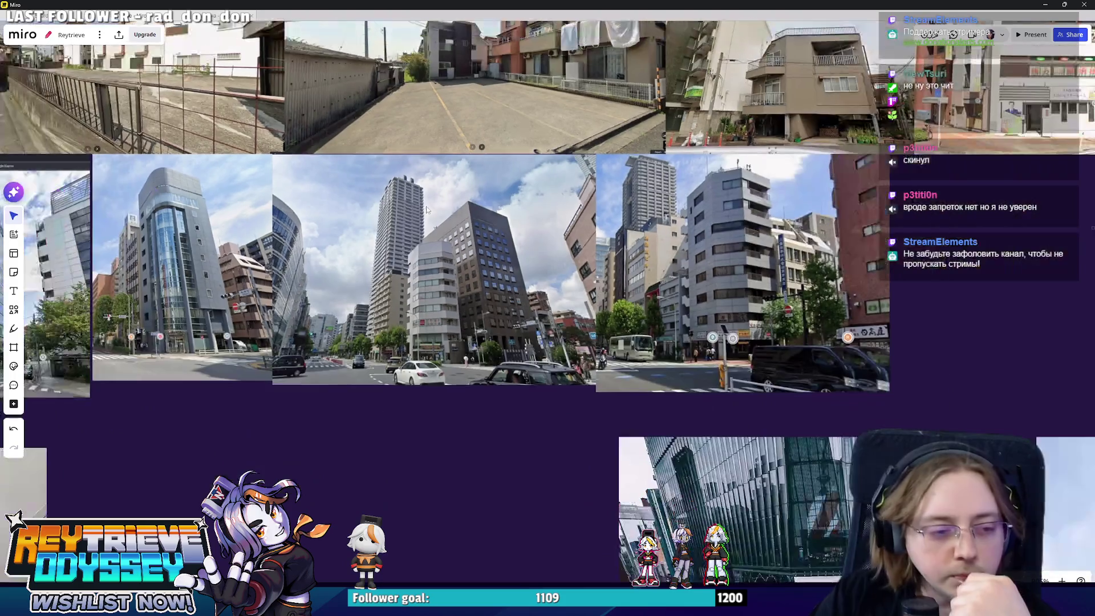
ctrl+scroll(695, 340, up, 3)
ctrl+scroll(694, 340, up, 3)
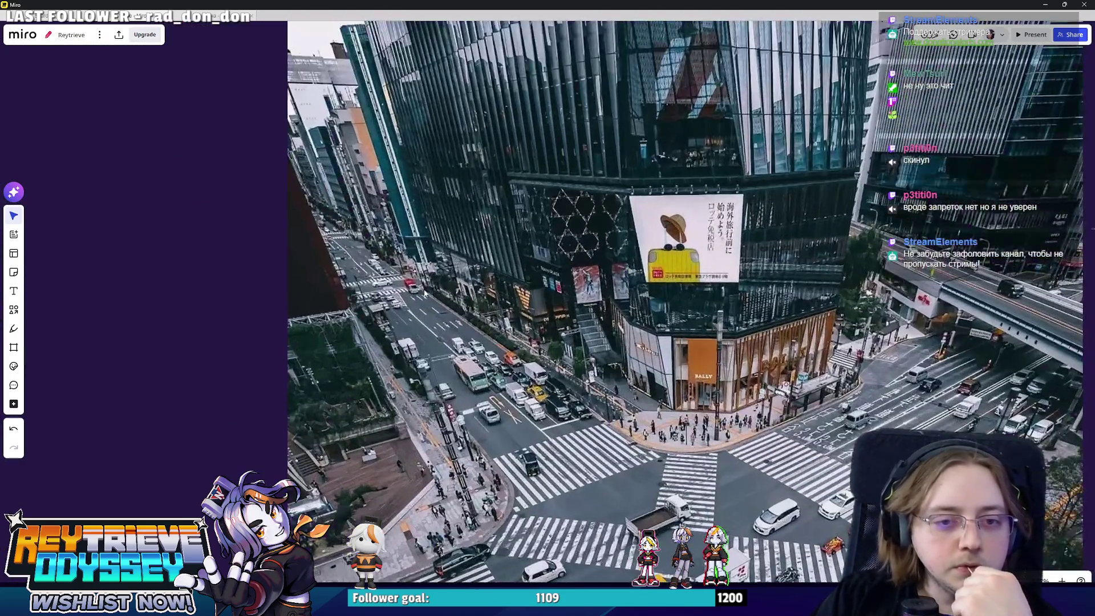
ctrl+scroll(855, 330, down, 3)
scroll(677, 408, down, 3)
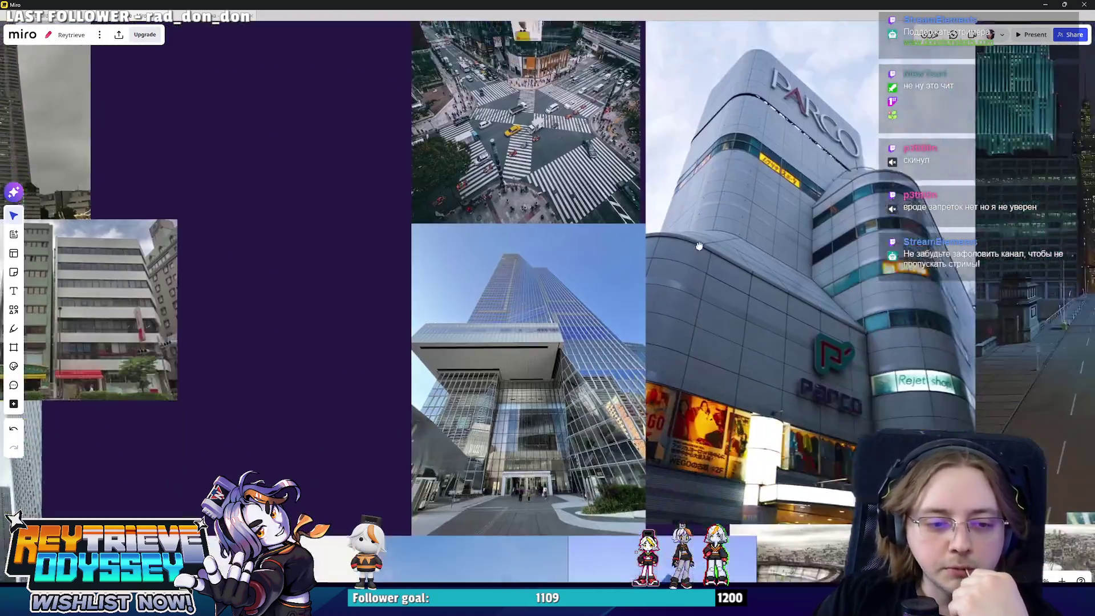
scroll(638, 255, down, 4)
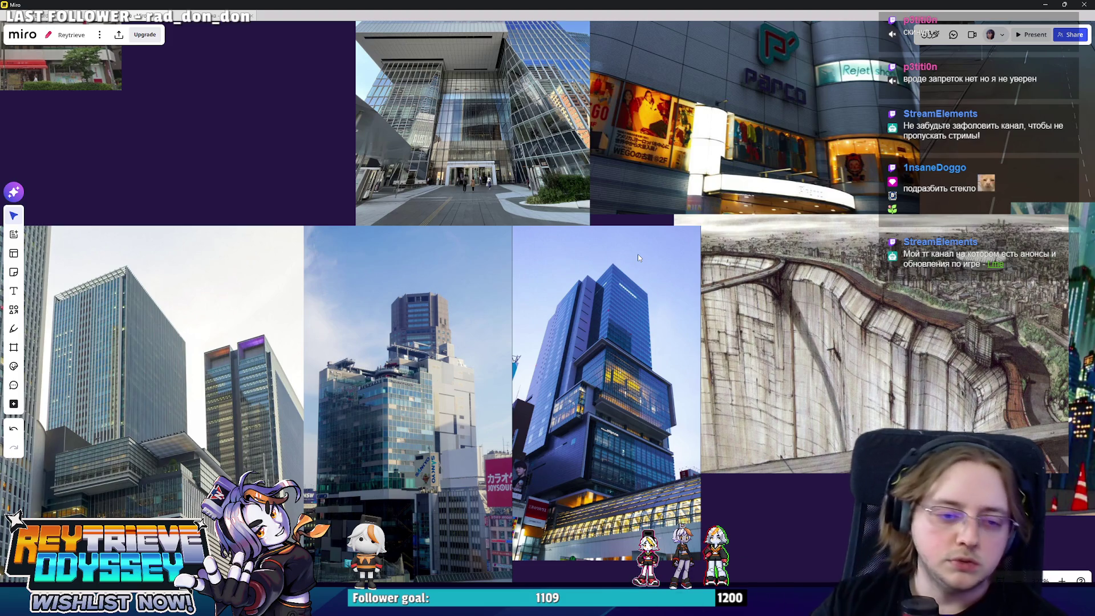
scroll(330, 268, down, 4)
scroll(330, 268, left, 4)
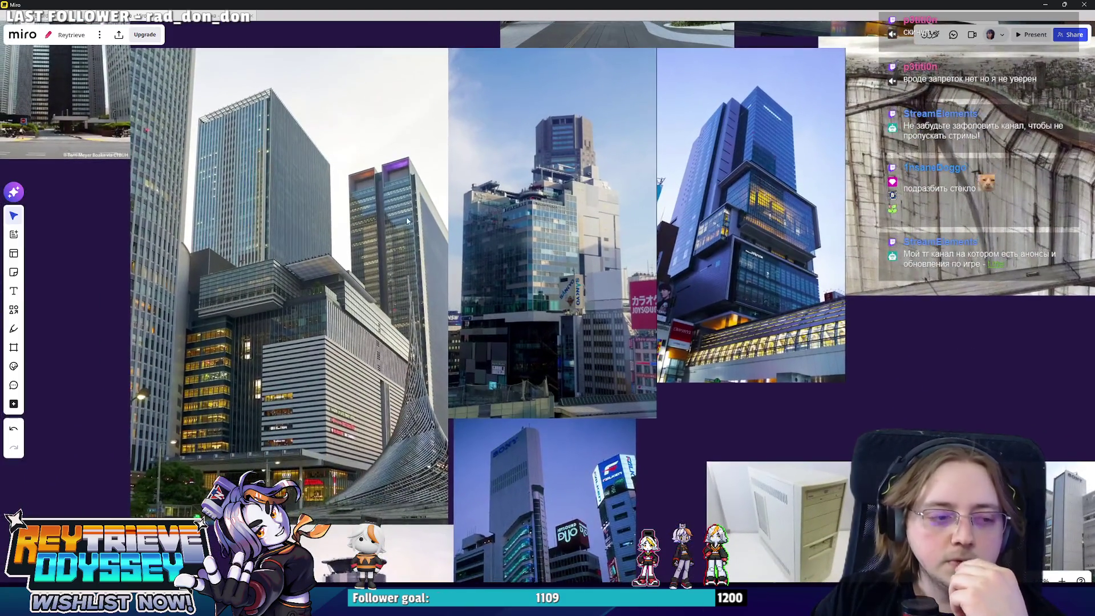
scroll(537, 258, down, 2)
scroll(536, 258, left, 2)
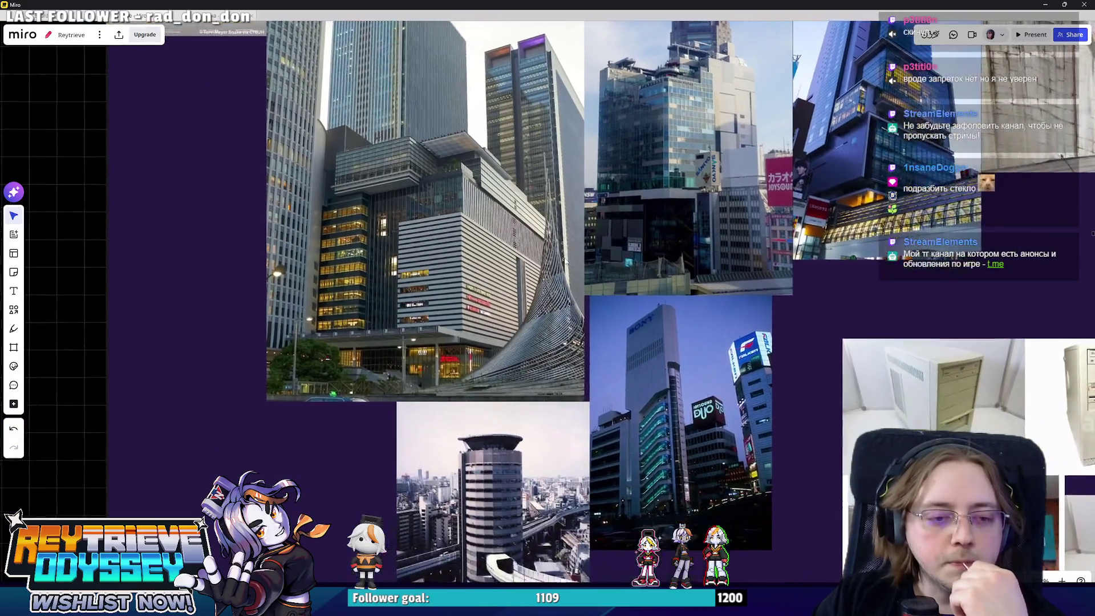
scroll(565, 260, down, 2)
scroll(565, 260, left, 1)
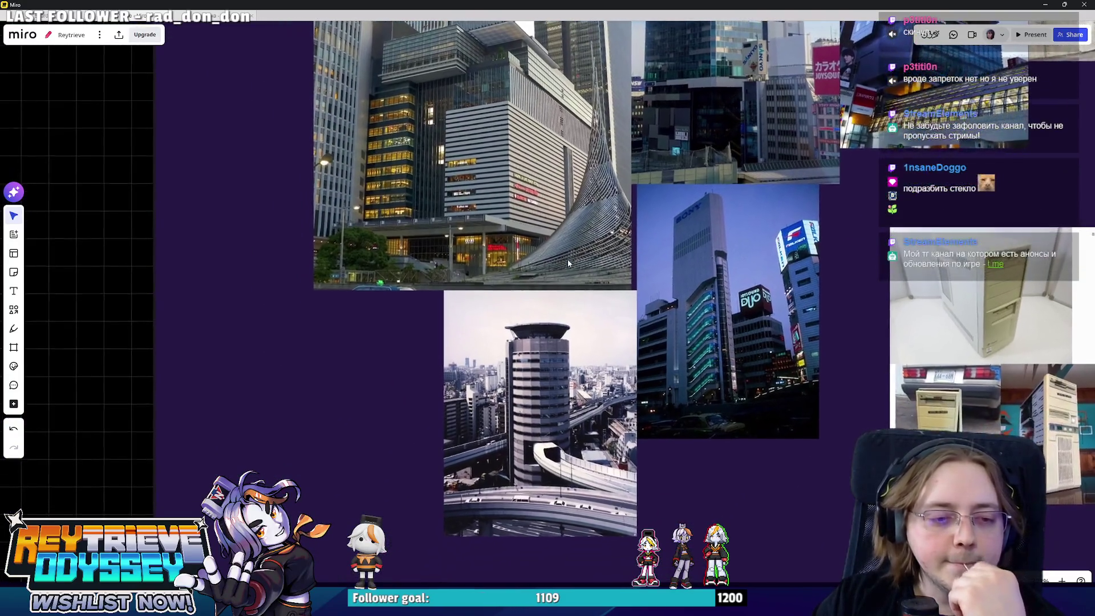
key(alt+Tab)
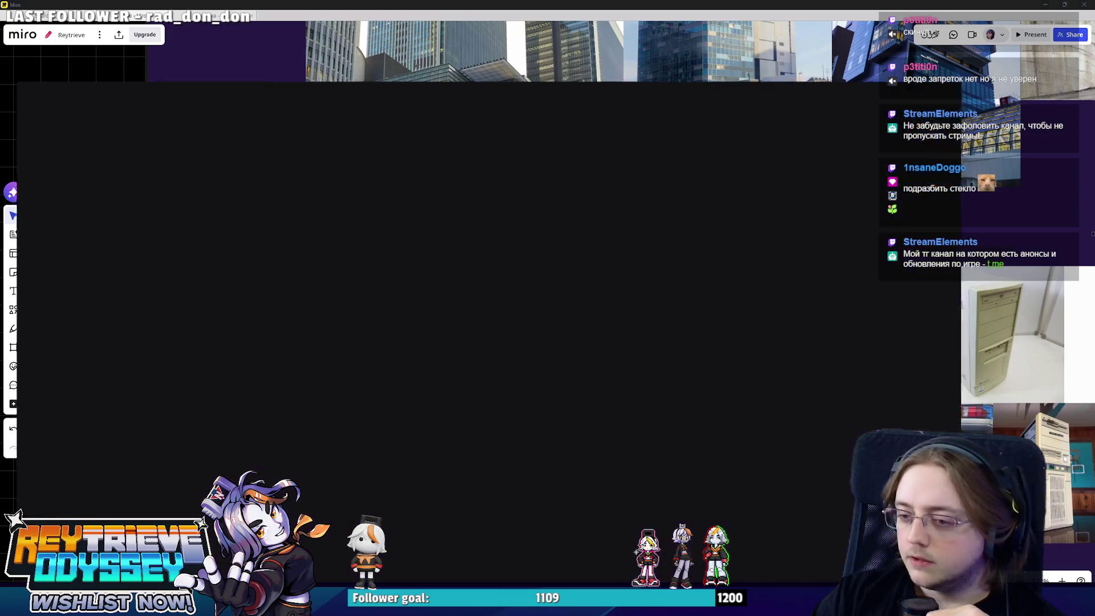
key(alt+Tab)
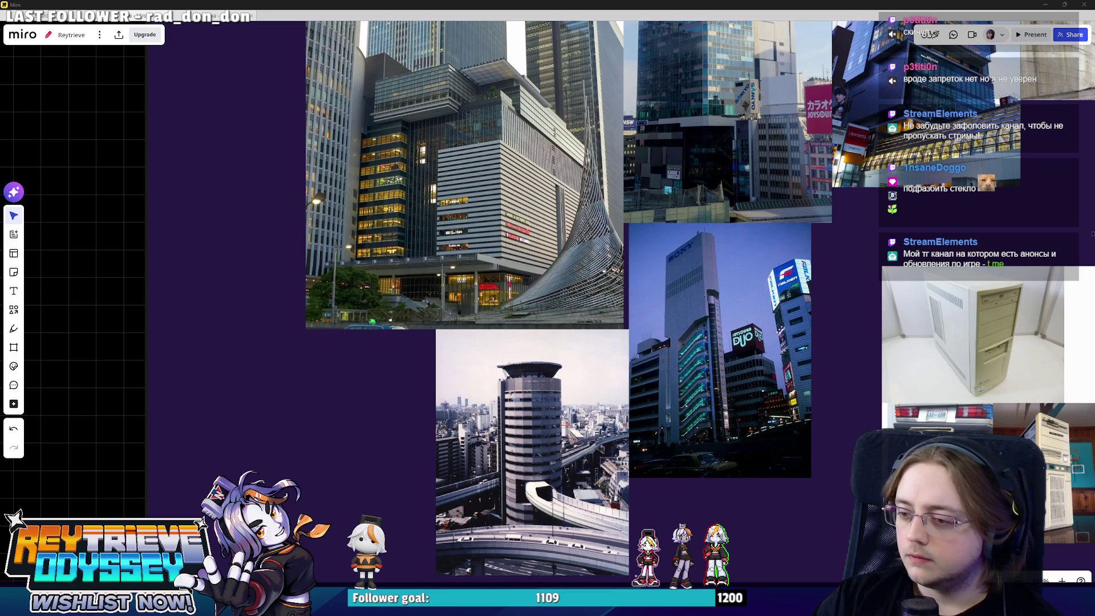
key(alt+Tab)
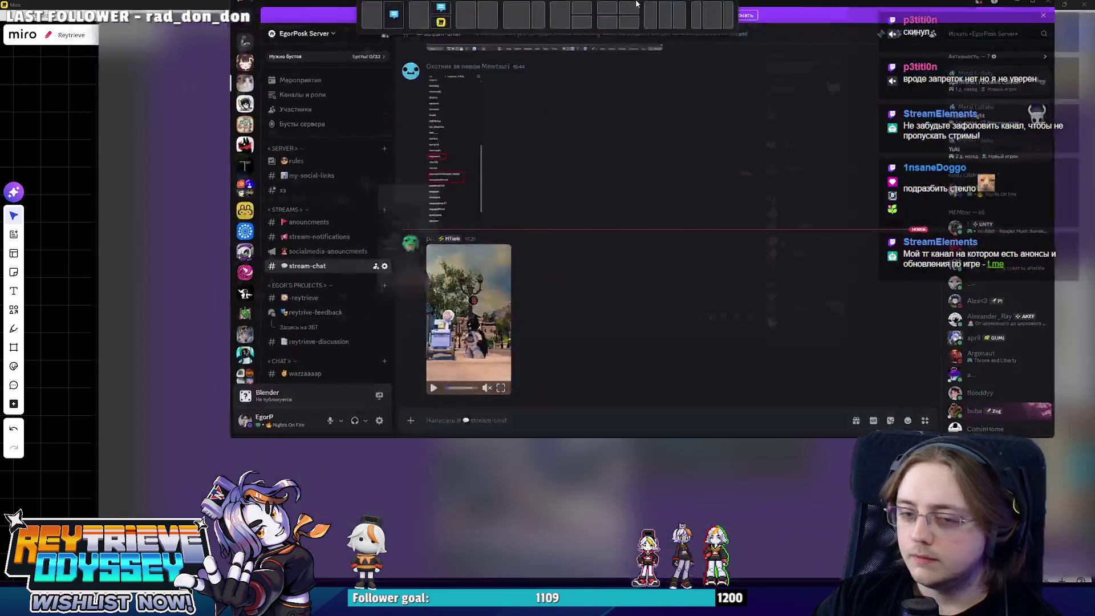
click(238, 447)
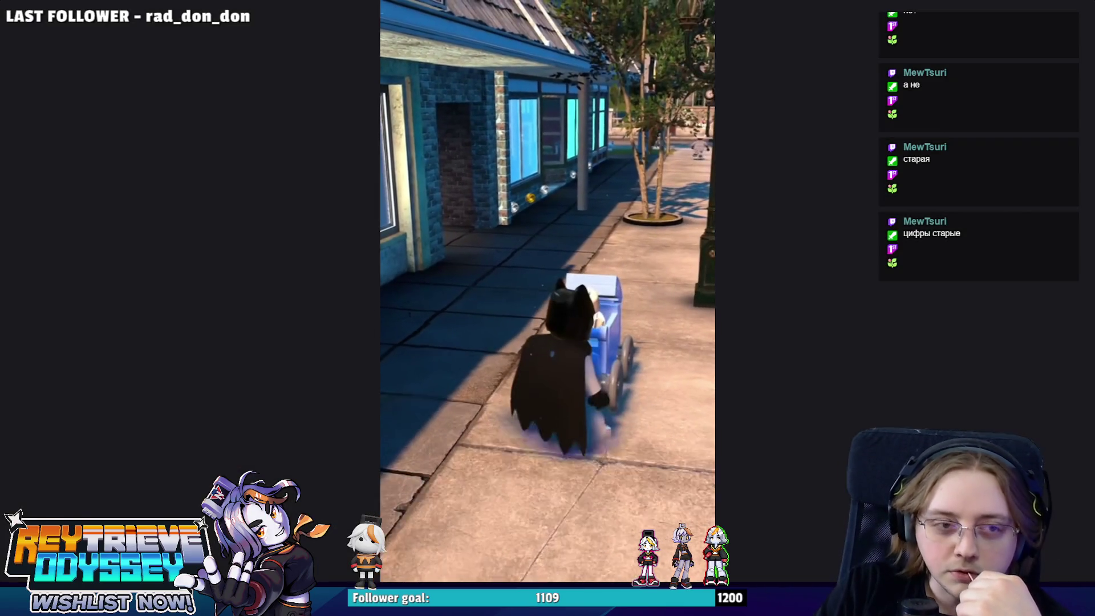
key(Escape)
key(alt+Tab)
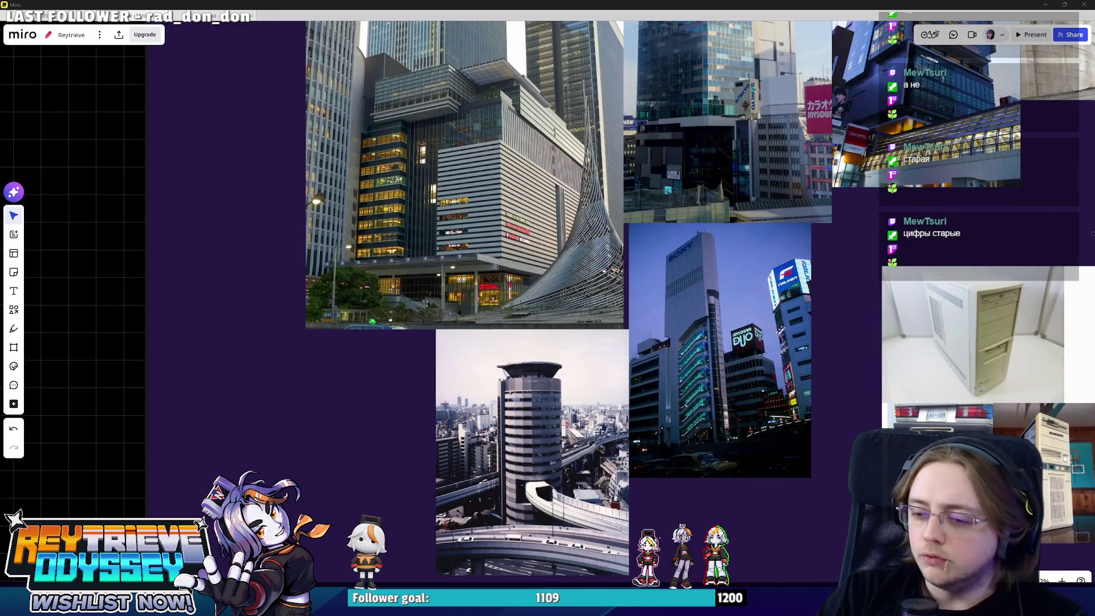
- Open the LEGO Batman: Legacy of the Dark Knight store page in a maximized Steam window
key(alt+Tab)
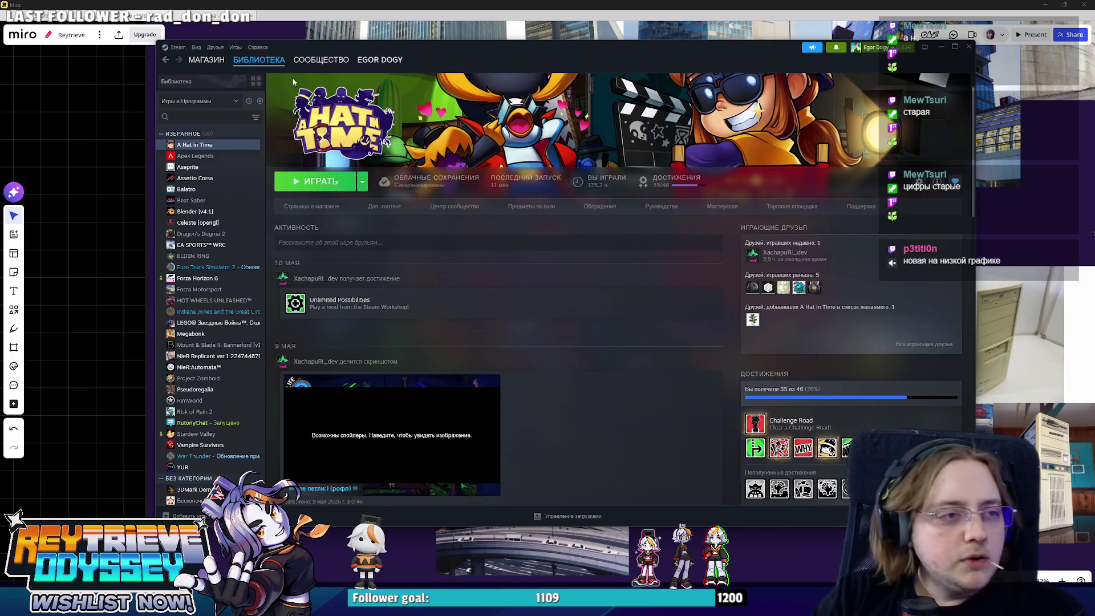
mouse_move(219, 65)
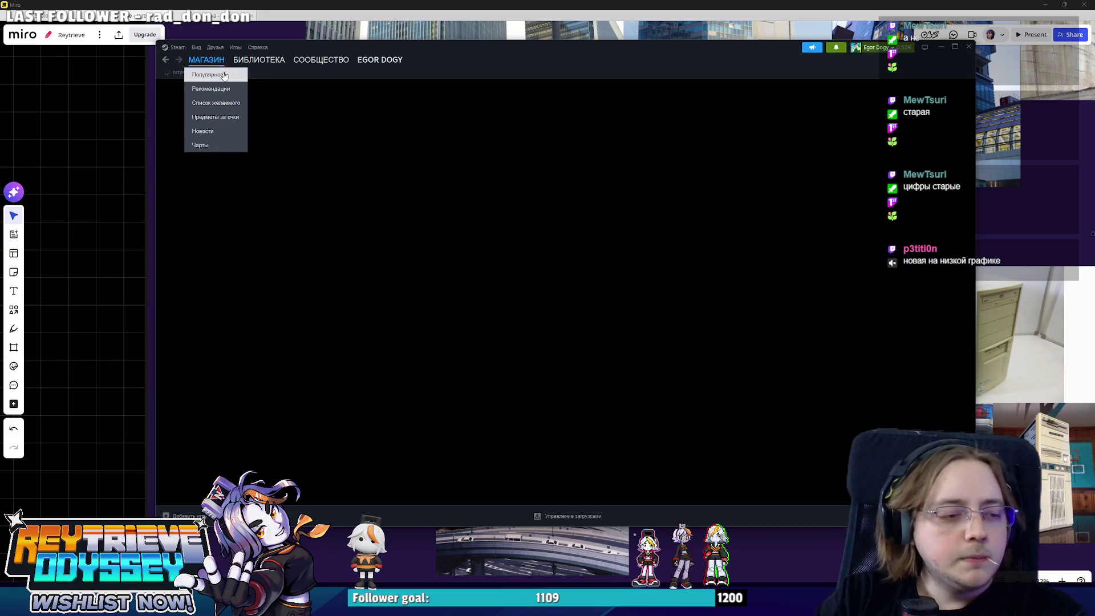
mouse_move(272, 66)
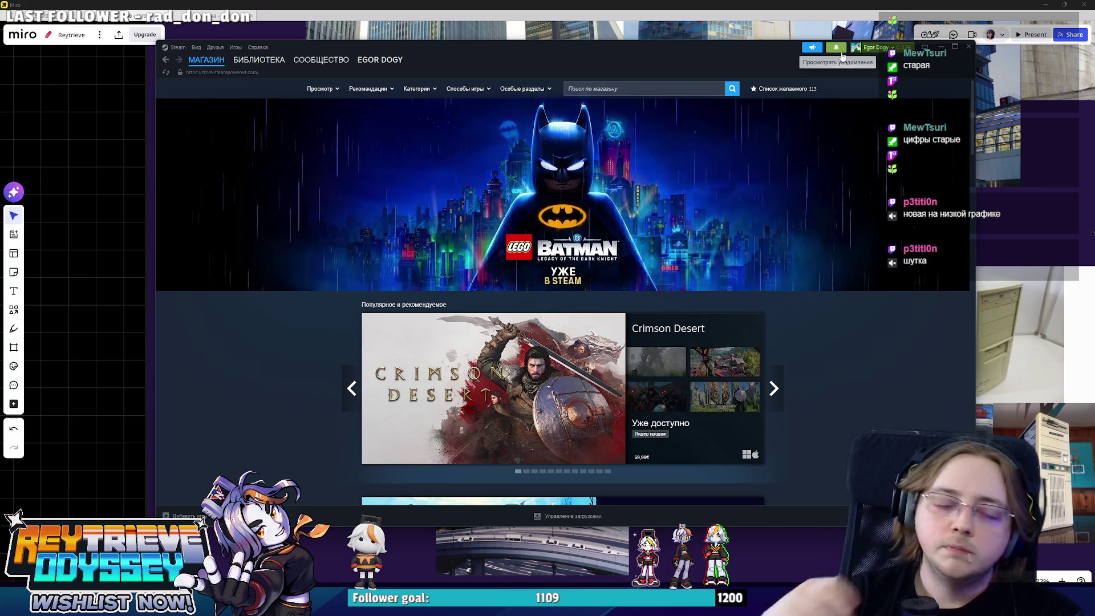
click(639, 222)
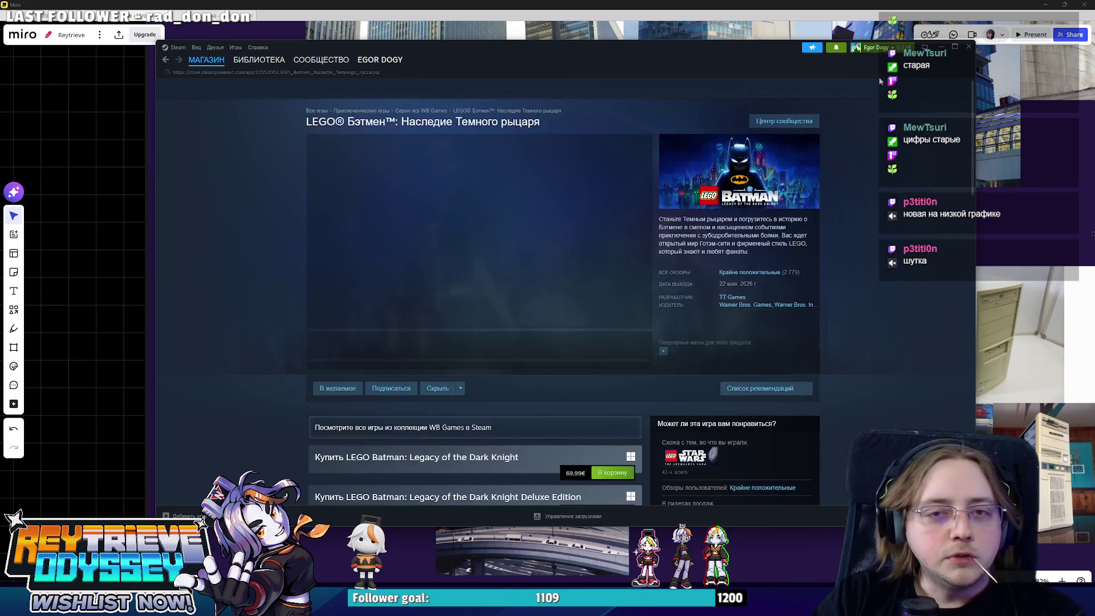
click(955, 46)
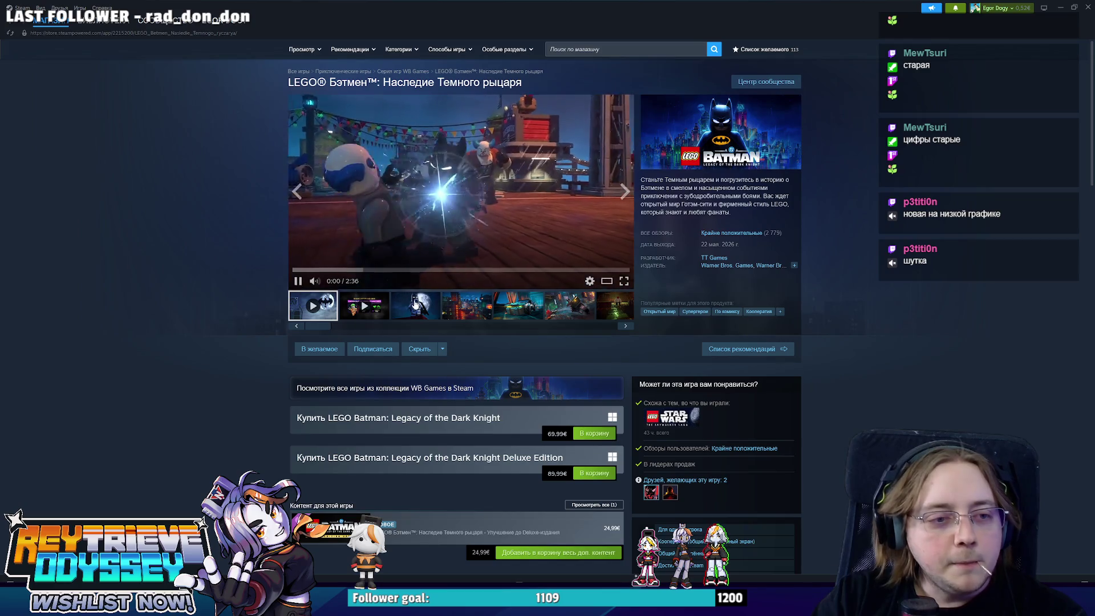
- Watch the trailer full-screen, then pause it at 1:09 on the store page
click(624, 282)
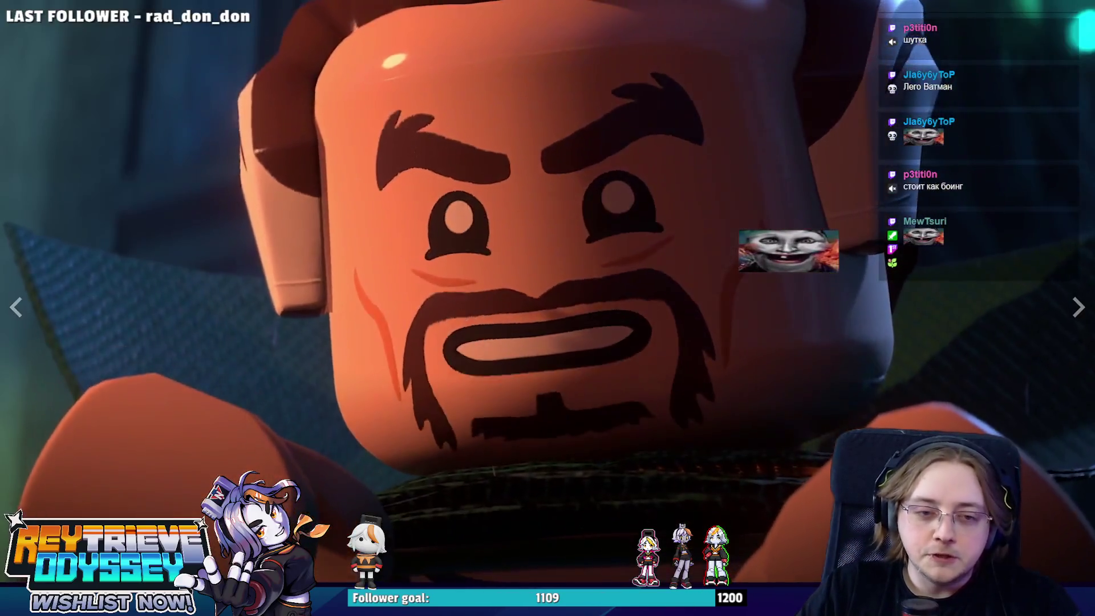
key(Escape)
click(488, 220)
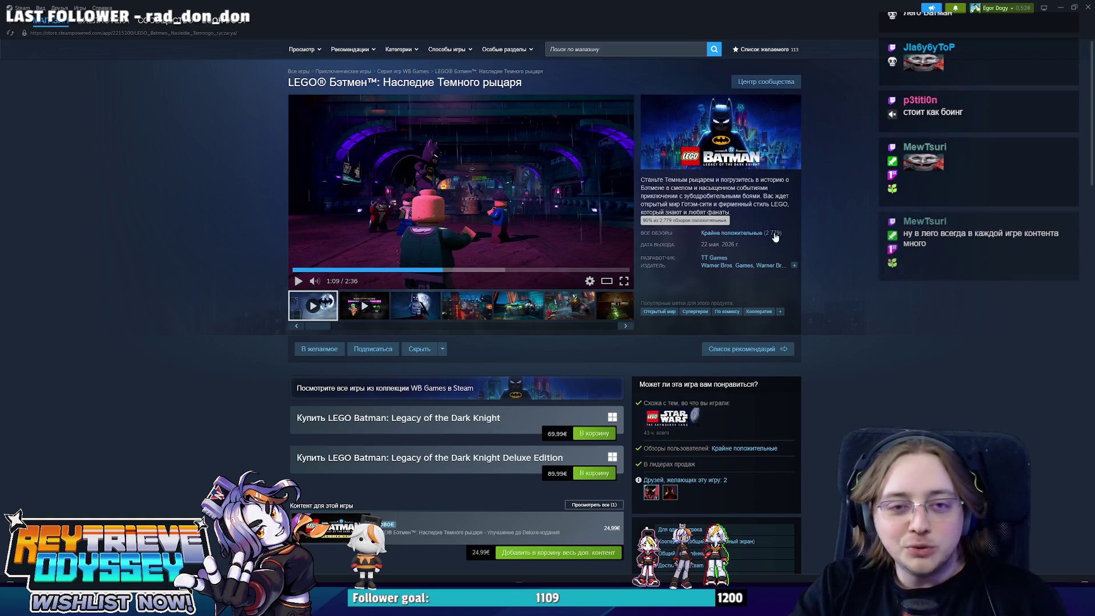
click(626, 54)
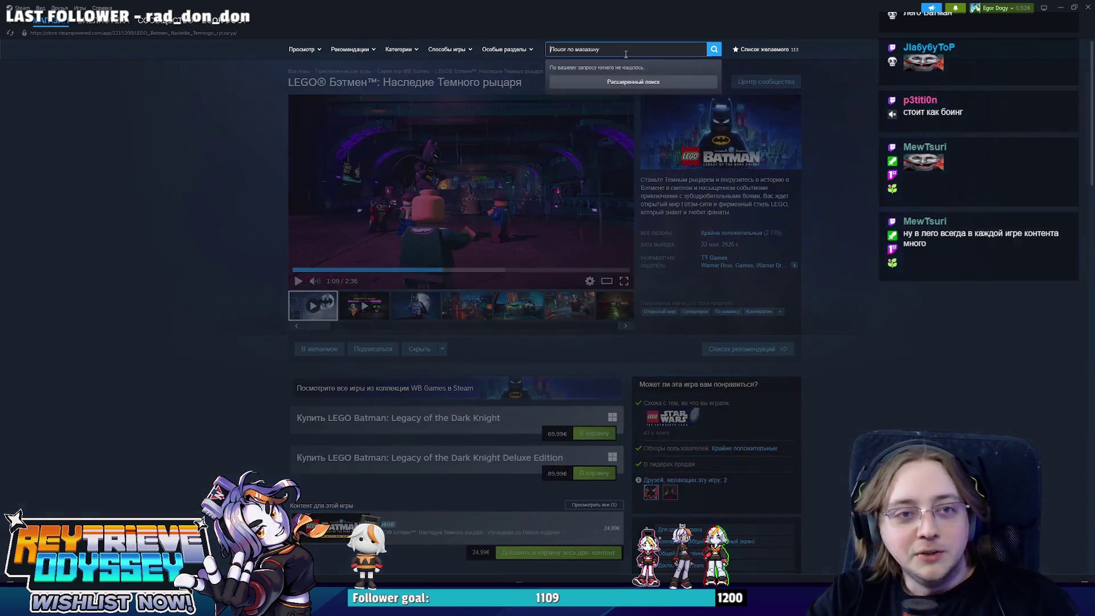
text(ш)
- Search 'mor', open the 19,50€ MOTORSLICE page, pause its trailer and check the reviews tooltip
key(BackSpace)
text(mo)
text(tor)
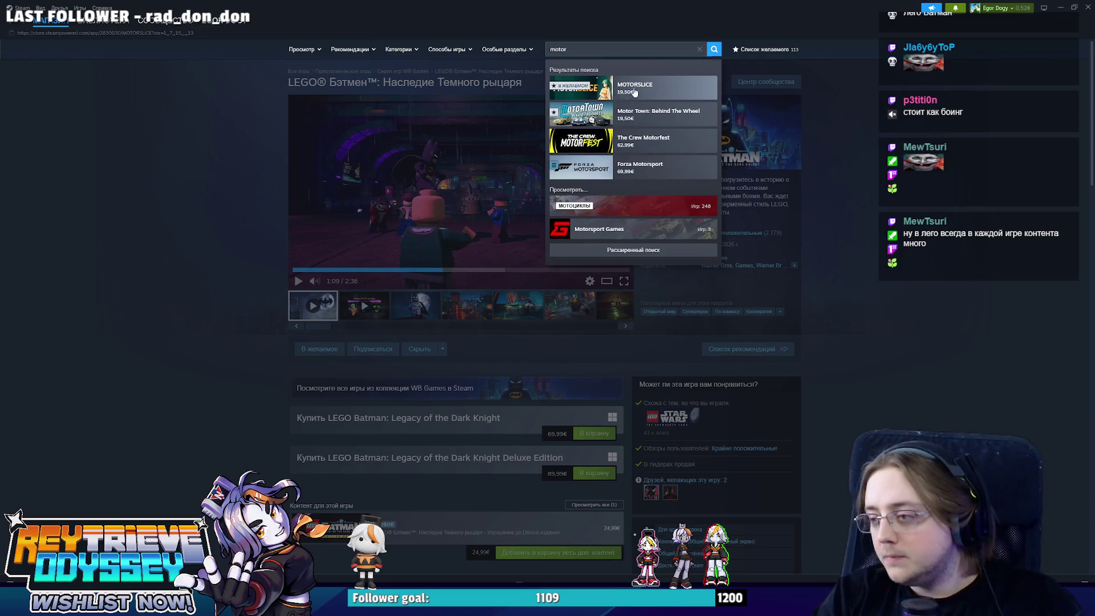
click(631, 92)
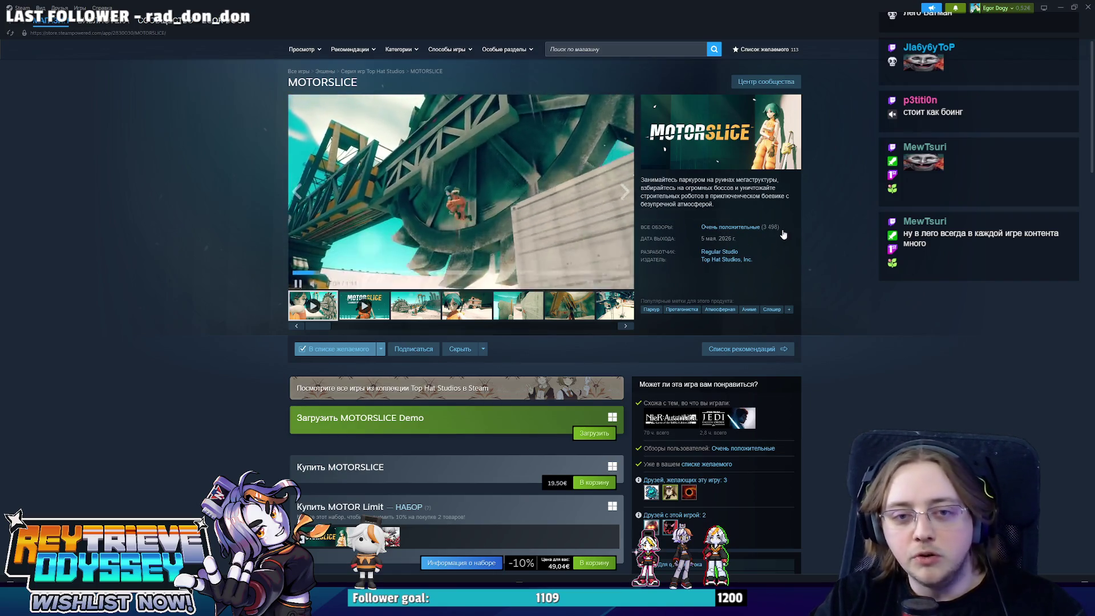
click(512, 219)
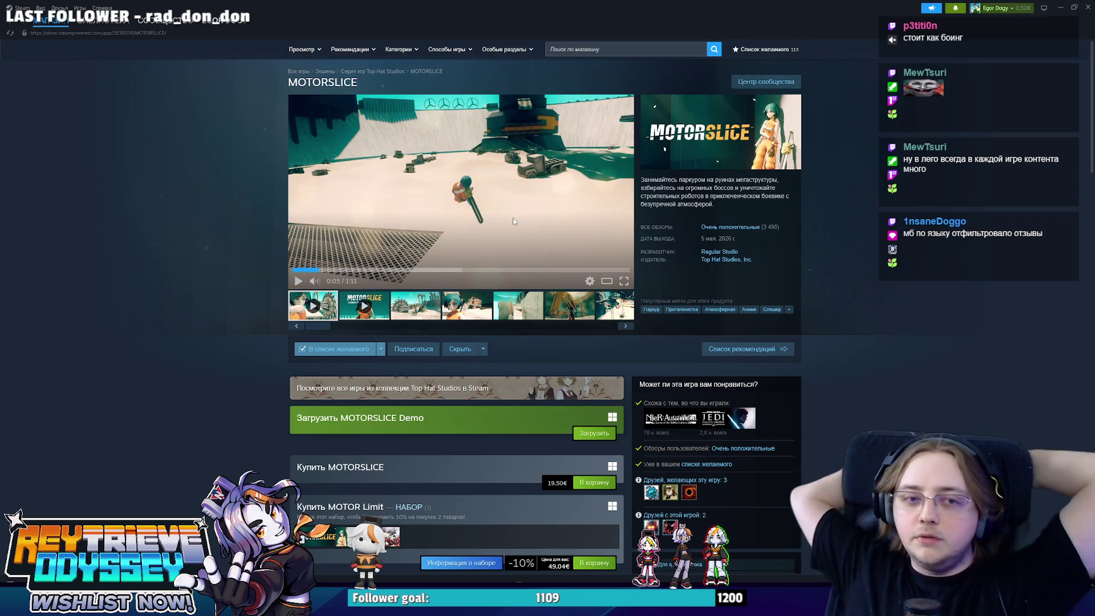
mouse_move(663, 232)
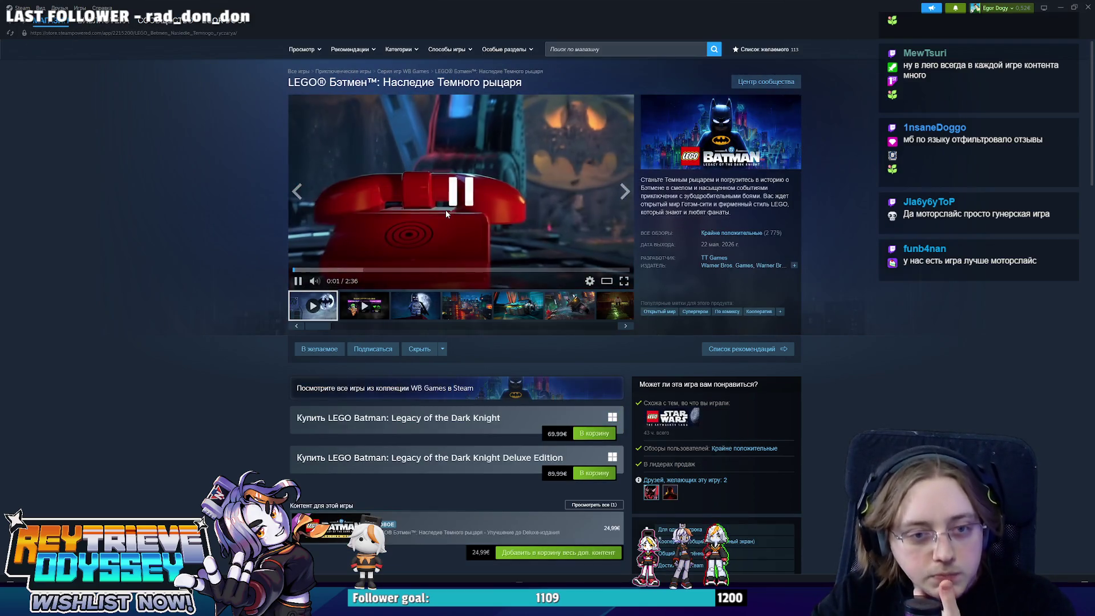
- Pause the LEGO Batman trailer and minimize Steam to reveal Miro
click(446, 212)
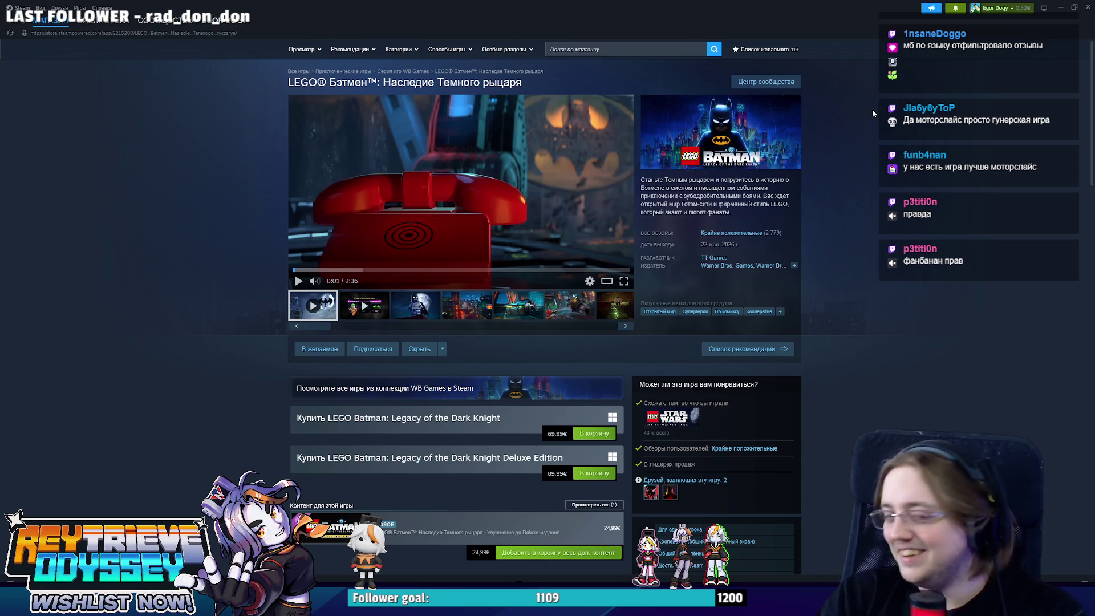
click(1061, 5)
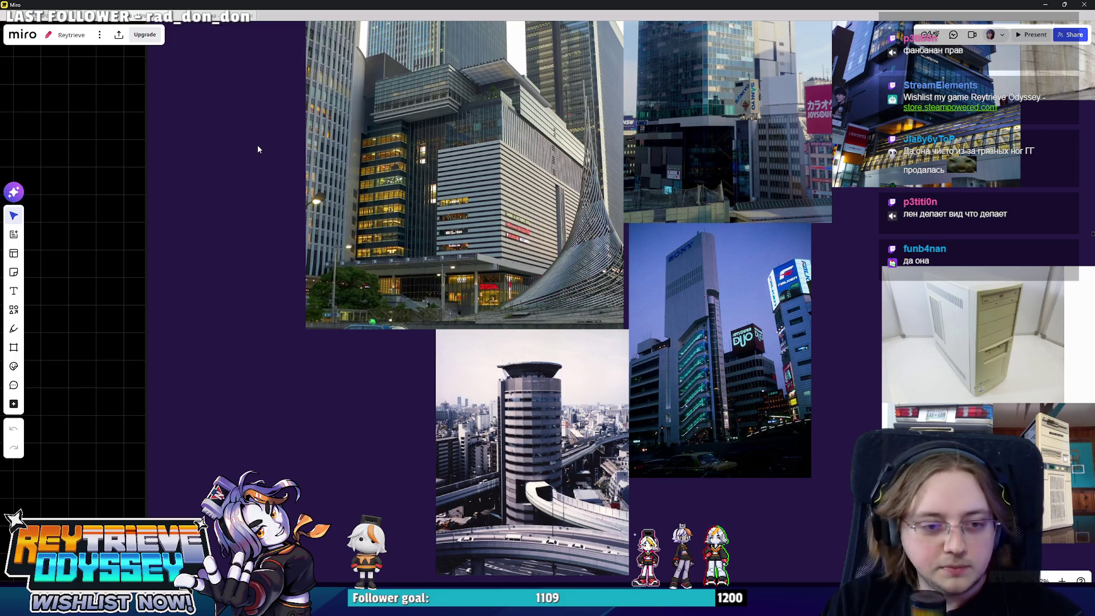
- Zoom out on the Miro skyscraper references, then fly the Unreal editor camera to a new spot
scroll(593, 274, down, 2)
right_drag(627, 219, 596, 276)
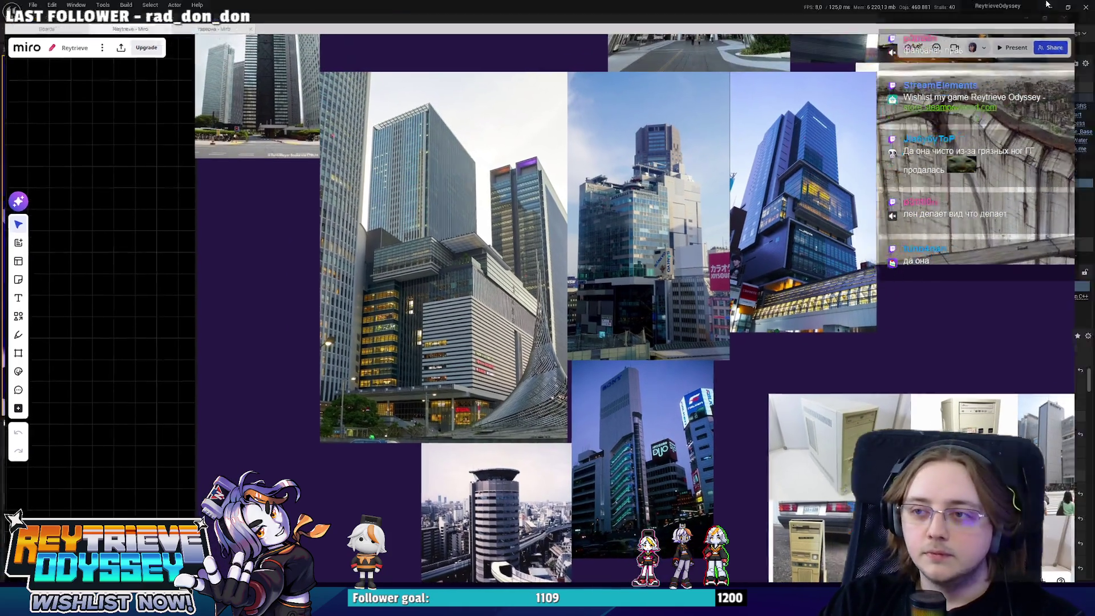
key(alt+Tab)
mouse_move(429, 235)
right_down()
mouse_move(257, 220)
mouse_move(302, 220)
mouse_move(279, 234)
right_up()
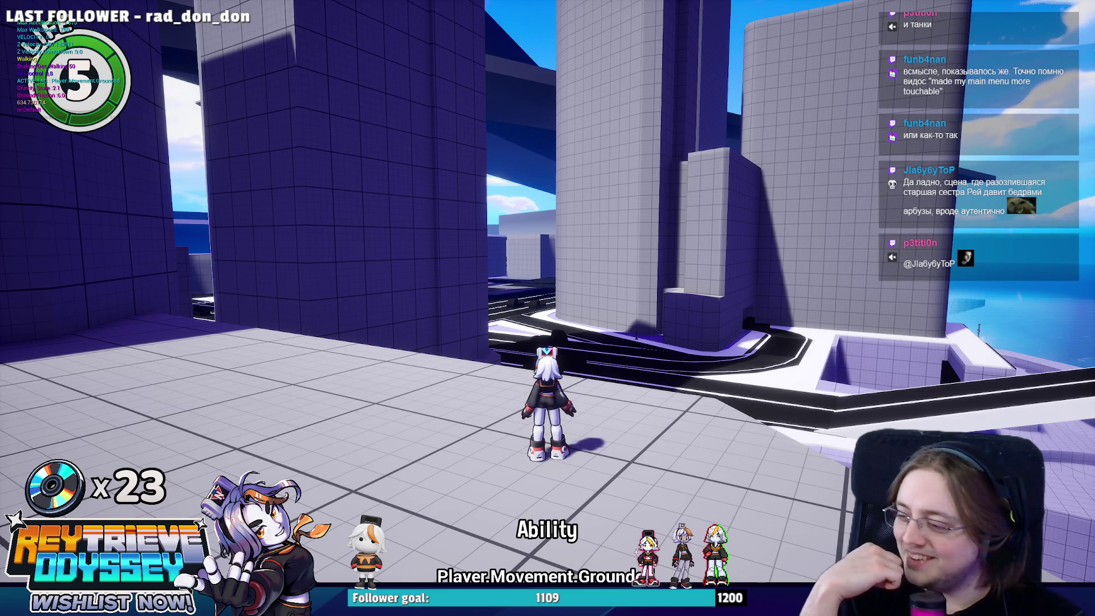
- Jump and double-jump past the tall wall and across platforms onto the tall pillar's top
mouse_move(548, 308)
key(space)
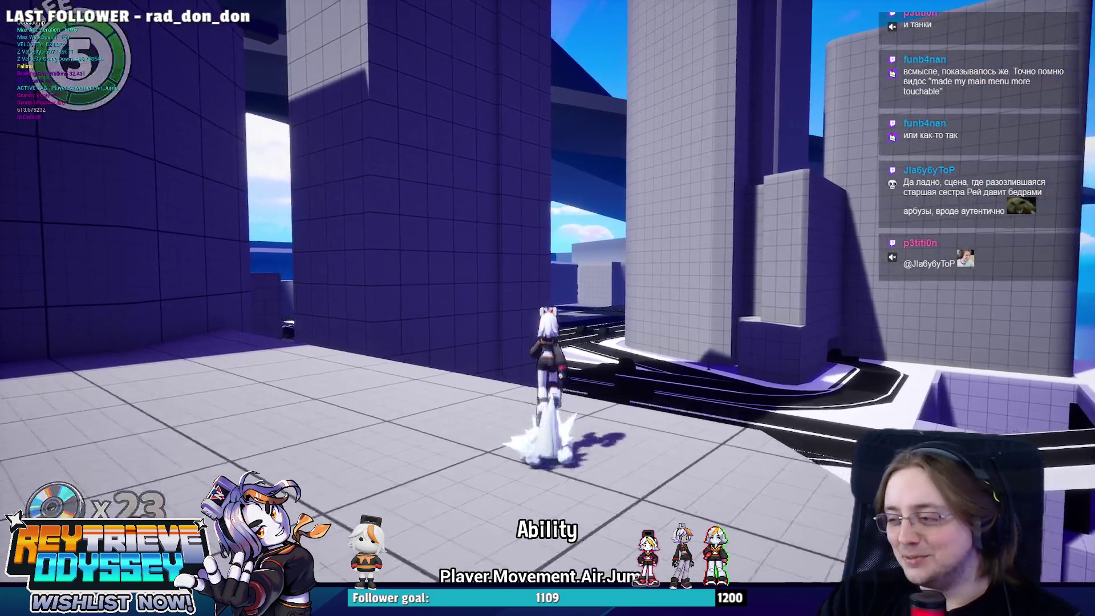
key(space)
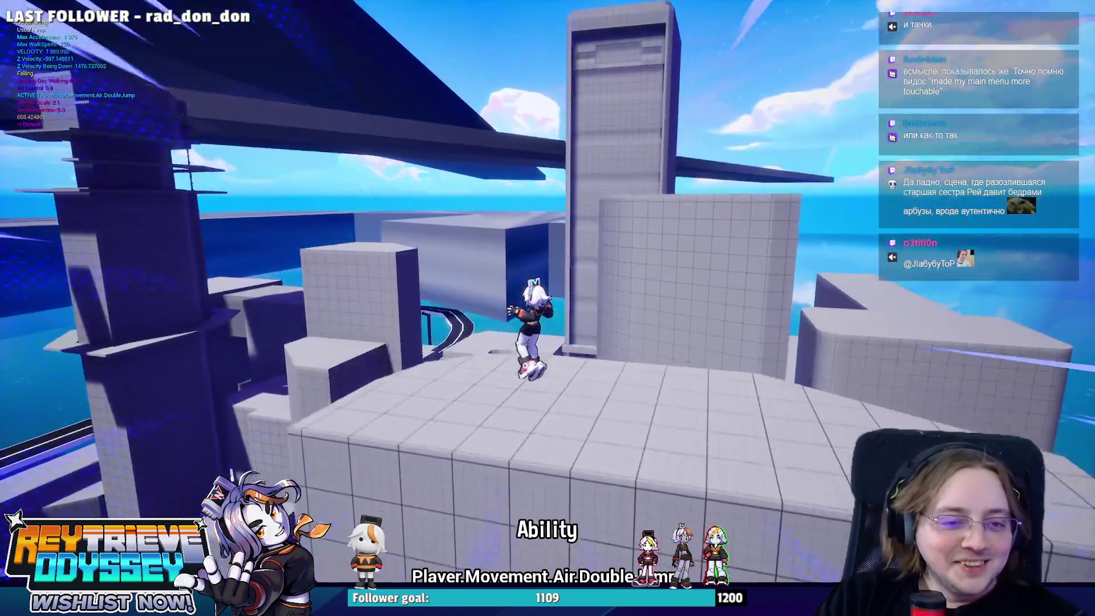
key(space)
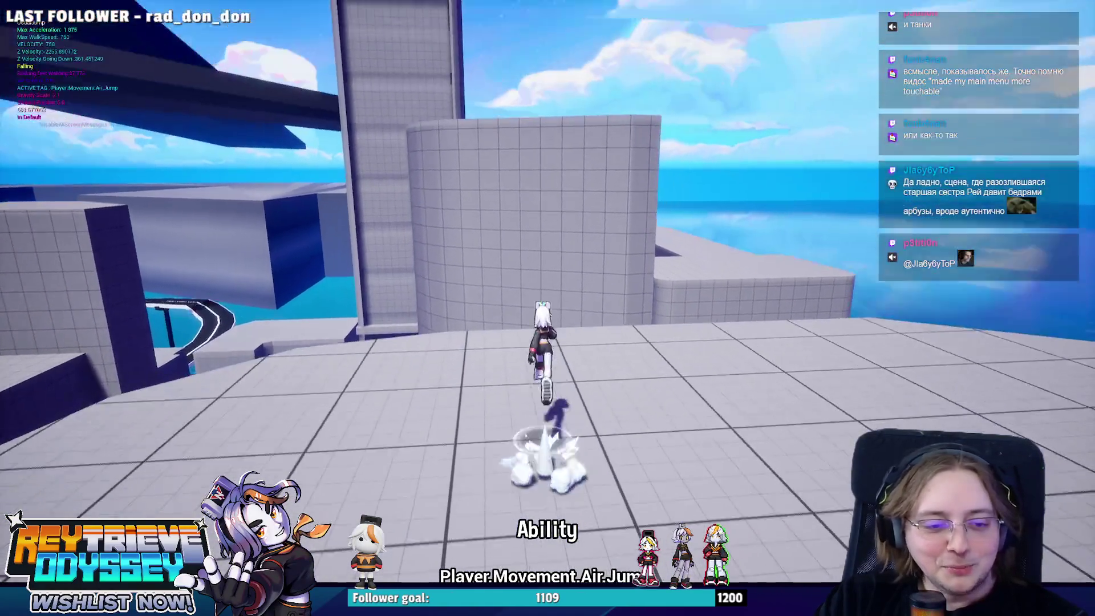
key(space)
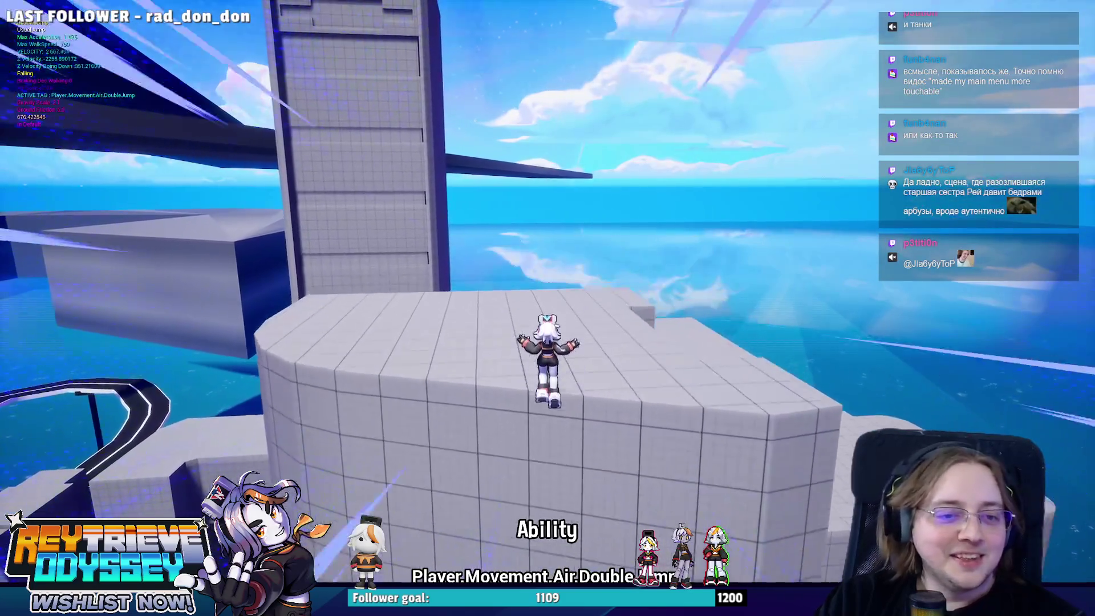
key(w)
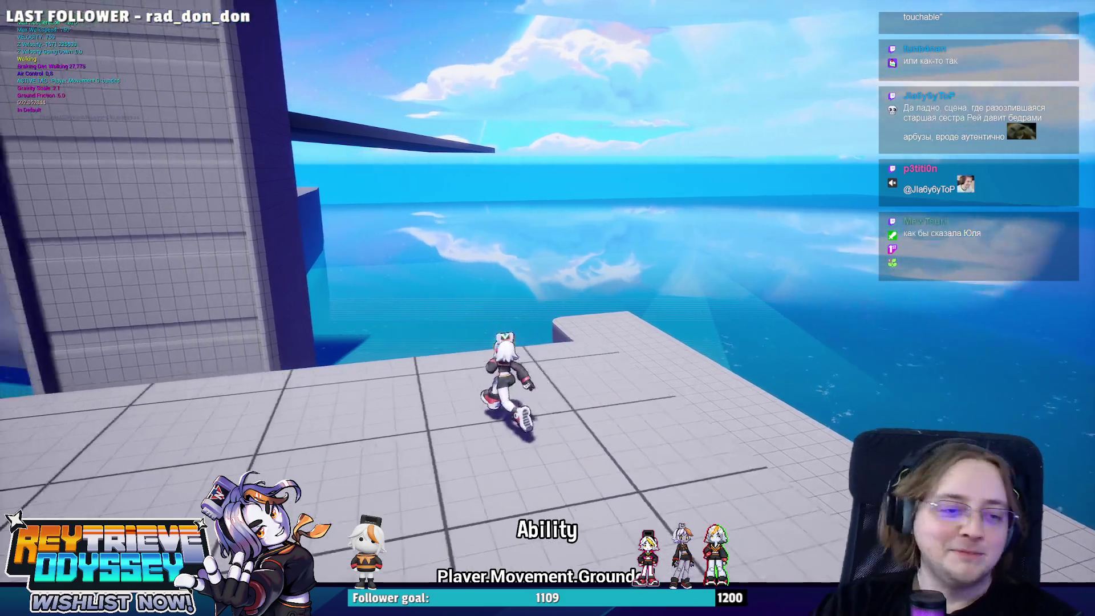
key(space)
key(w)
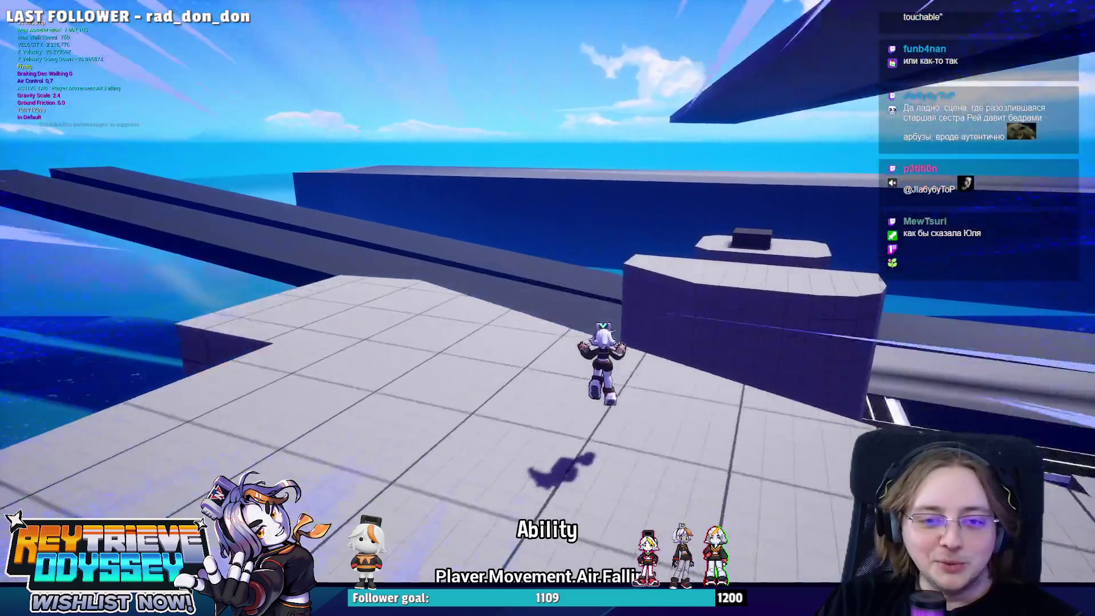
key(space)
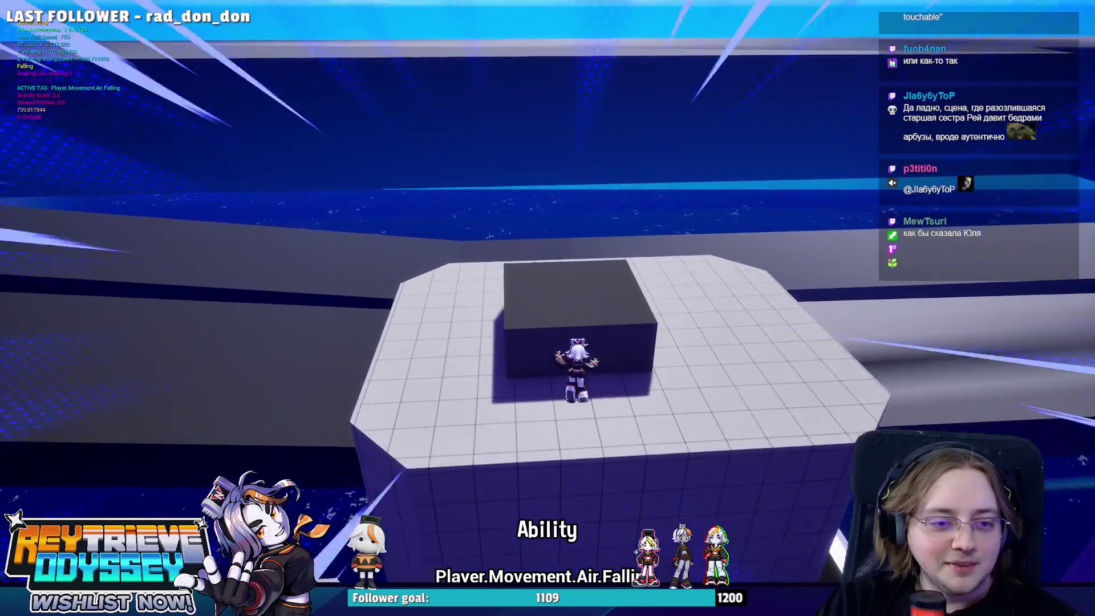
key(w)
key(w)
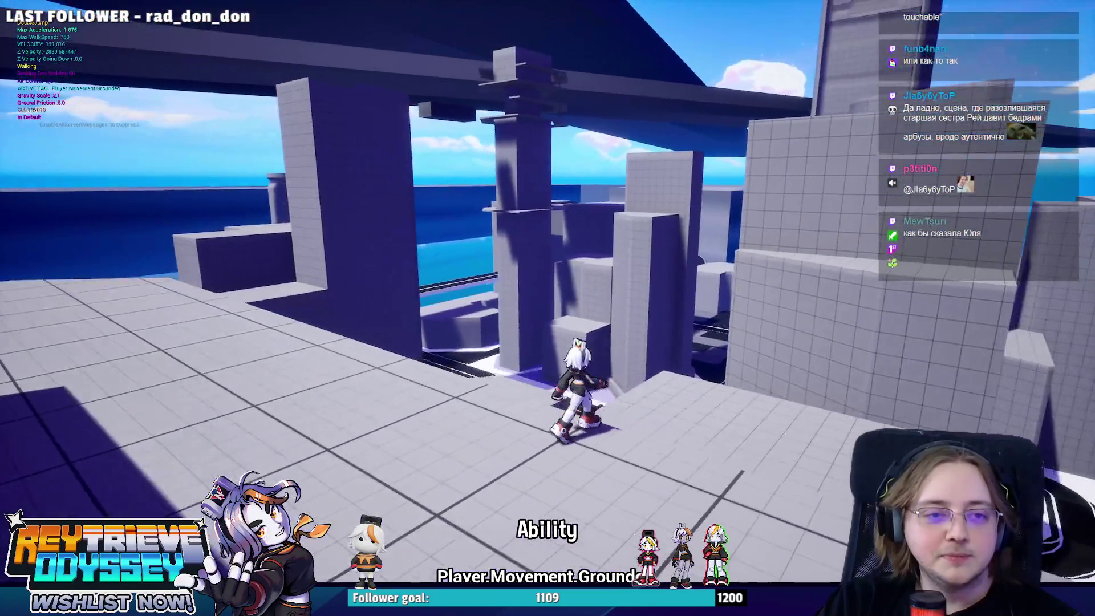
- Stop the playtest and fly the editor camera toward the road junction
key(Escape)
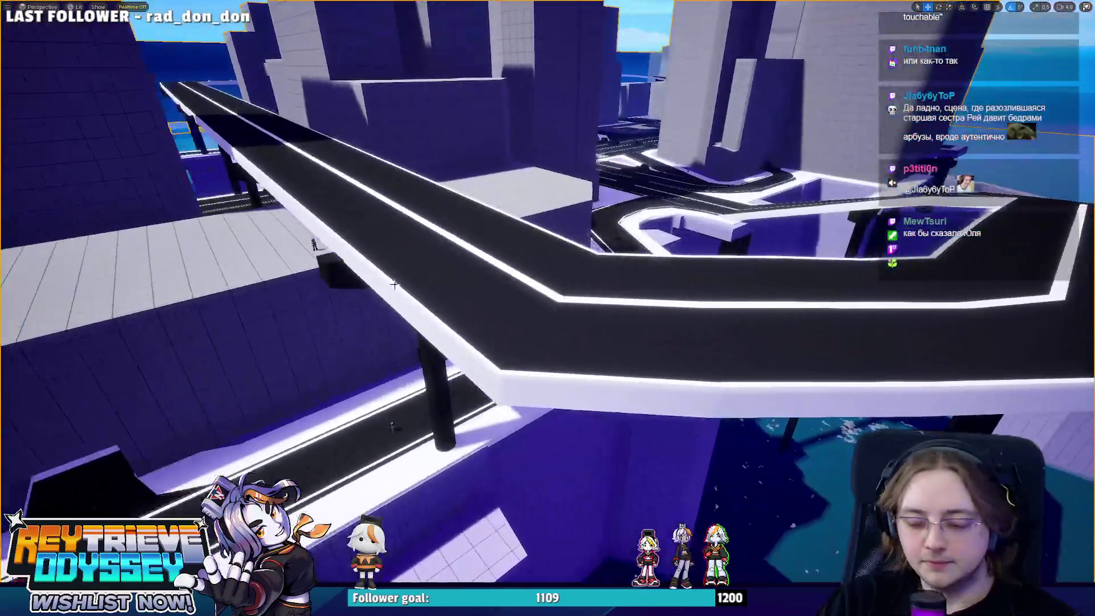
key(F11)
key(w)
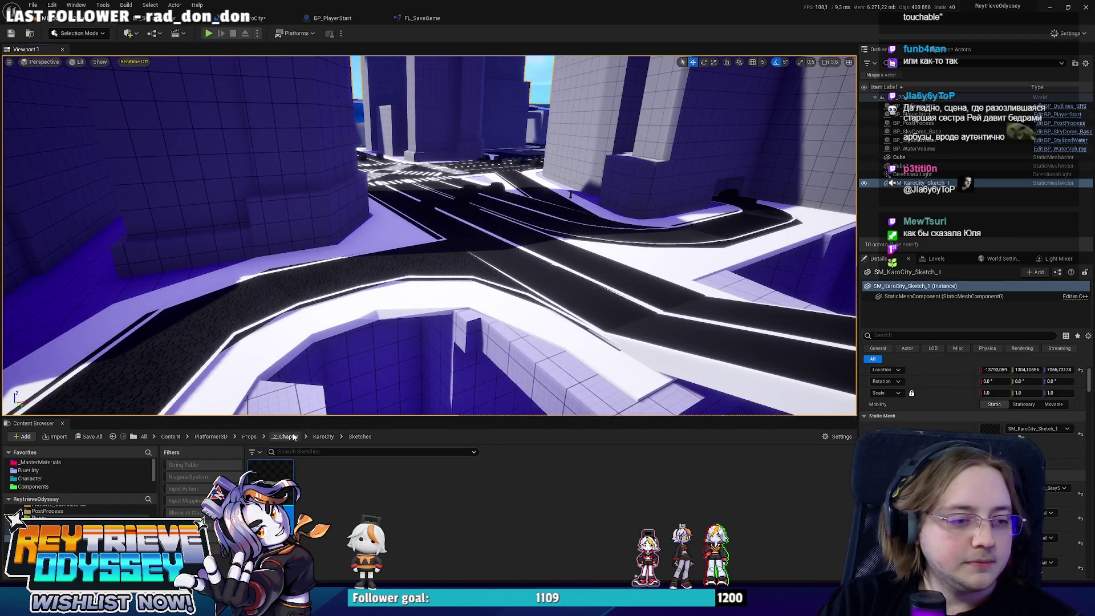
- Create a Blueprints folder inside KaroCity and open it
click(323, 436)
right_click(373, 489)
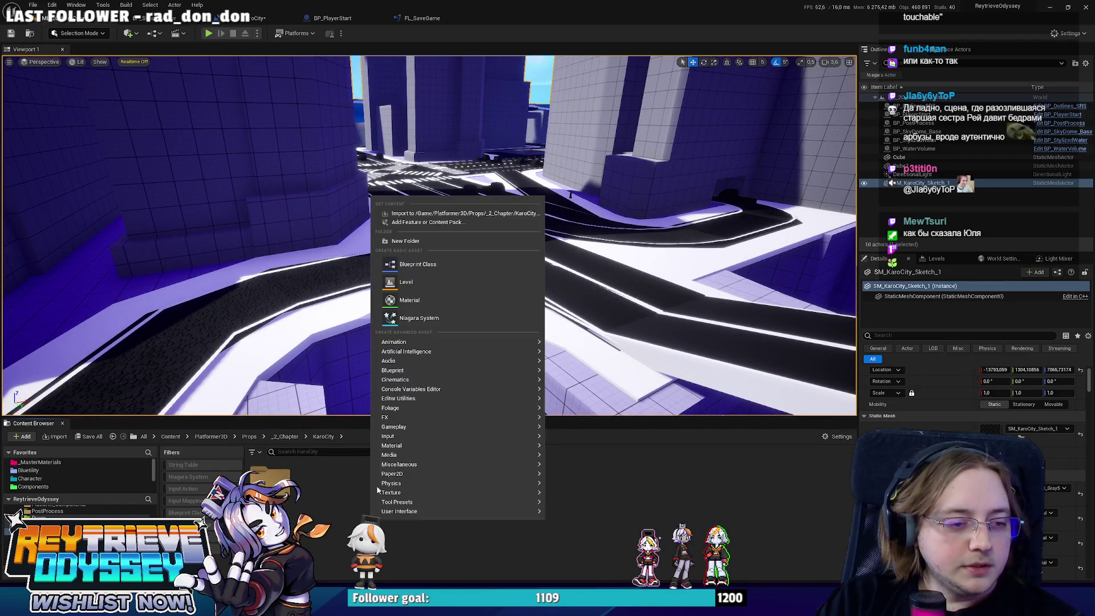
click(415, 240)
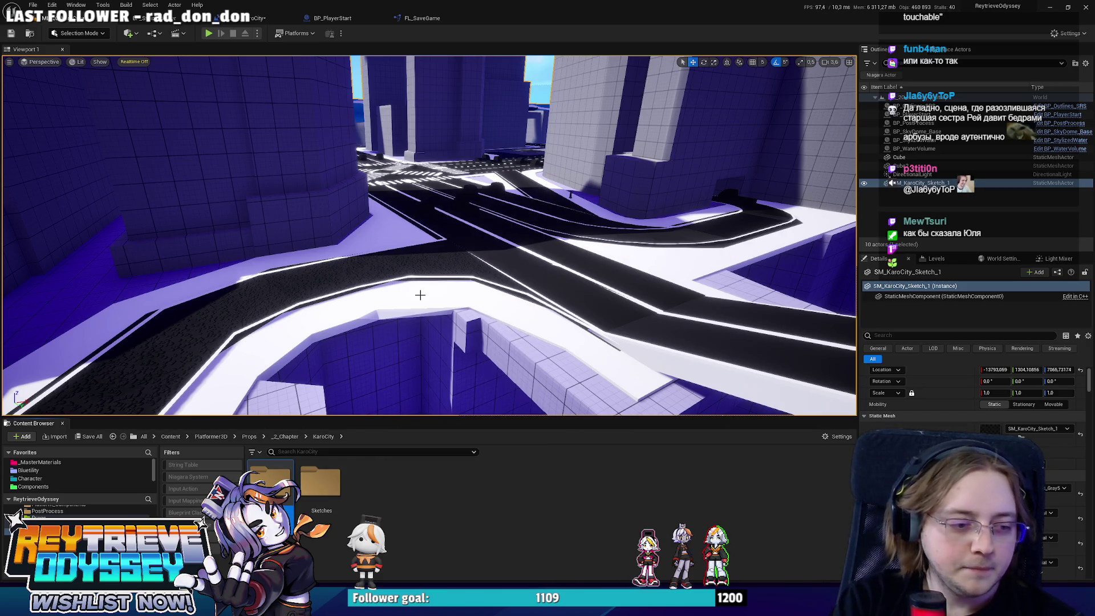
double_click(271, 481)
- Create an Actor Blueprint Class named BP_NPC_Policeman_Watch in the Blueprints folder
right_click(345, 500)
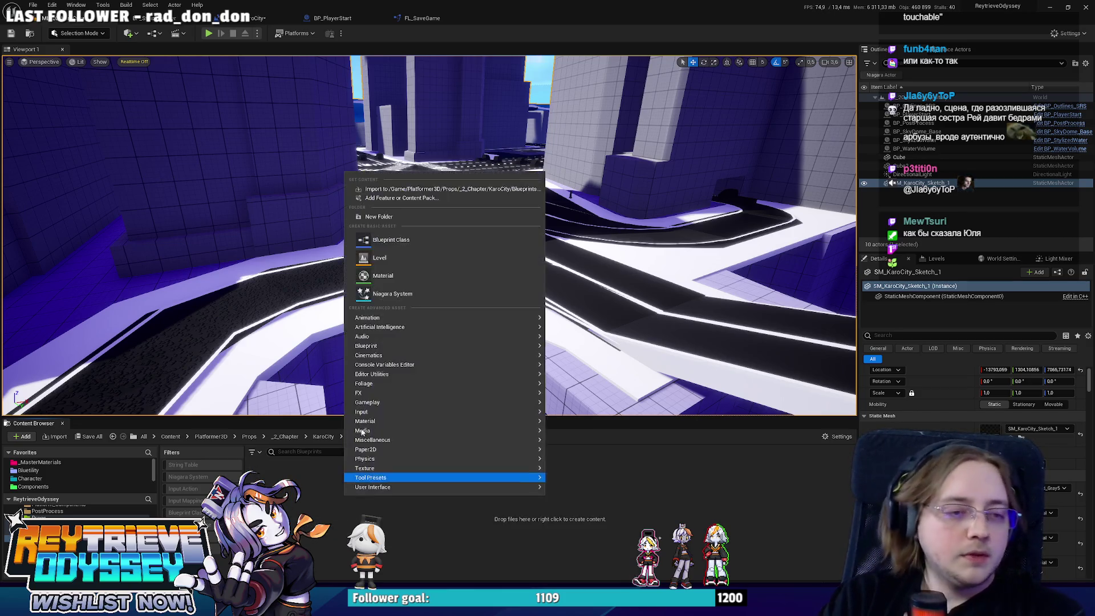
click(415, 239)
click(481, 228)
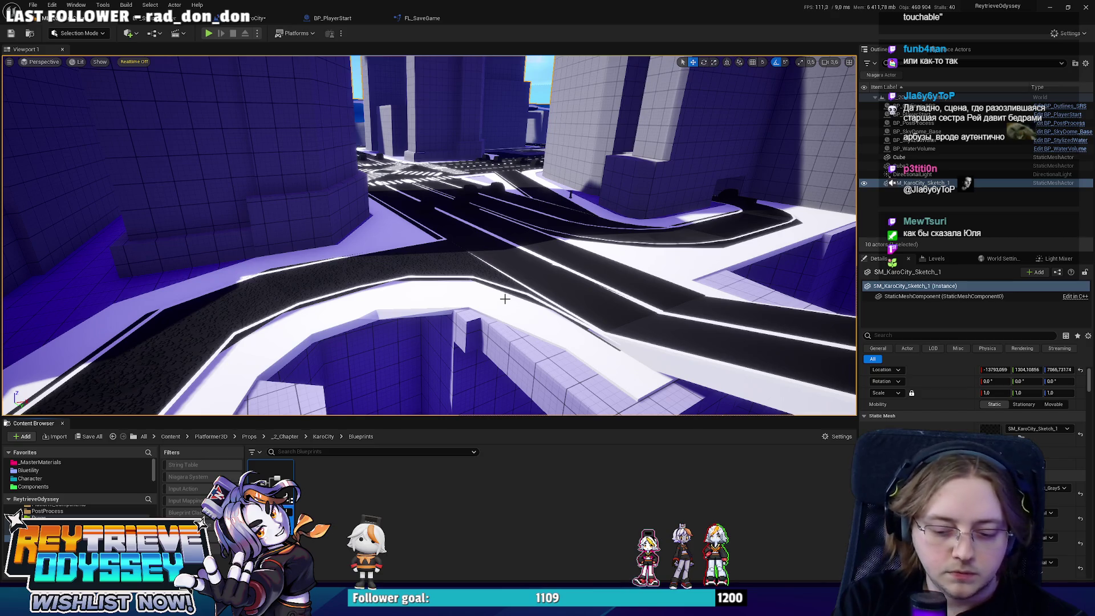
scroll(505, 260, up, 5)
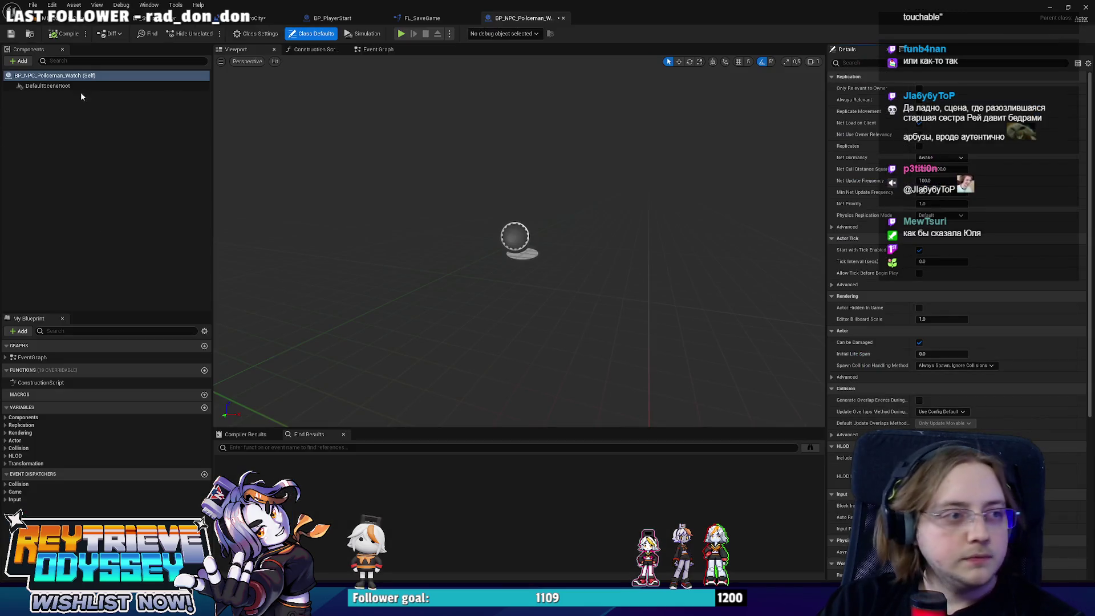
click(19, 60)
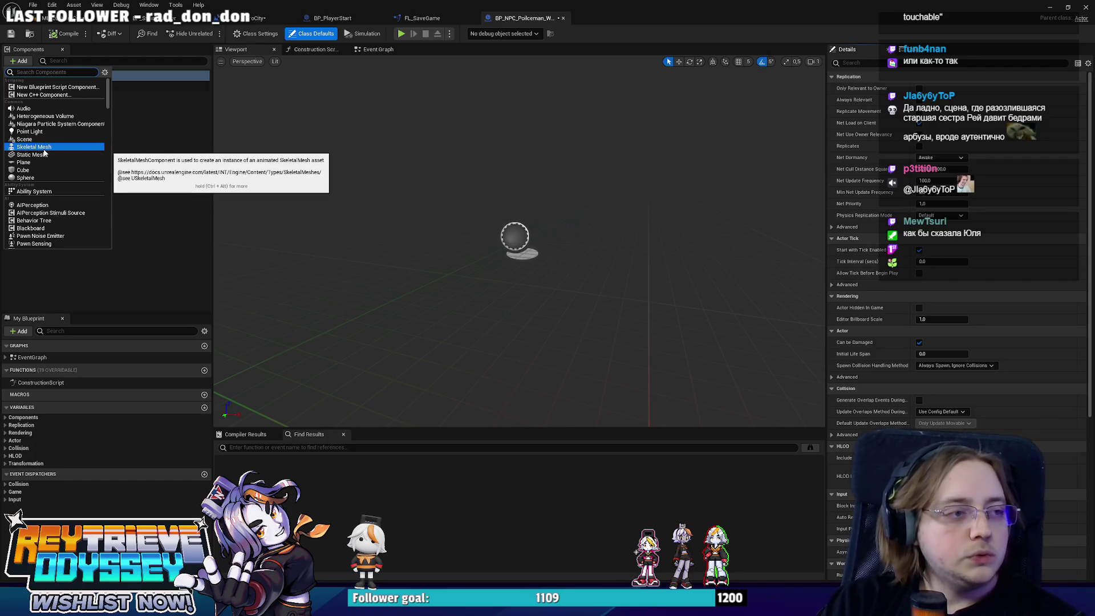
scroll(46, 151, down, 3)
scroll(48, 171, down, 5)
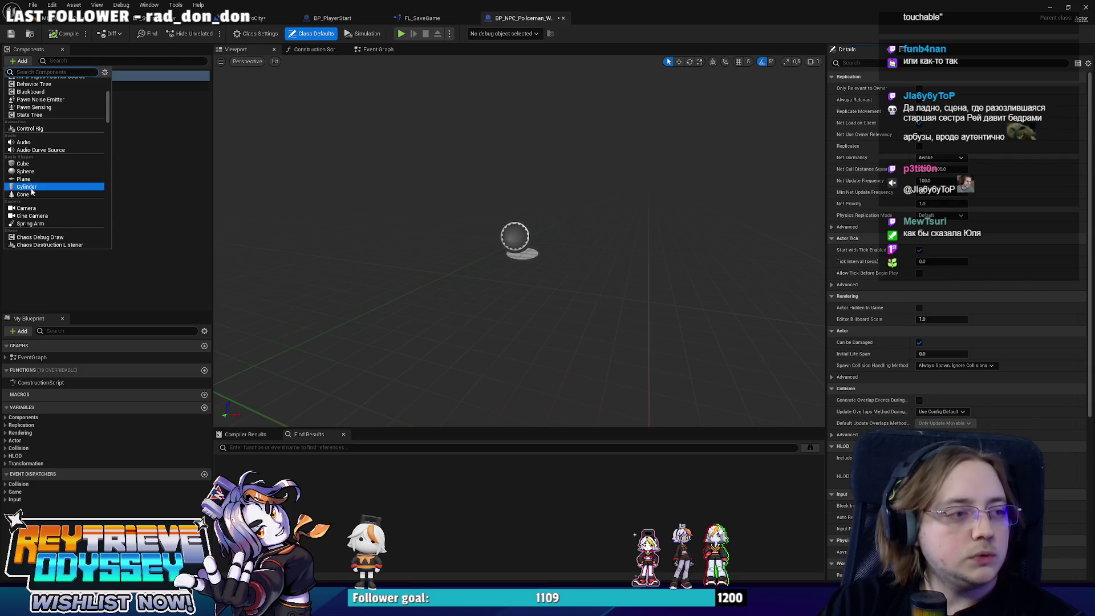
click(34, 186)
scroll(545, 257, down, 3)
mouse_move(544, 257)
mouse_down()
mouse_move(550, 221)
mouse_move(539, 237)
mouse_up()
key(r)
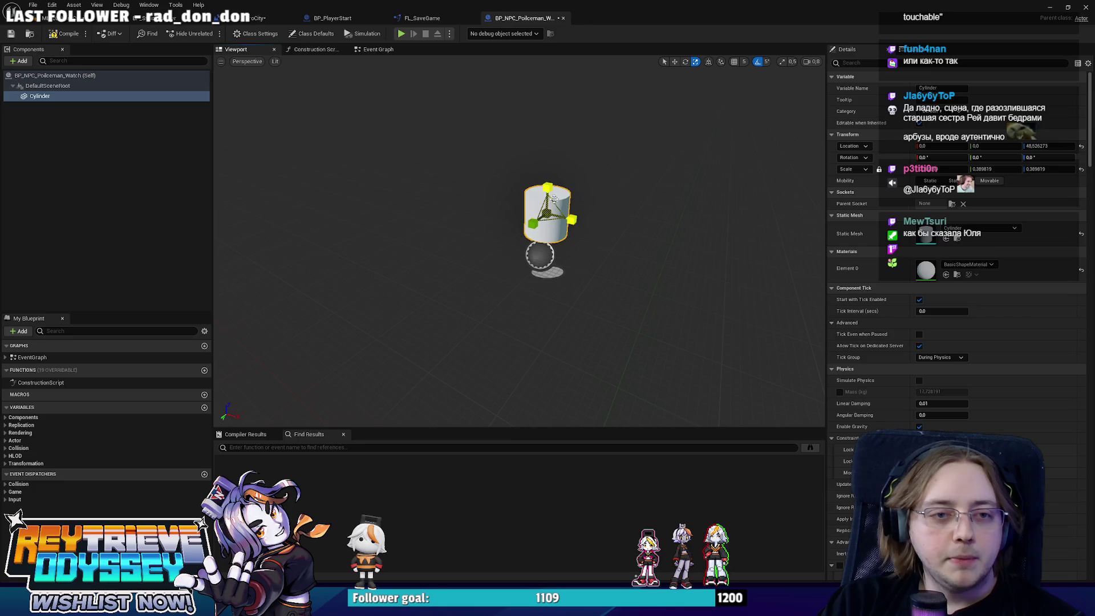
drag(548, 188, 548, 142)
mouse_move(584, 224)
right_down()
mouse_move(604, 205)
mouse_move(584, 224)
right_up()
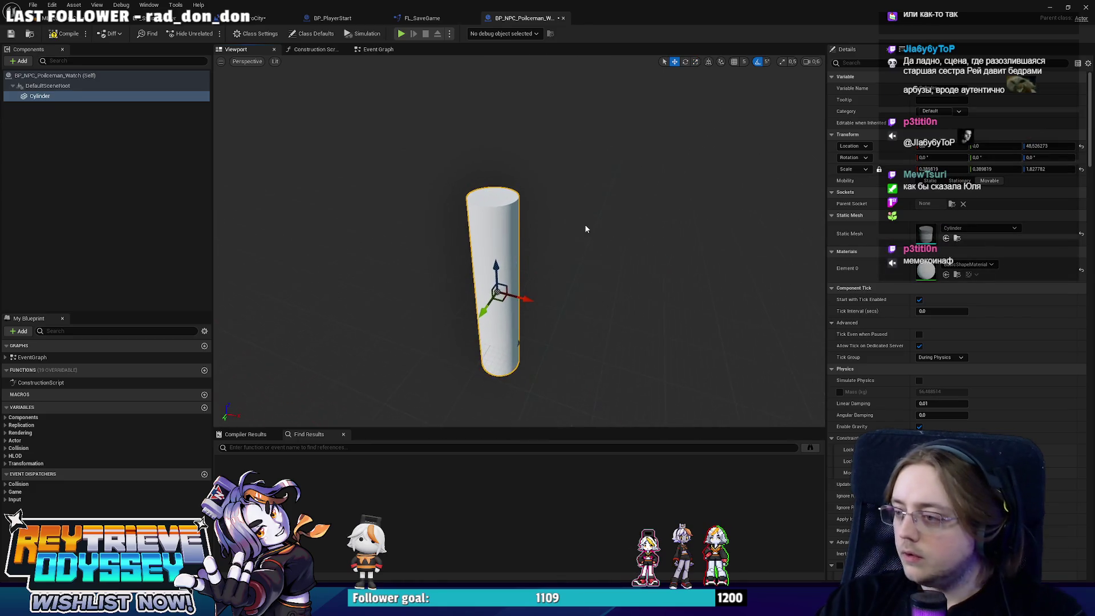
key(w)
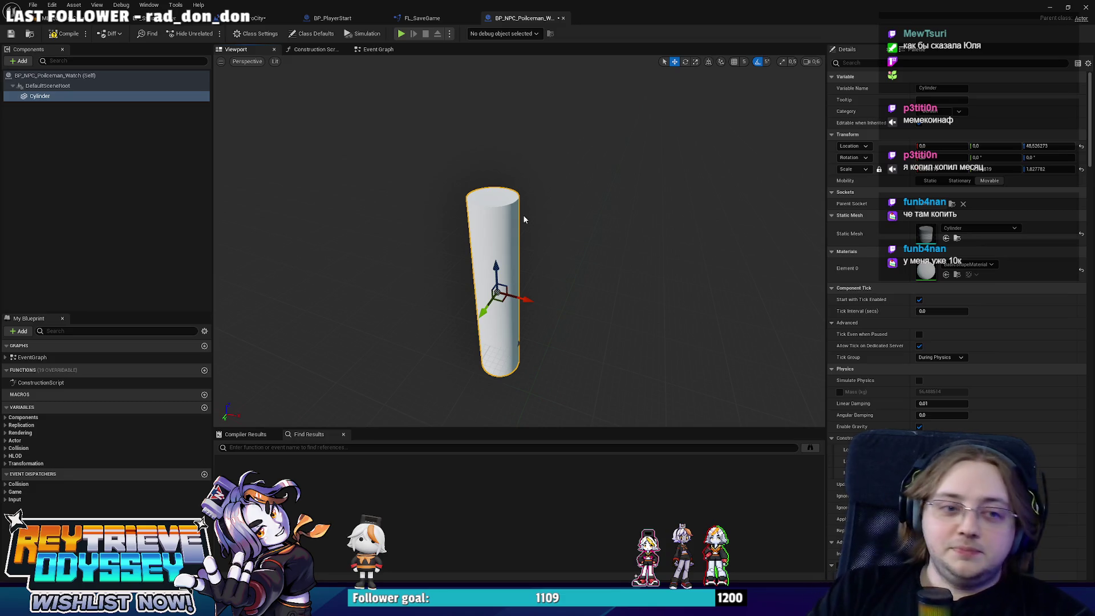
right_drag(522, 214, 555, 203)
key(f)
right_drag(424, 162, 424, 161)
click(81, 101)
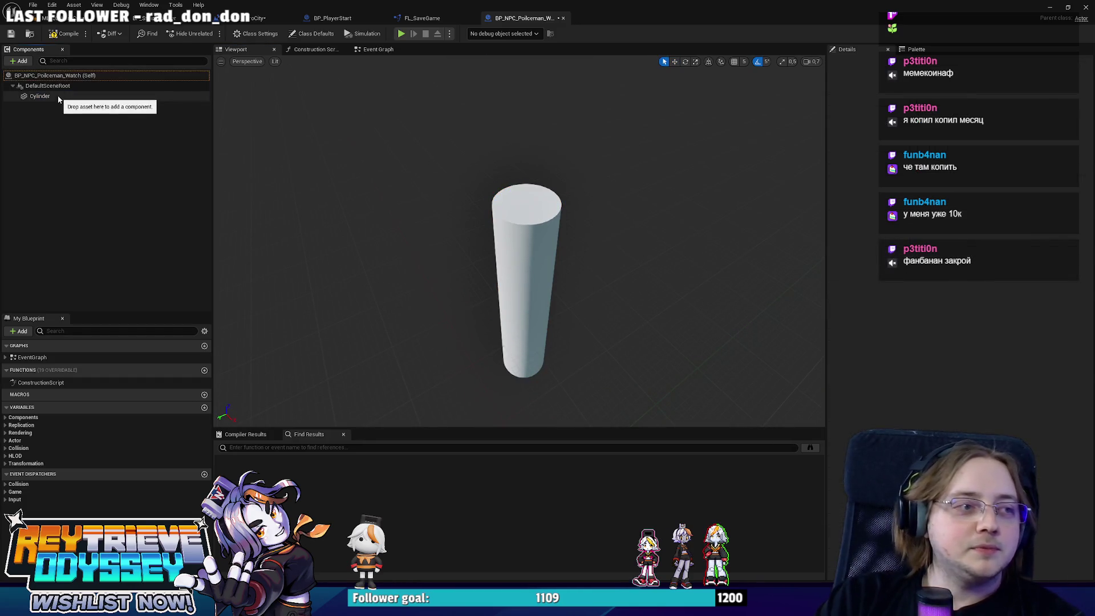
right_drag(344, 194, 345, 194)
right_drag(409, 260, 409, 259)
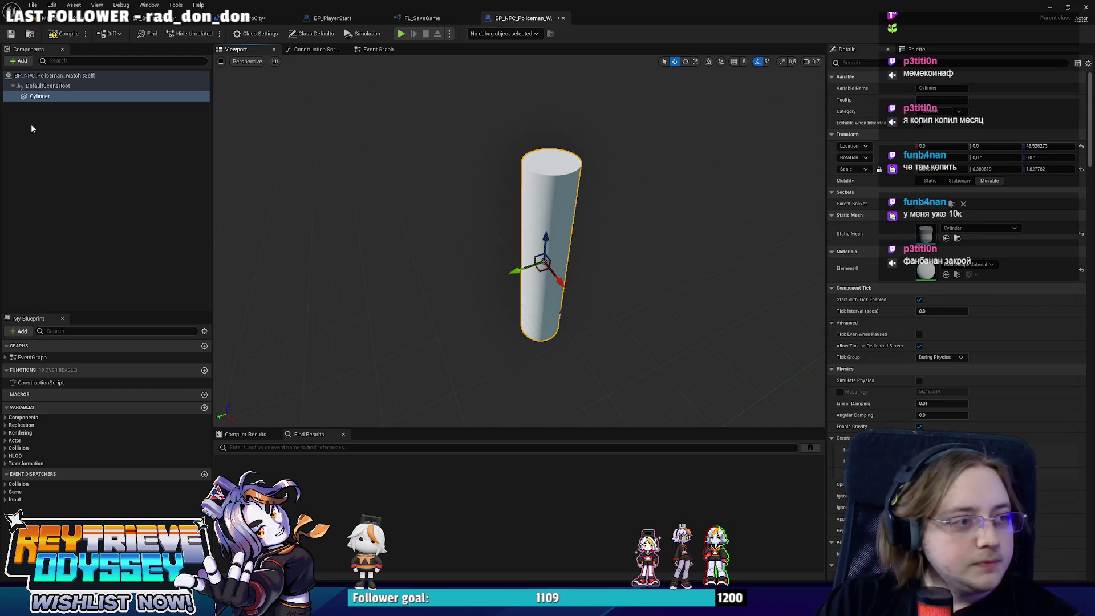
click(19, 60)
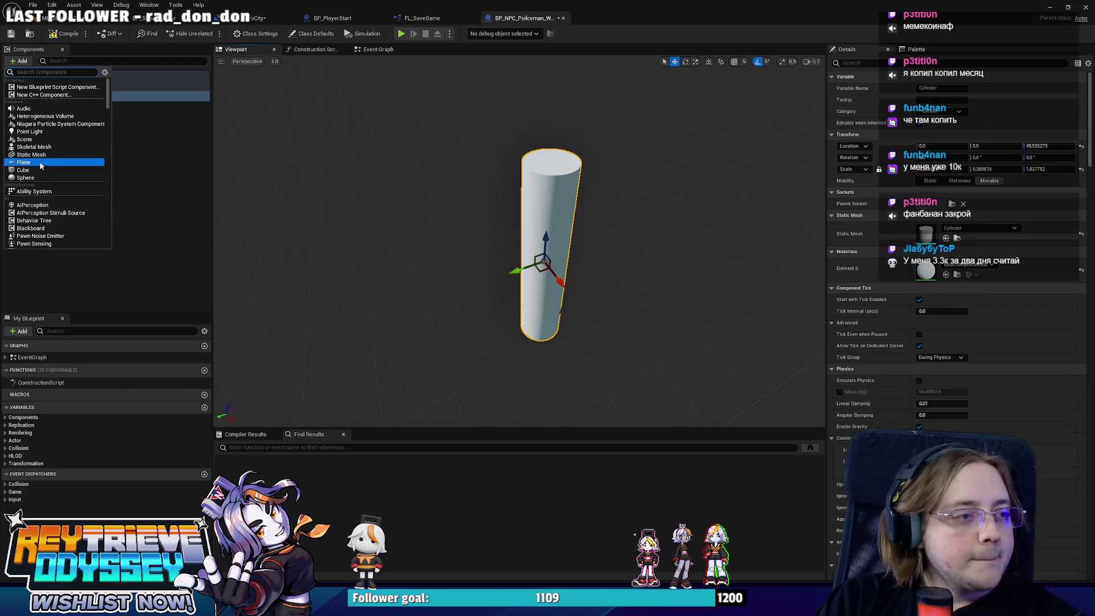
- Add a Cone under the Cylinder, tip it on its side and slide its tip to the cylinder
scroll(43, 165, down, 5)
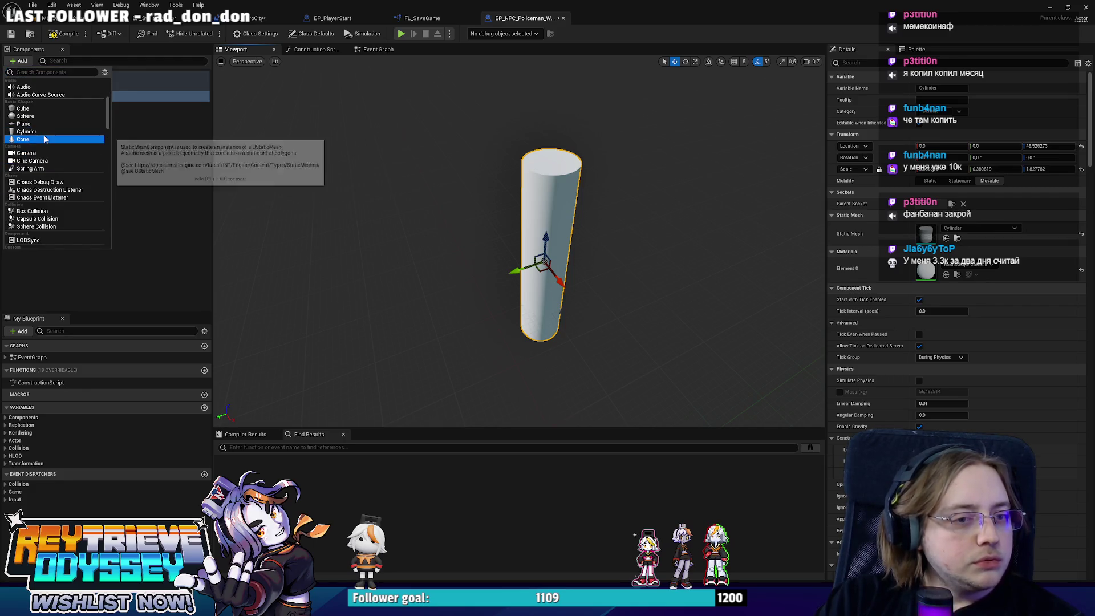
click(46, 139)
key(e)
mouse_move(543, 276)
mouse_down()
mouse_move(545, 149)
mouse_move(593, 188)
mouse_move(571, 193)
mouse_move(576, 231)
mouse_move(572, 211)
mouse_move(565, 239)
mouse_up()
key(r)
key(w)
scroll(579, 159, up, 3)
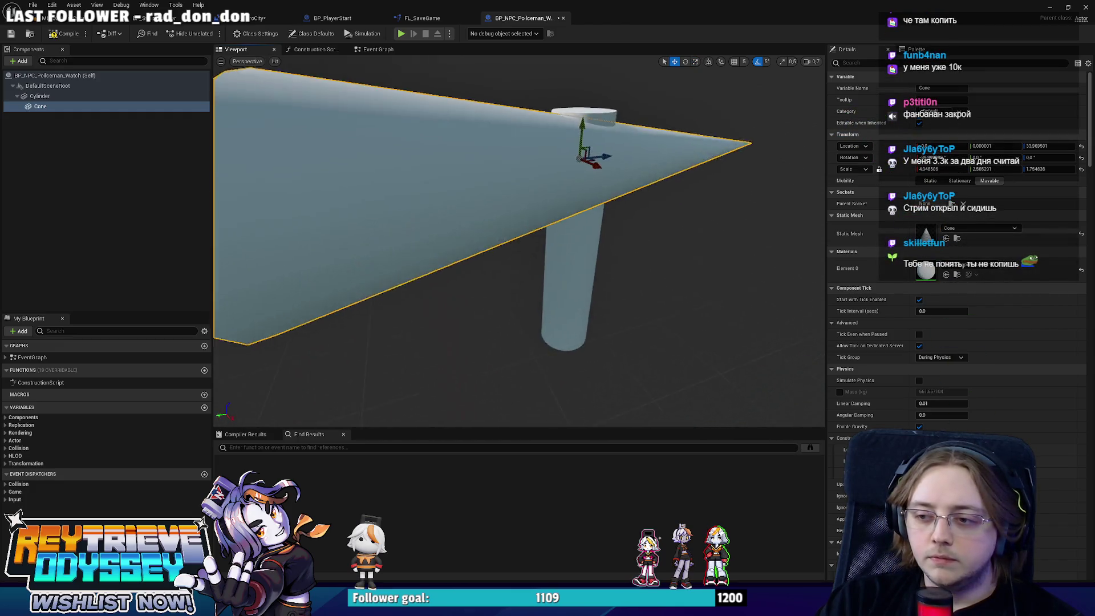
scroll(579, 213, down, 3)
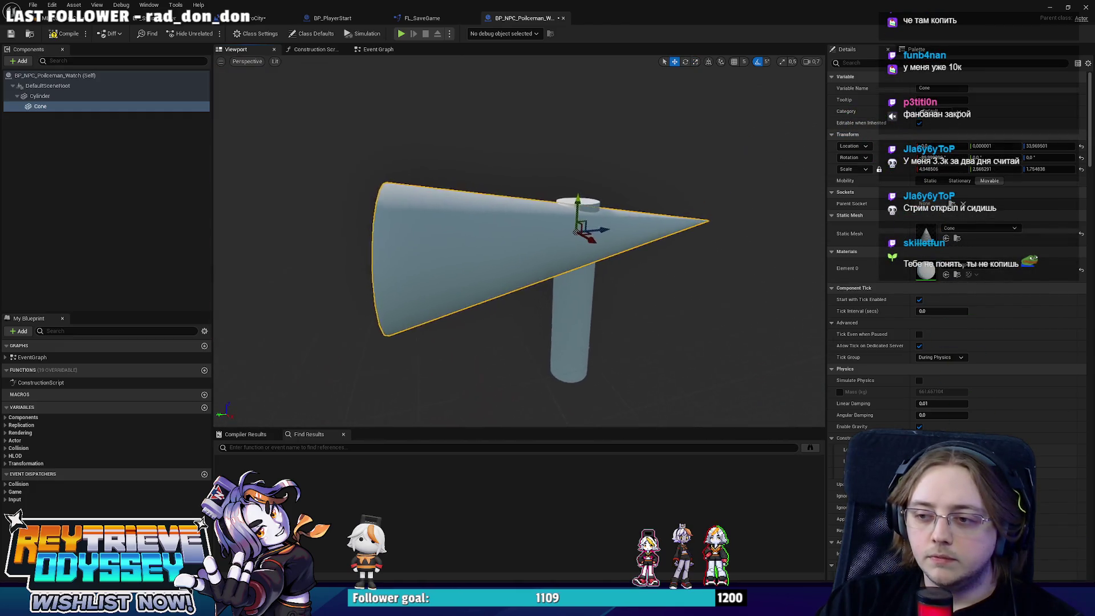
scroll(577, 209, up, 2)
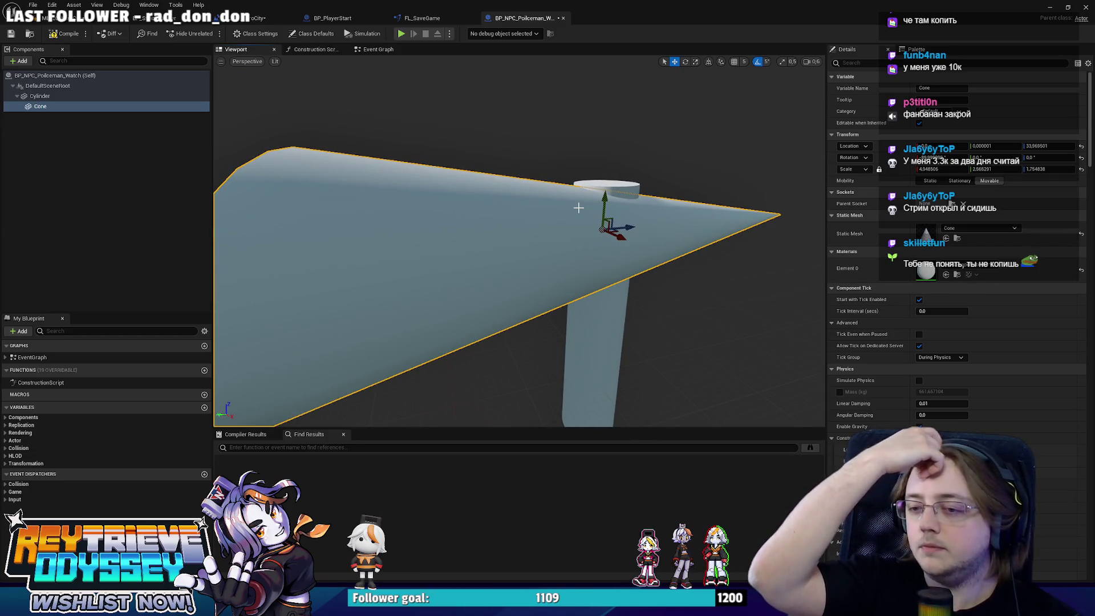
mouse_move(578, 208)
right_down()
mouse_move(573, 228)
mouse_move(578, 202)
right_up()
mouse_move(648, 308)
mouse_down()
mouse_move(362, 294)
mouse_move(408, 316)
mouse_up()
mouse_move(407, 315)
right_down()
mouse_move(384, 259)
mouse_move(387, 275)
right_up()
- Scale the cone into a thin flat wedge and position it against the cylinder
key(r)
drag(480, 182, 480, 208)
mouse_move(480, 209)
right_down()
mouse_move(445, 228)
mouse_move(529, 196)
right_up()
key(w)
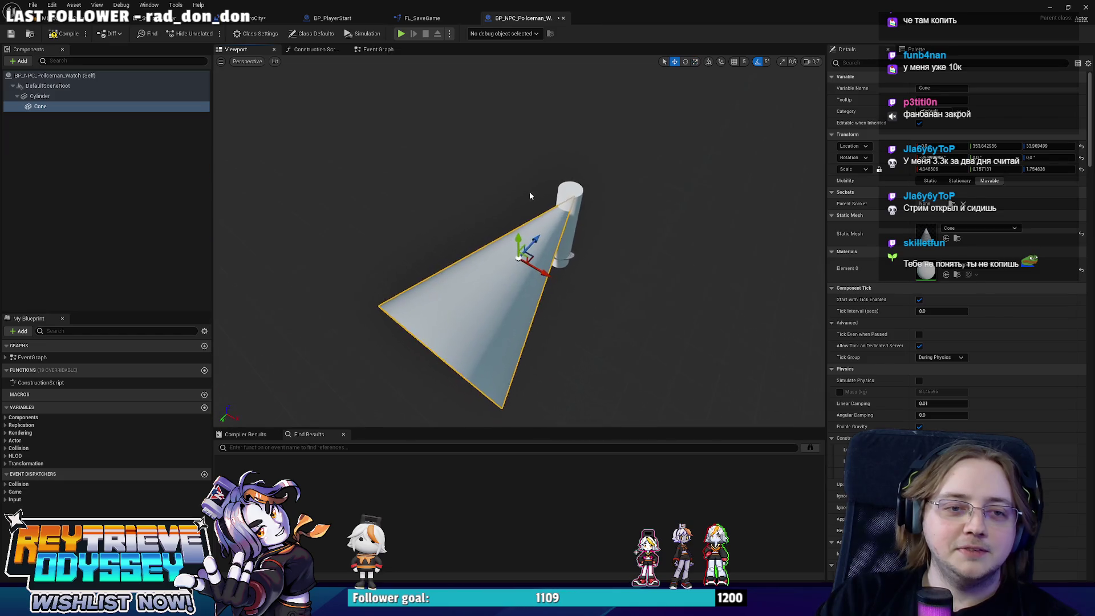
drag(530, 228, 522, 234)
mouse_move(522, 234)
right_down()
mouse_move(552, 213)
mouse_move(550, 171)
right_up()
drag(550, 168, 548, 228)
key(r)
key(w)
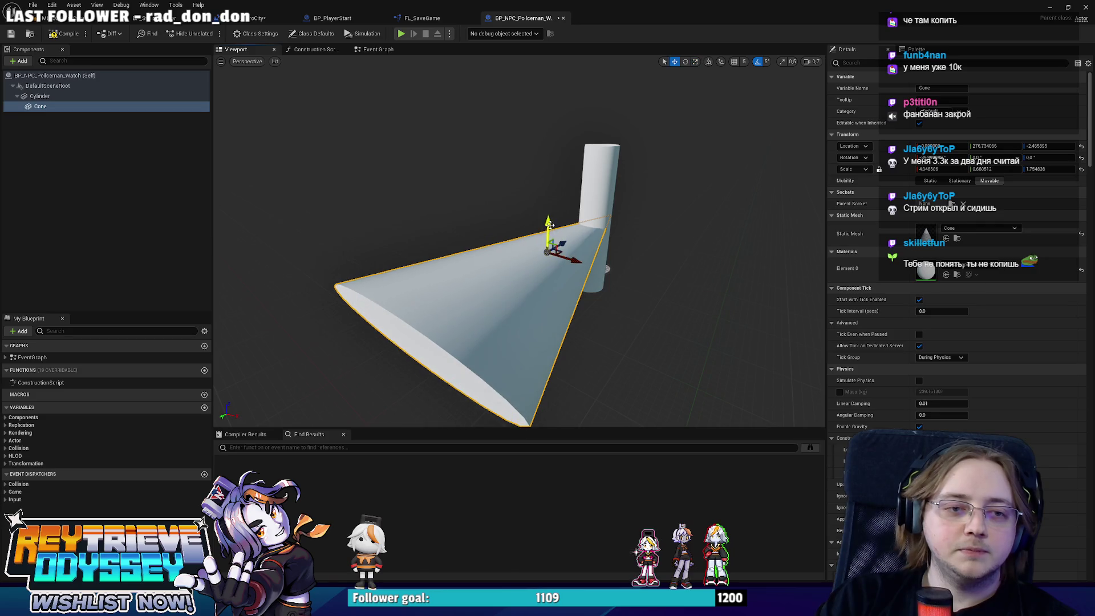
scroll(1046, 283, down, 3)
scroll(1047, 284, down, 5)
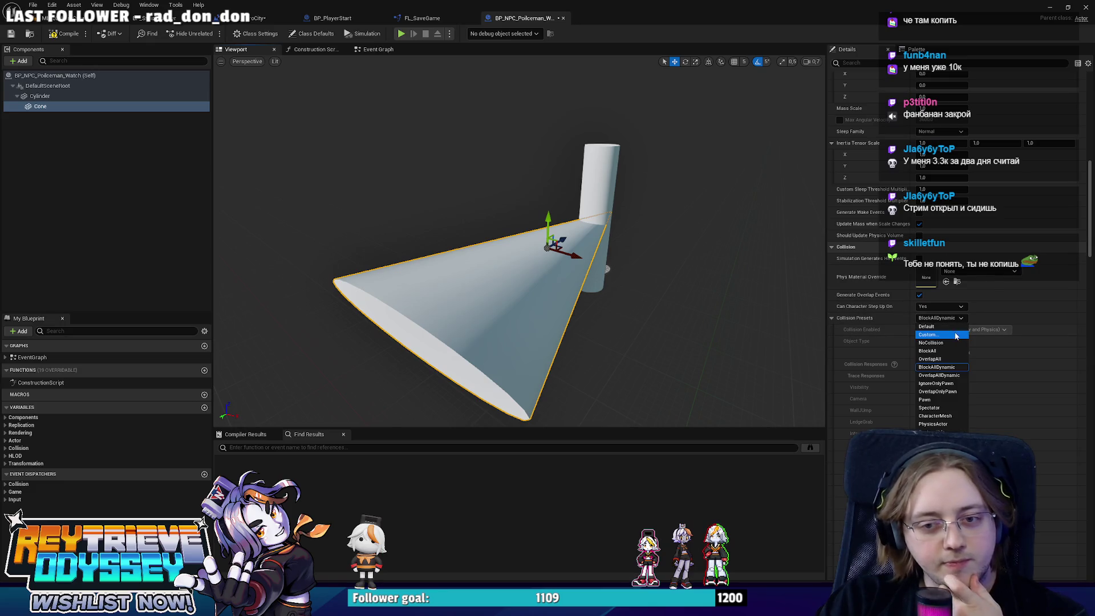
- Set the cone's Collision Presets to Custom with Overlap on all channels
click(951, 337)
scroll(961, 411, down, 3)
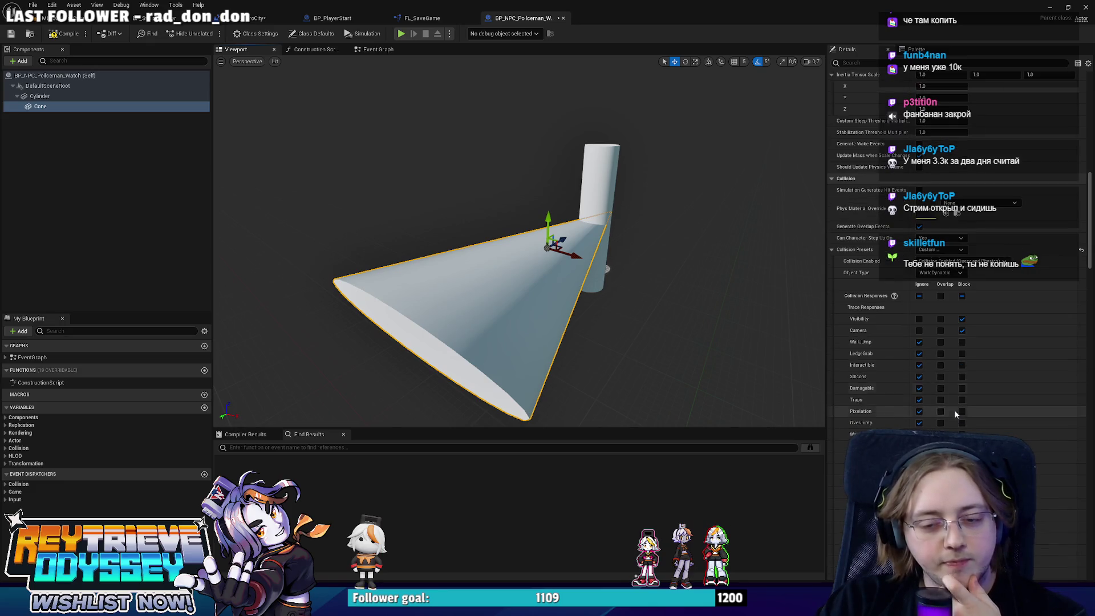
click(941, 296)
scroll(977, 382, down, 2)
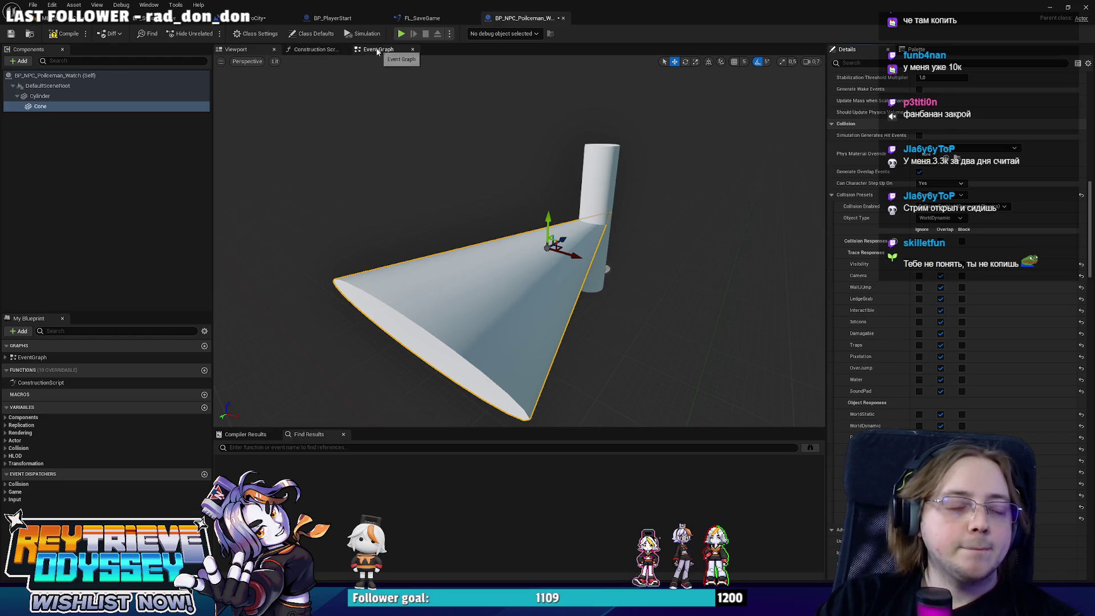
- Add a Cone begin-overlap event with an Actor Is Player check on the overlapping actor
click(378, 49)
scroll(1079, 297, down, 7)
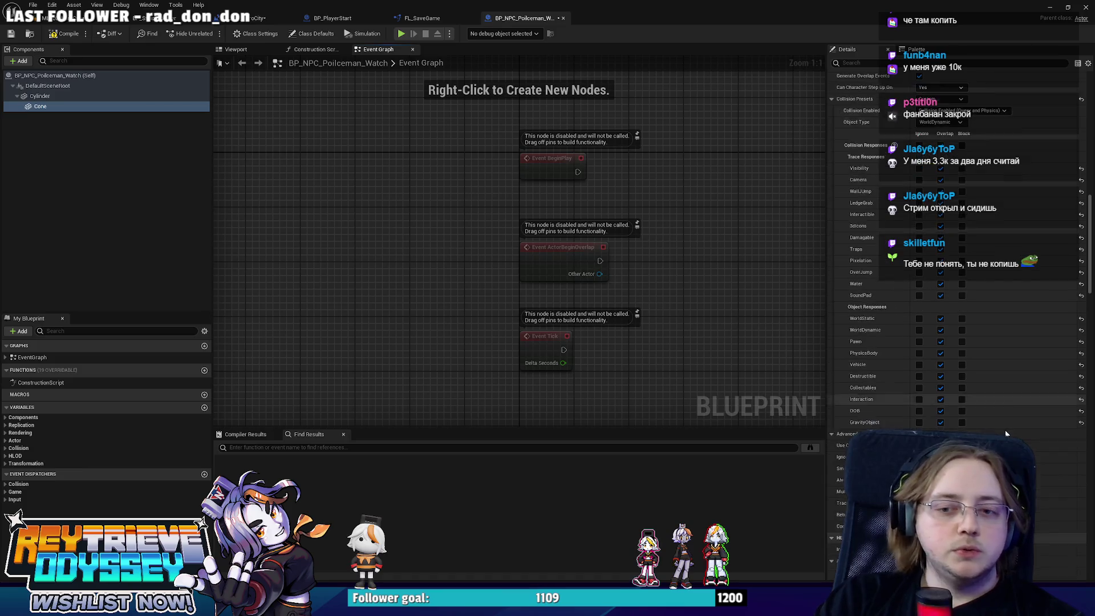
scroll(1079, 297, down, 10)
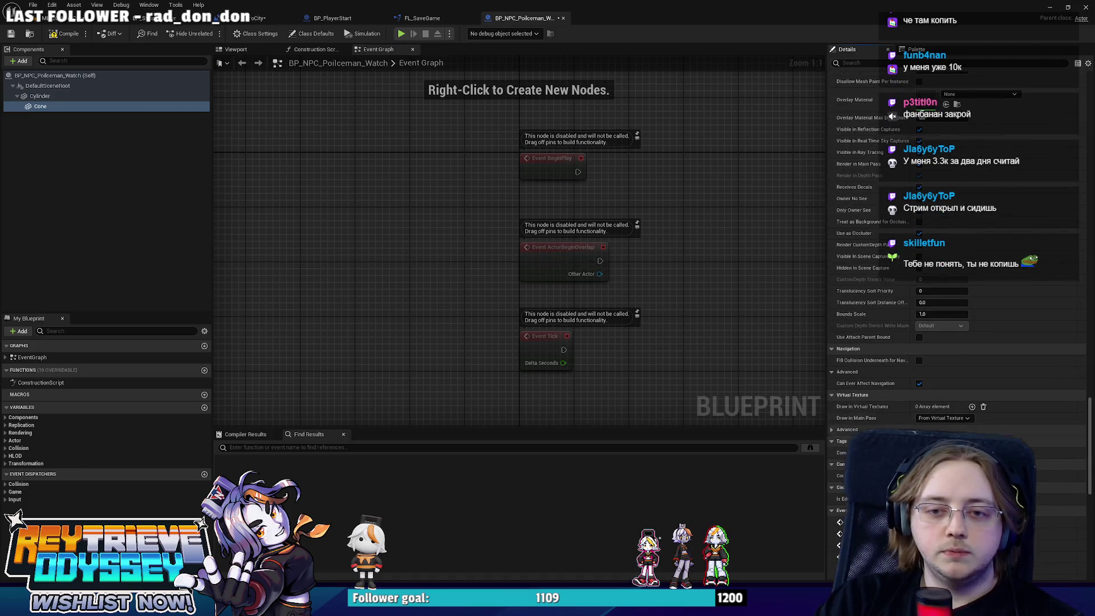
click(1078, 493)
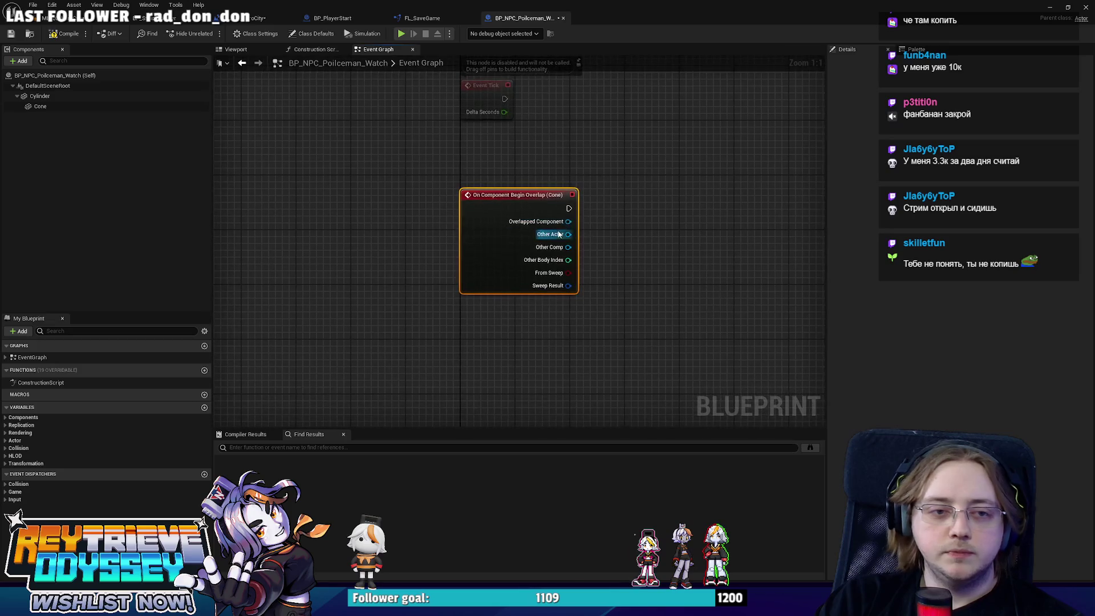
drag(568, 234, 596, 251)
text(is pl)
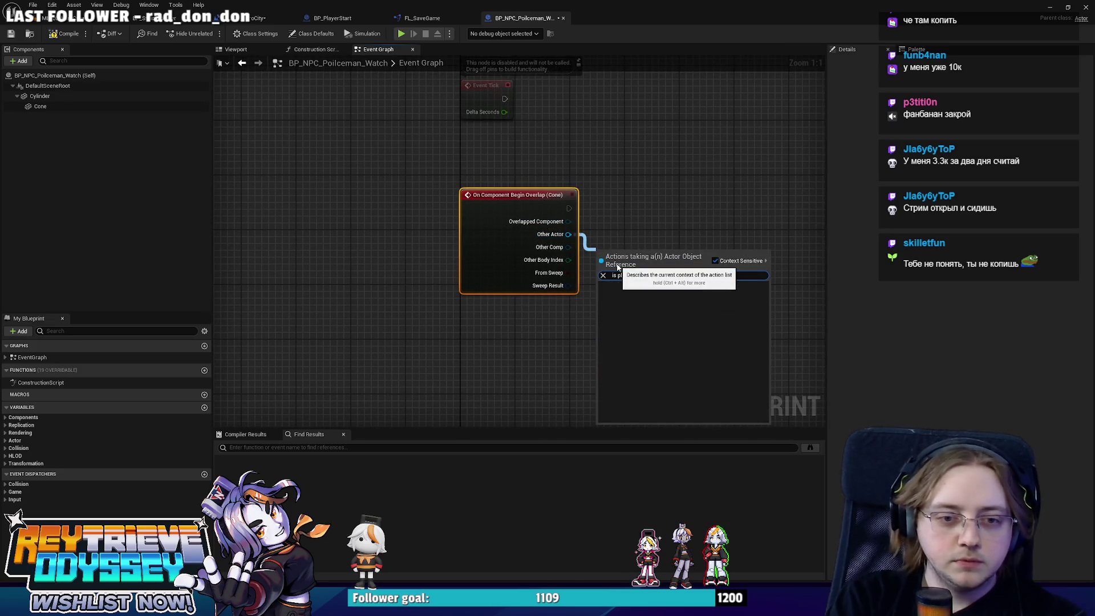
key(Return)
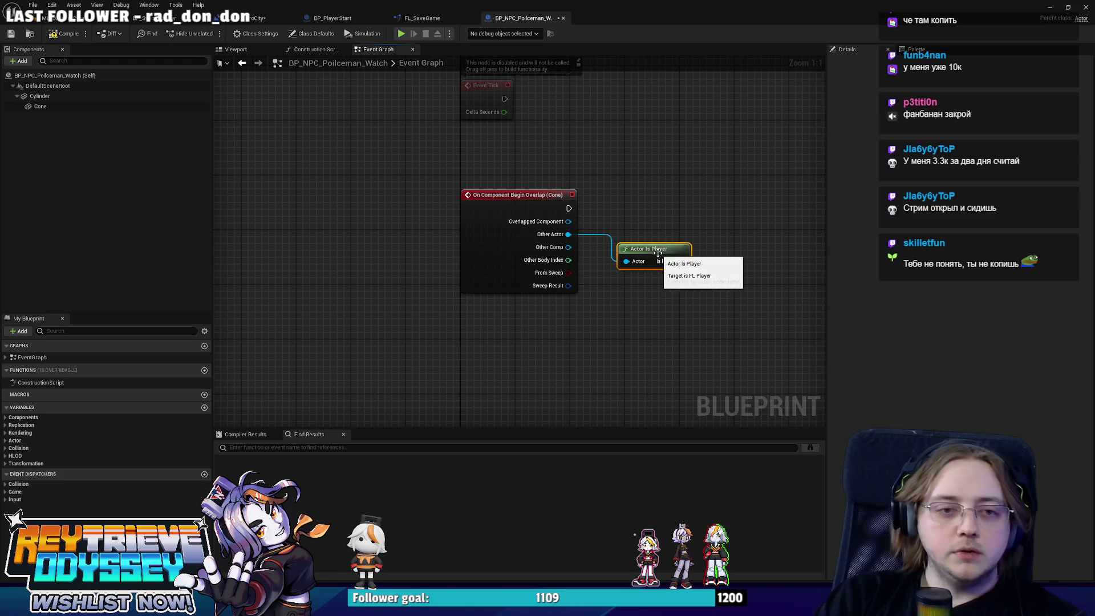
- Add an equality compare and a Get Class node from the overlapping component
right_drag(658, 230, 571, 245)
drag(481, 263, 537, 338)
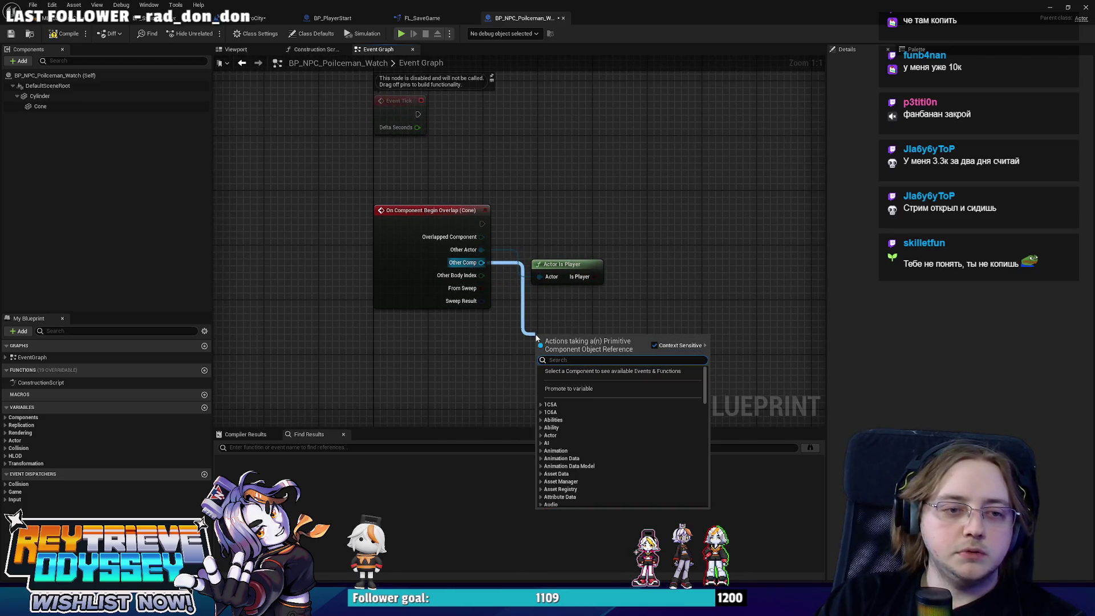
text(==)
key(Return)
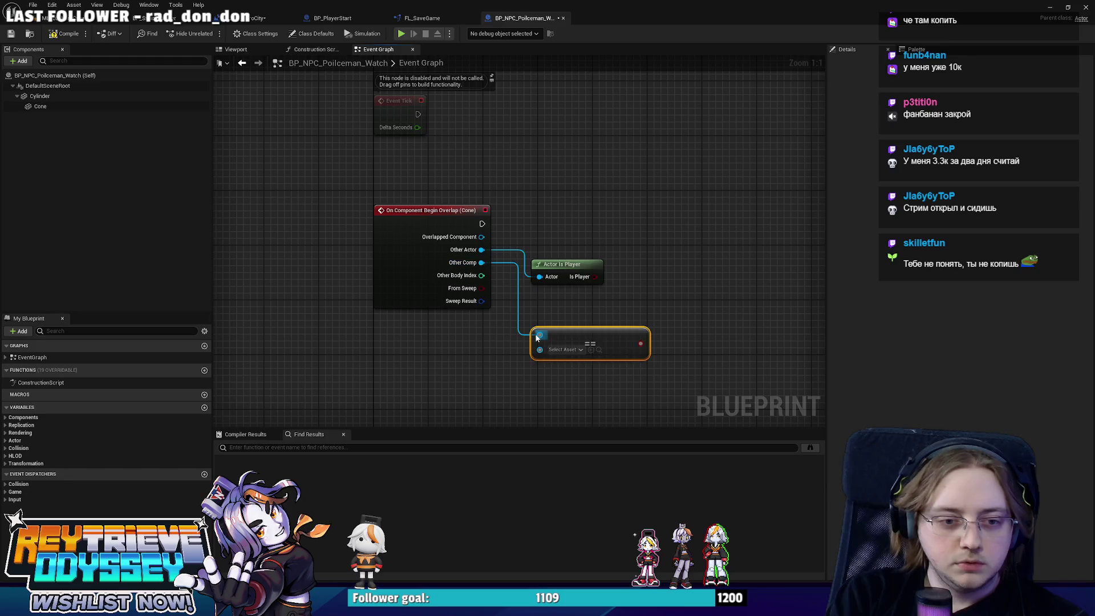
drag(481, 263, 522, 320)
text(get class)
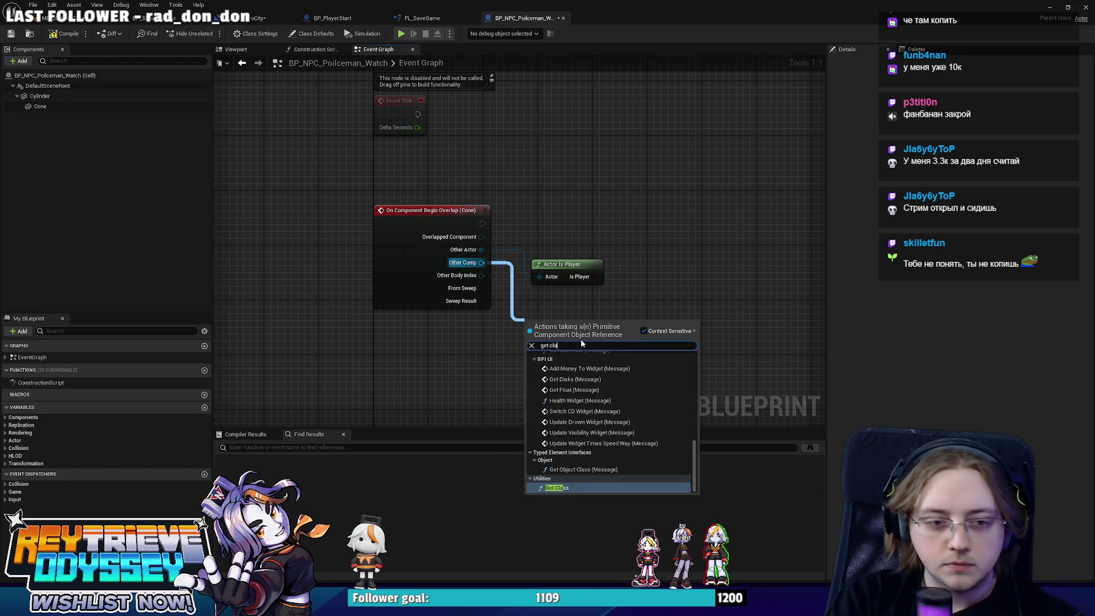
key(Return)
- Compare the overlapping component's class against CapsuleComponent
drag(594, 336, 632, 321)
text(==)
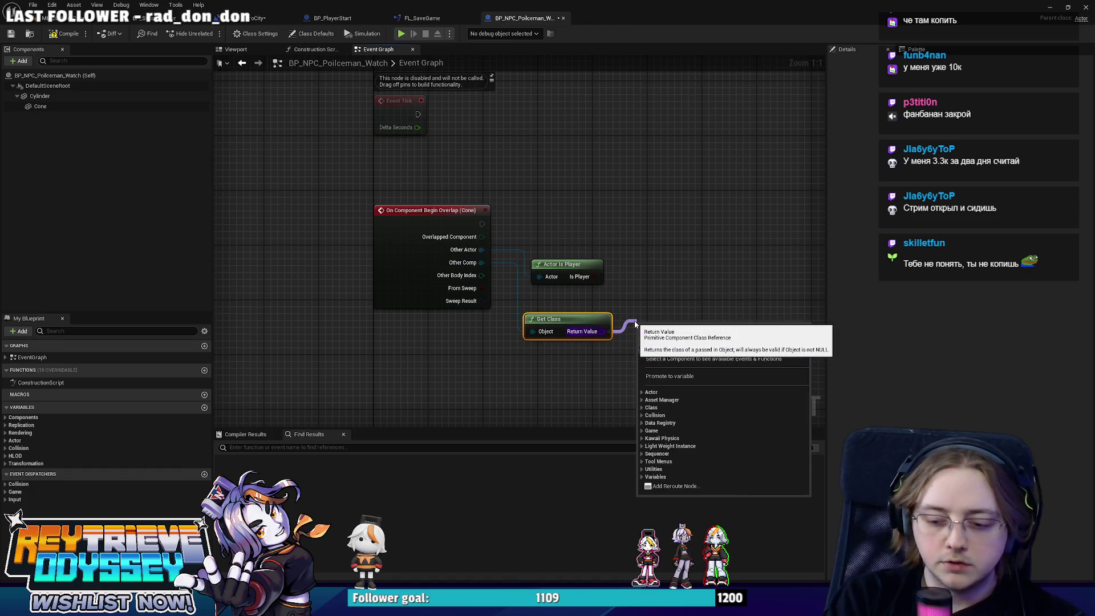
key(Return)
click(668, 344)
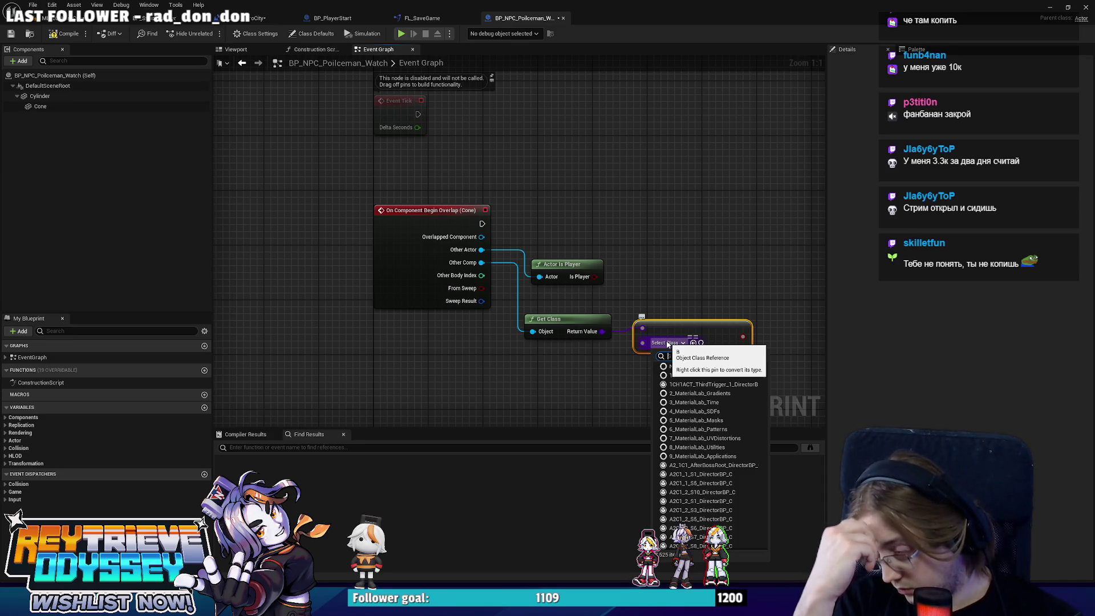
text(capsule)
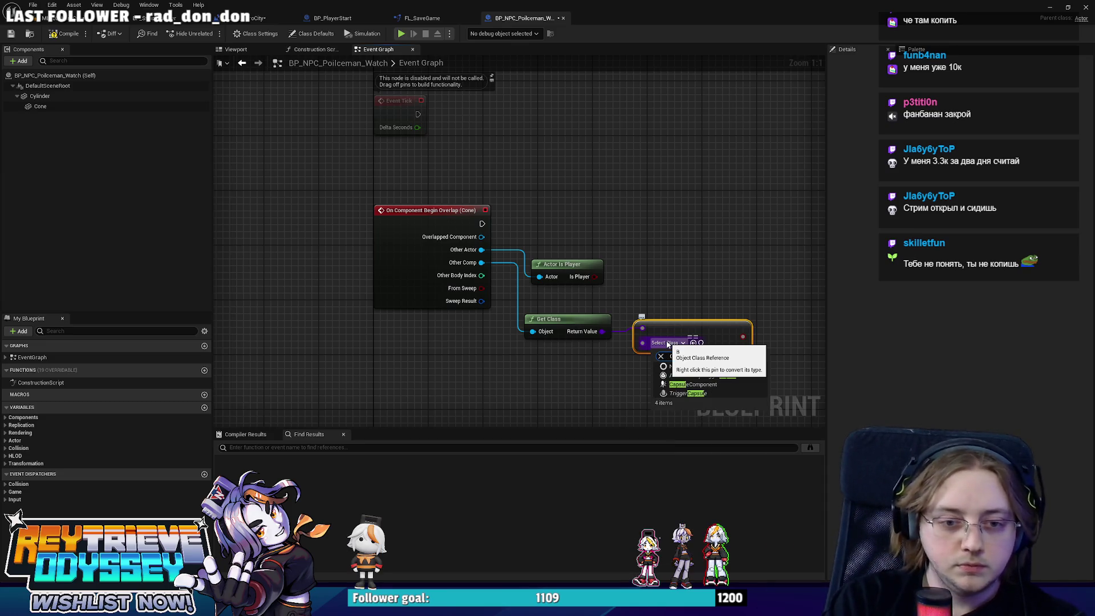
click(716, 385)
right_drag(717, 386, 620, 381)
- Combine the Is Player and class checks with AND as the condition of a new Branch
drag(493, 276, 560, 235)
text(and)
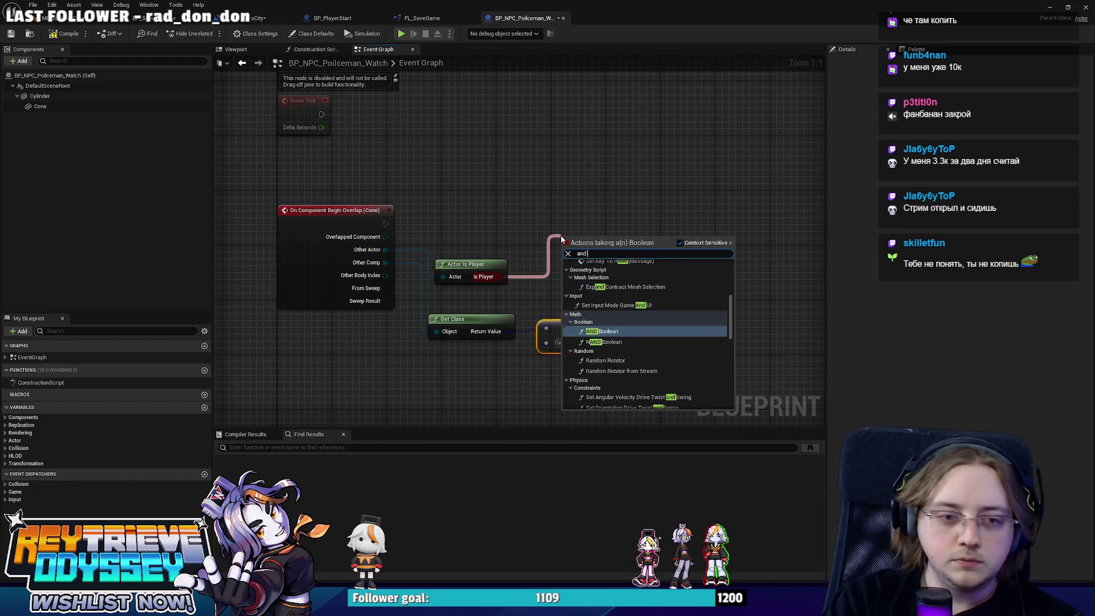
key(Return)
drag(654, 340, 651, 337)
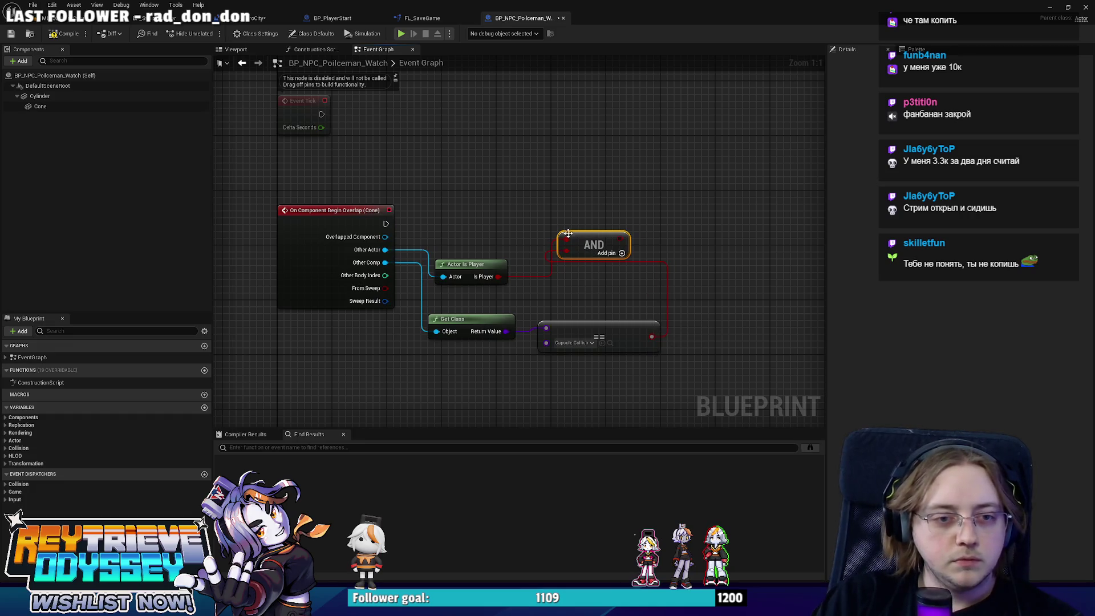
drag(701, 229, 697, 225)
drag(622, 239, 696, 235)
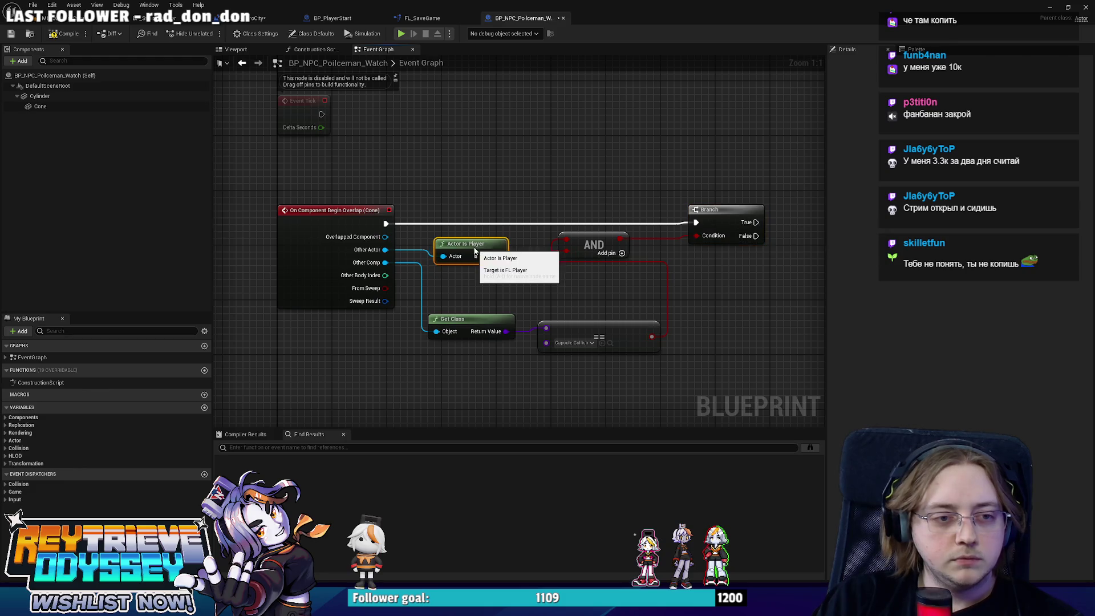
- Tidy the node layout and wrap the overlap logic in an 'Overlap' comment
drag(489, 276, 489, 256)
mouse_move(570, 365)
mouse_down()
mouse_move(456, 326)
mouse_move(467, 289)
mouse_up()
right_drag(513, 256, 454, 265)
drag(534, 254, 659, 274)
right_drag(658, 274, 571, 283)
drag(568, 226, 647, 226)
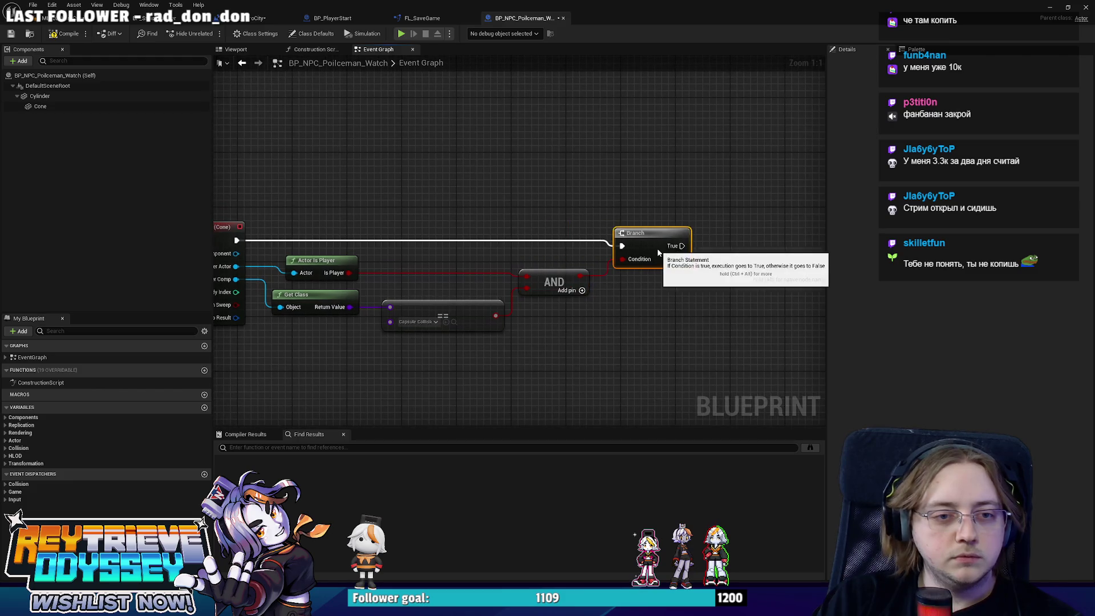
scroll(634, 251, down, 4)
drag(676, 305, 383, 229)
key(c)
text(Overlap)
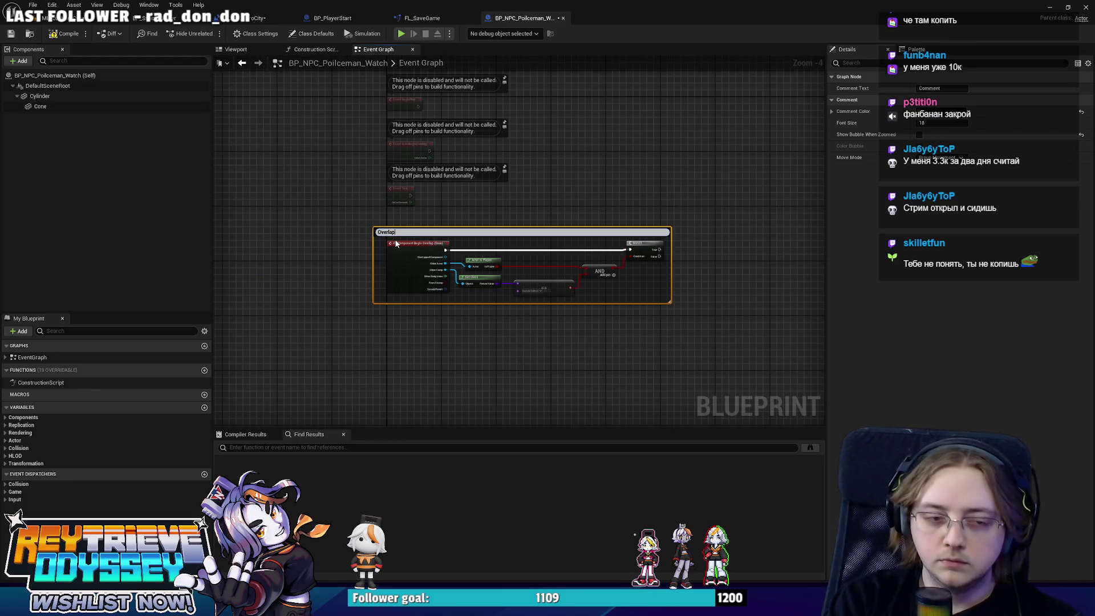
key(Return)
- Save BP_NPC_Policeman_Watch and reframe the graph around the Overlap group
key(ctrl+s)
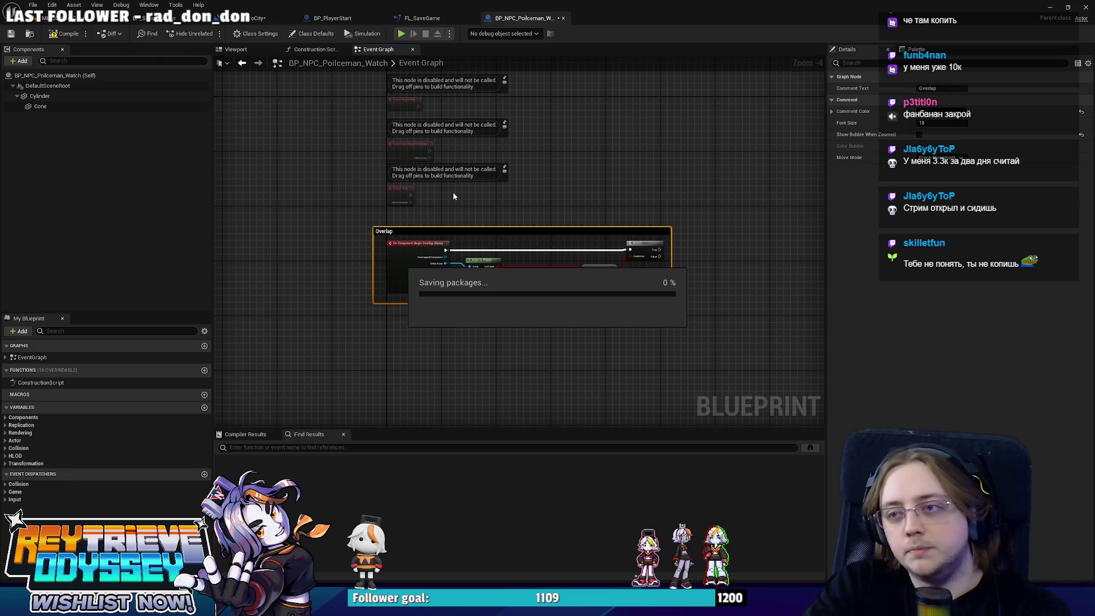
scroll(516, 217, up, 3)
right_drag(517, 217, 508, 238)
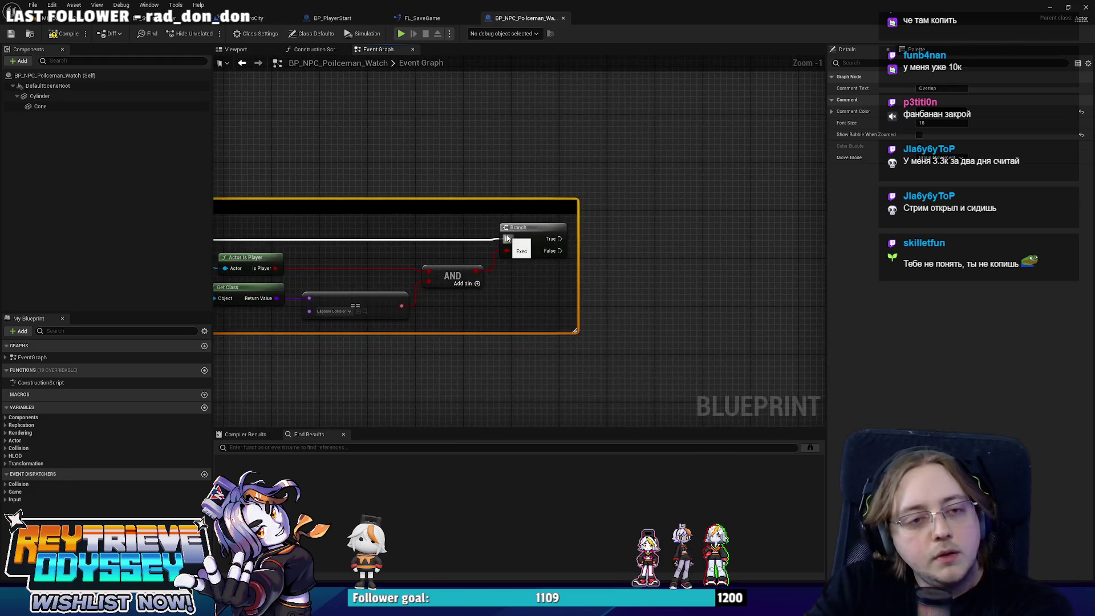
scroll(552, 234, down, 3)
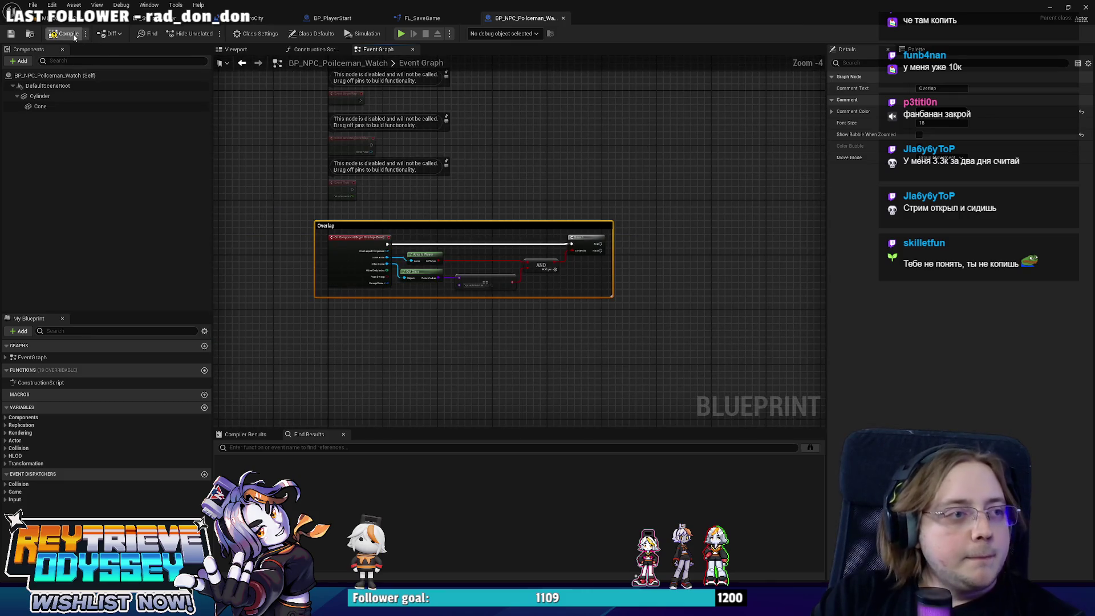
scroll(613, 210, up, 1)
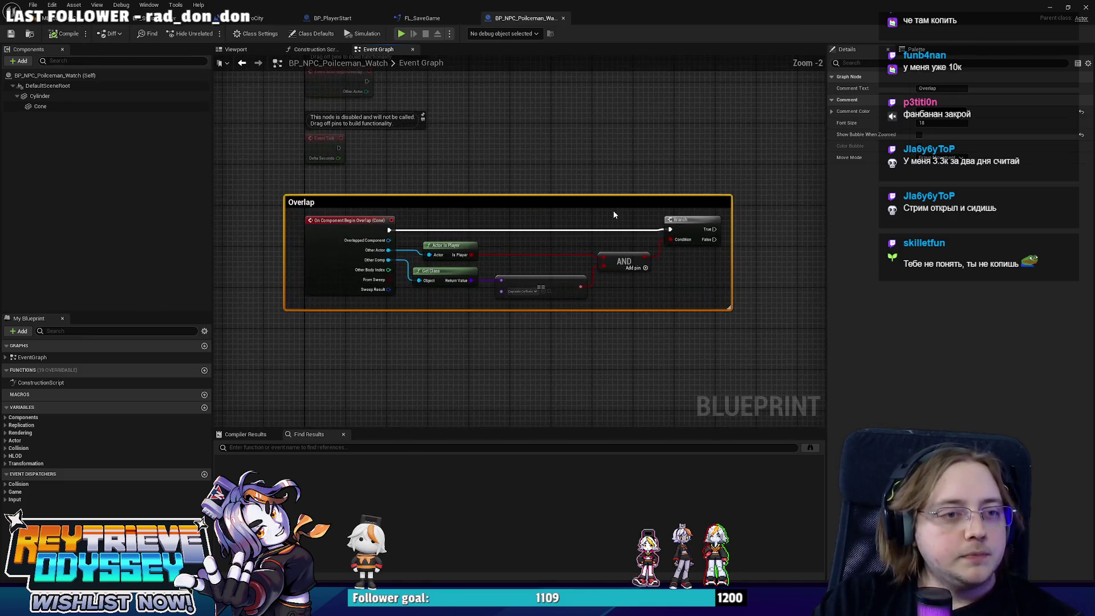
scroll(594, 203, down, 1)
mouse_move(594, 203)
right_down()
mouse_move(550, 279)
mouse_move(552, 330)
mouse_move(505, 194)
right_up()
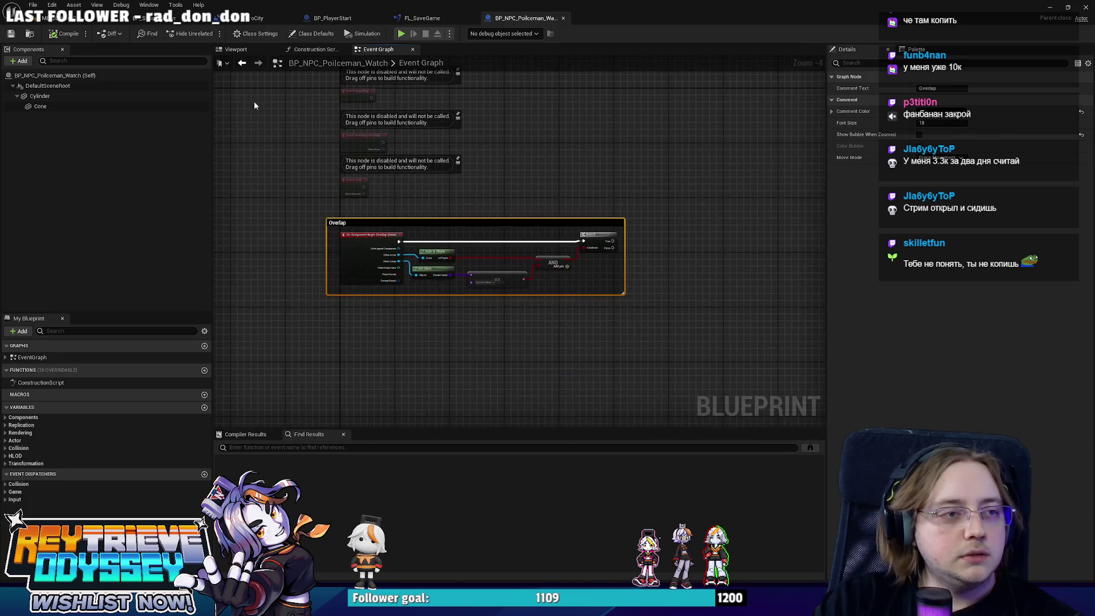
click(233, 50)
- Scale the vision cone to roughly double its length
click(535, 241)
right_drag(534, 242, 541, 243)
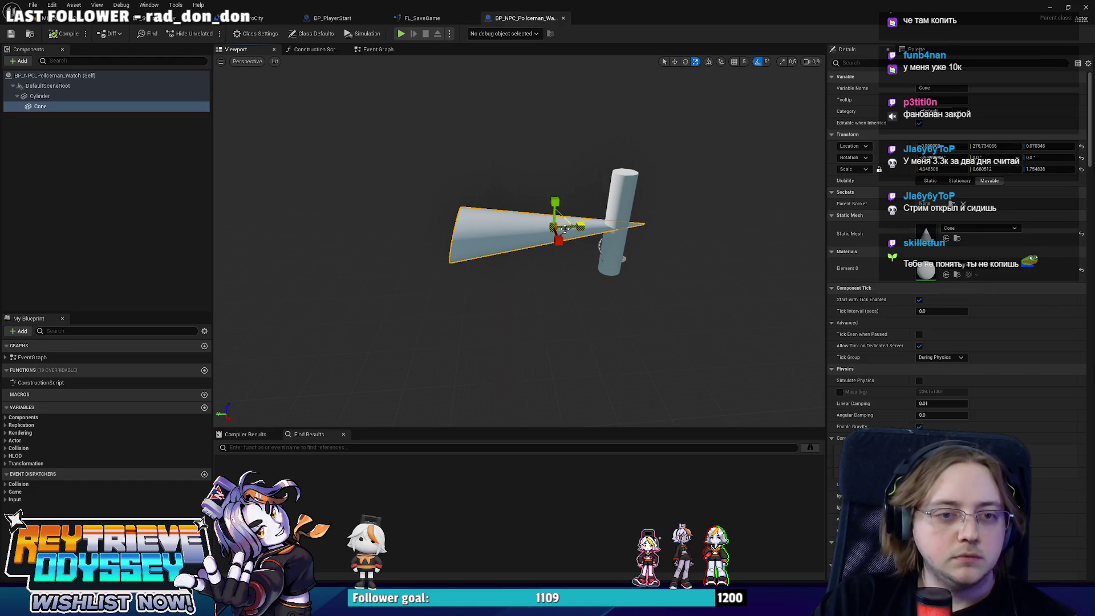
drag(559, 240, 558, 238)
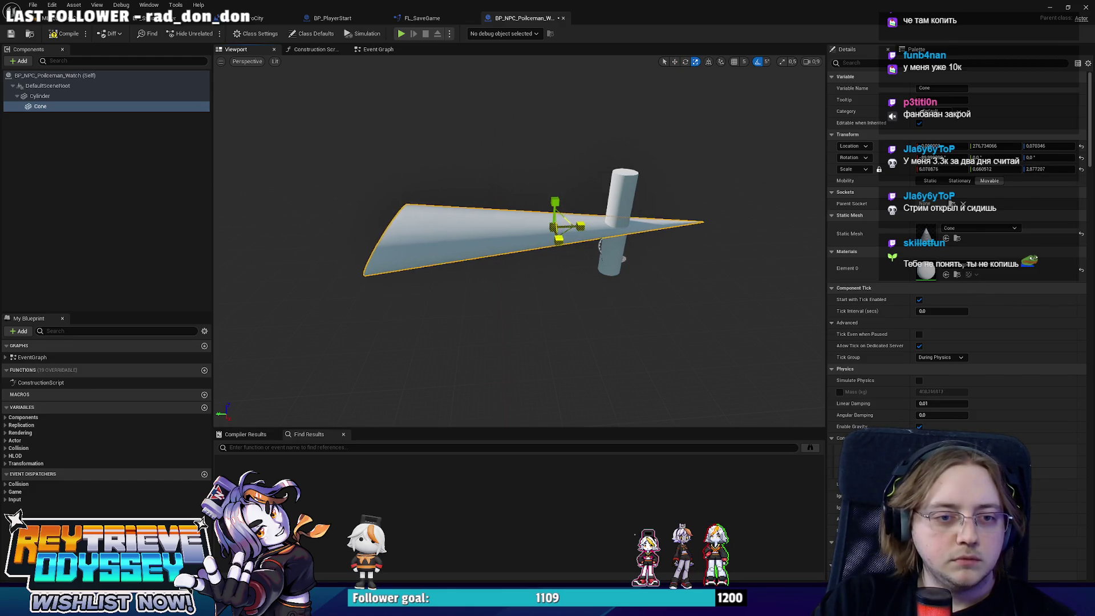
right_drag(559, 238, 512, 268)
drag(507, 300, 514, 306)
key(w)
scroll(474, 274, up, 3)
right_drag(475, 274, 477, 245)
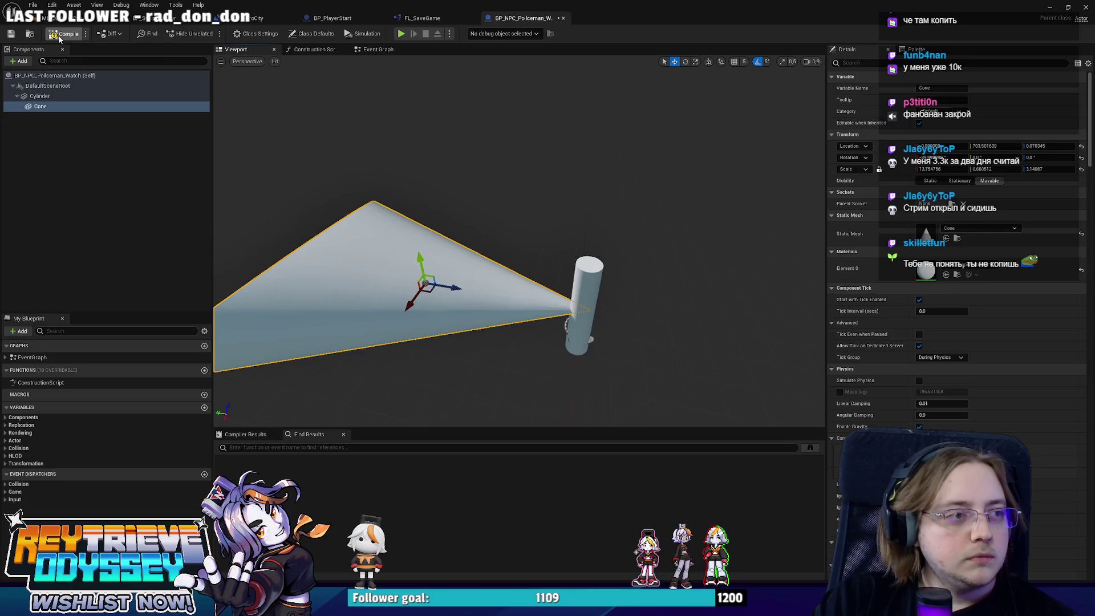
- Unparent the Cone from Cylinder and add a Scene component as its new parent
right_click(55, 109)
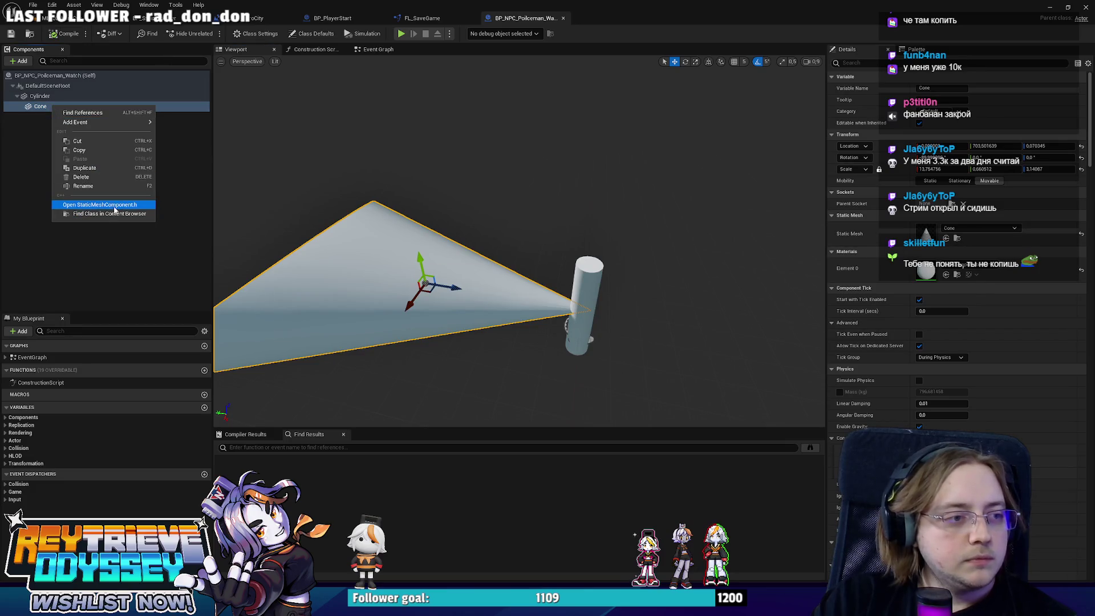
drag(34, 108, 46, 87)
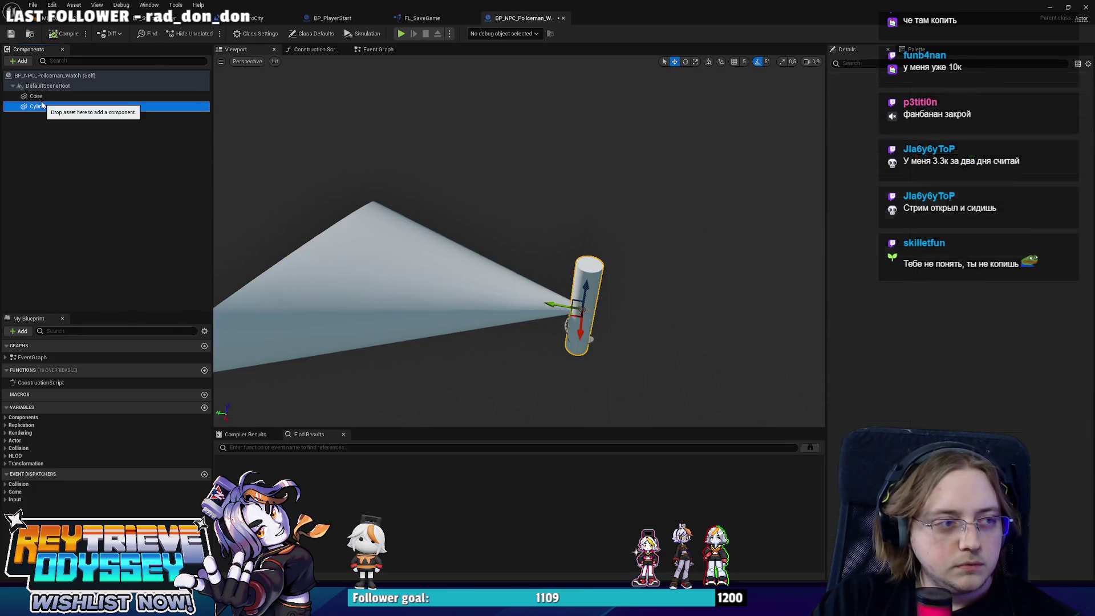
right_click(39, 97)
mouse_move(115, 116)
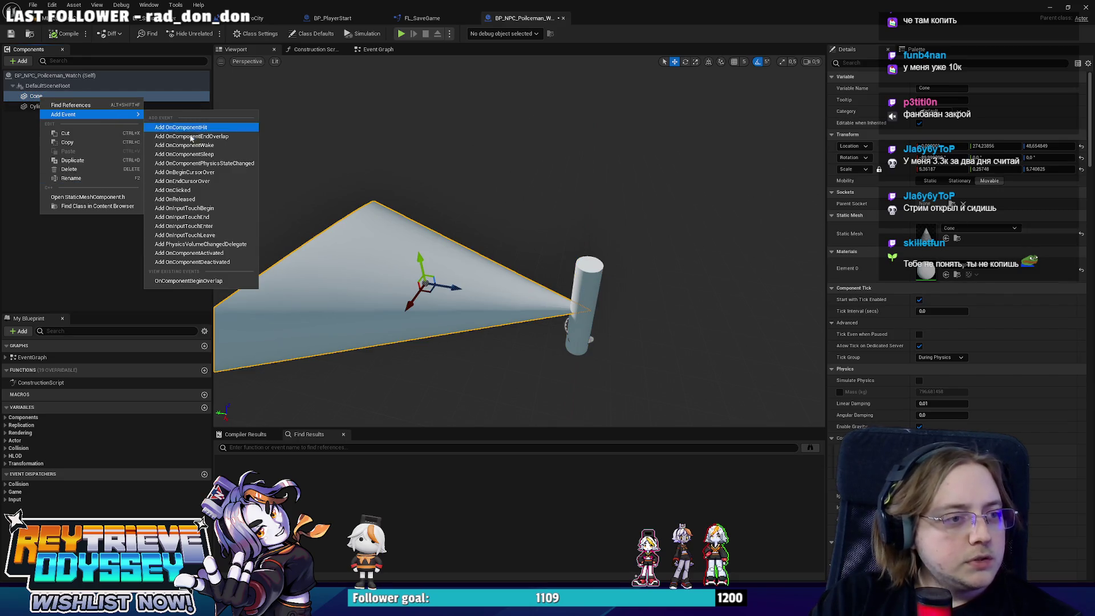
click(29, 61)
text(sca)
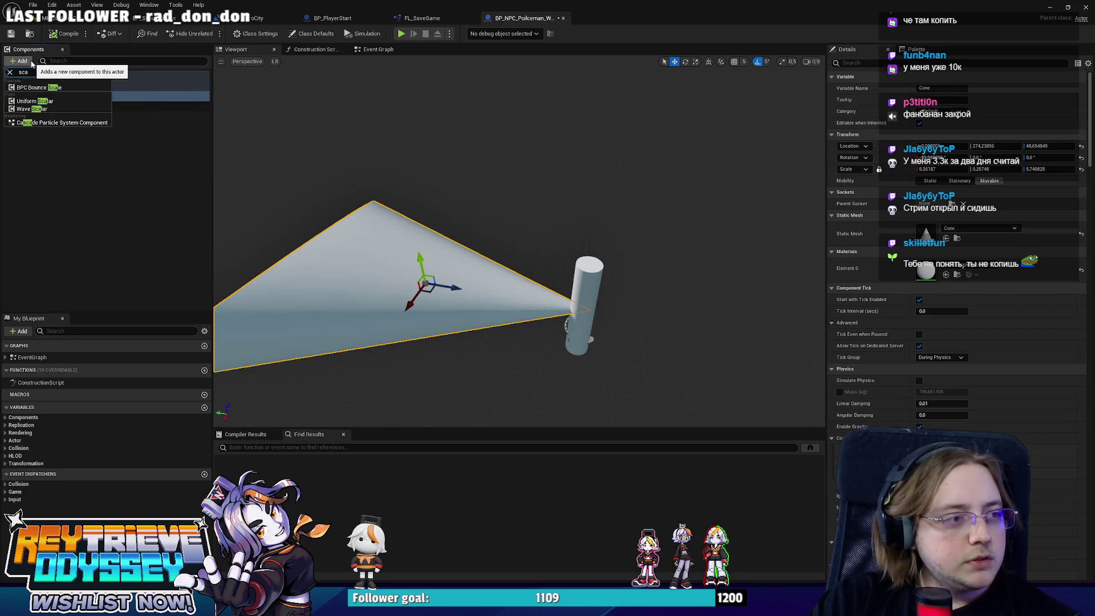
key(BackSpace)
text(e)
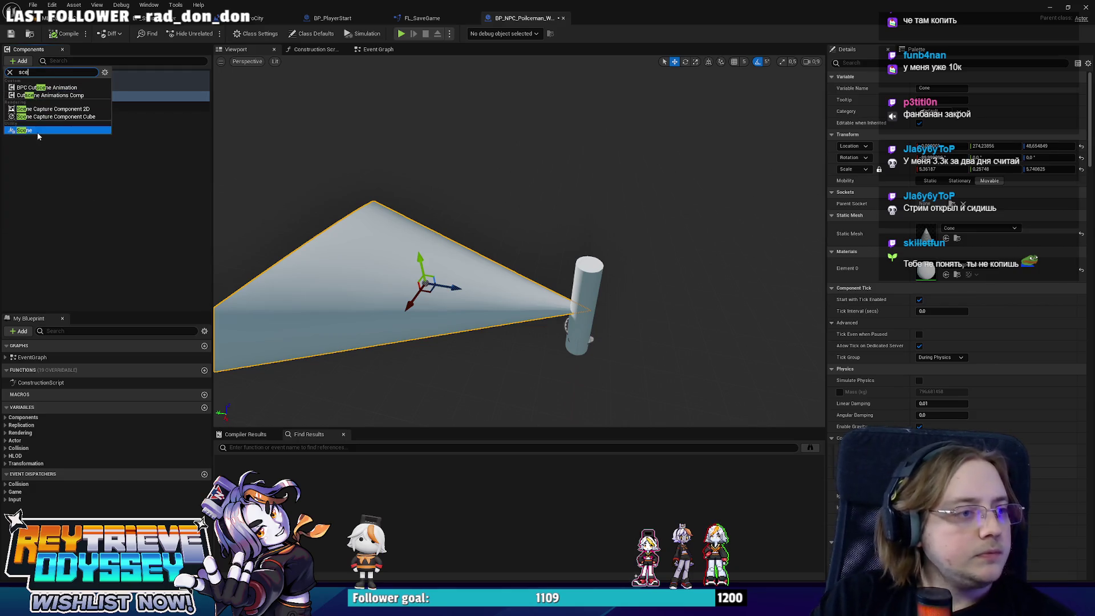
click(39, 131)
drag(72, 113, 43, 98)
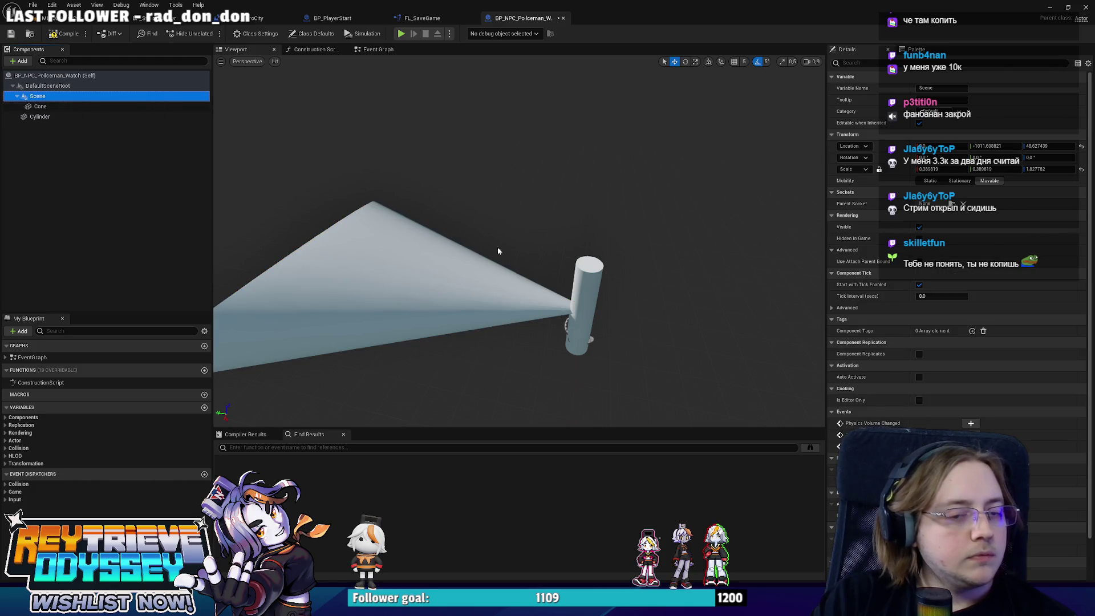
- Zero the Scene and Cone locations, align the cone tip with the cylinder, and raise Scene to Z 33.68
scroll(434, 226, down, 3)
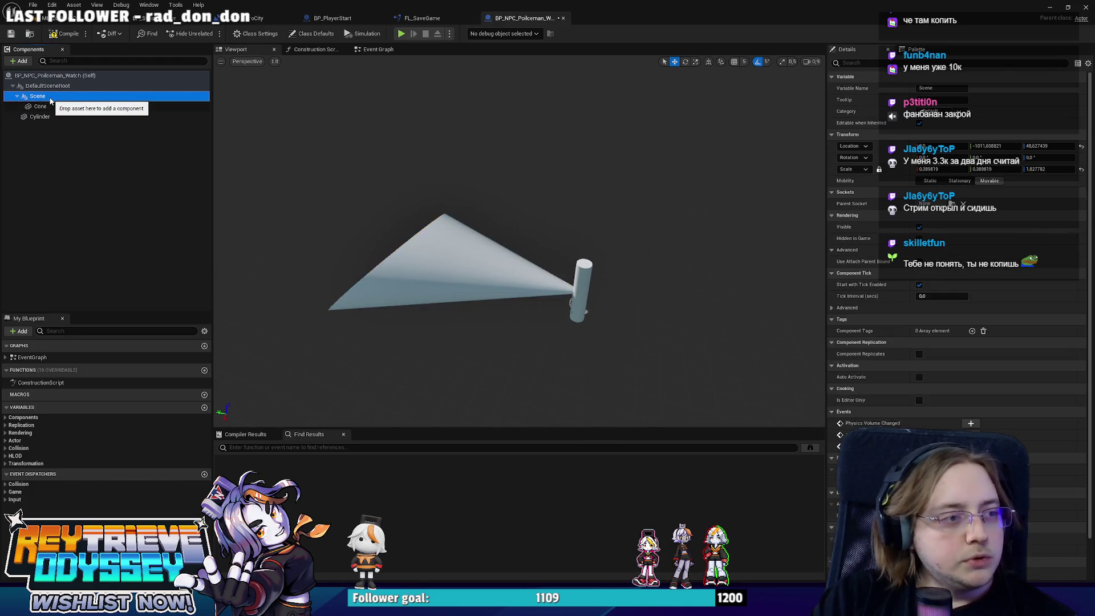
right_drag(513, 257, 485, 250)
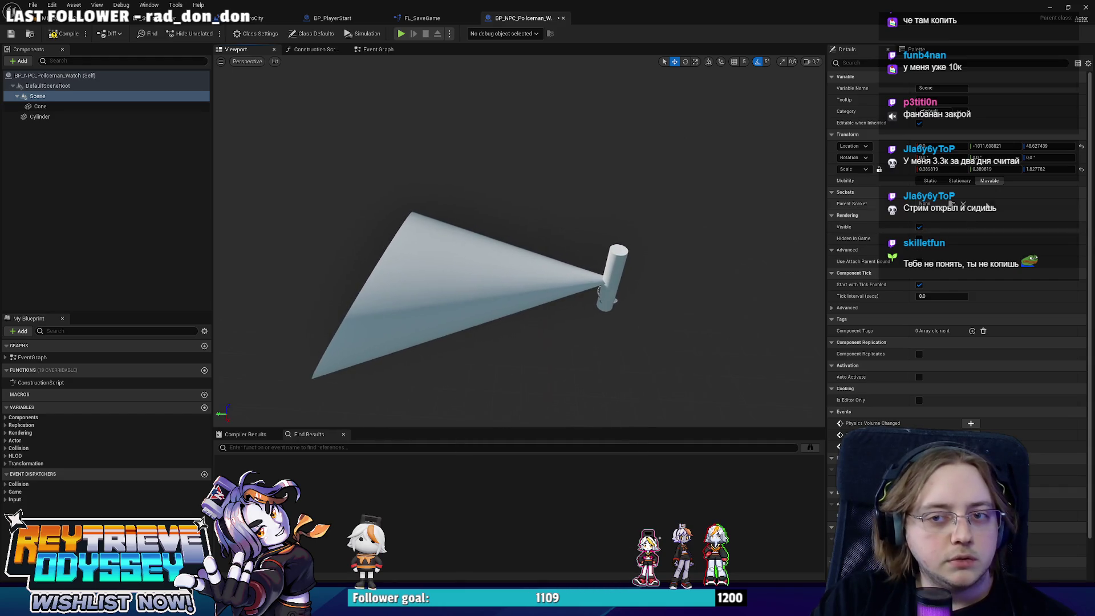
click(1081, 147)
right_drag(649, 265, 610, 272)
click(91, 107)
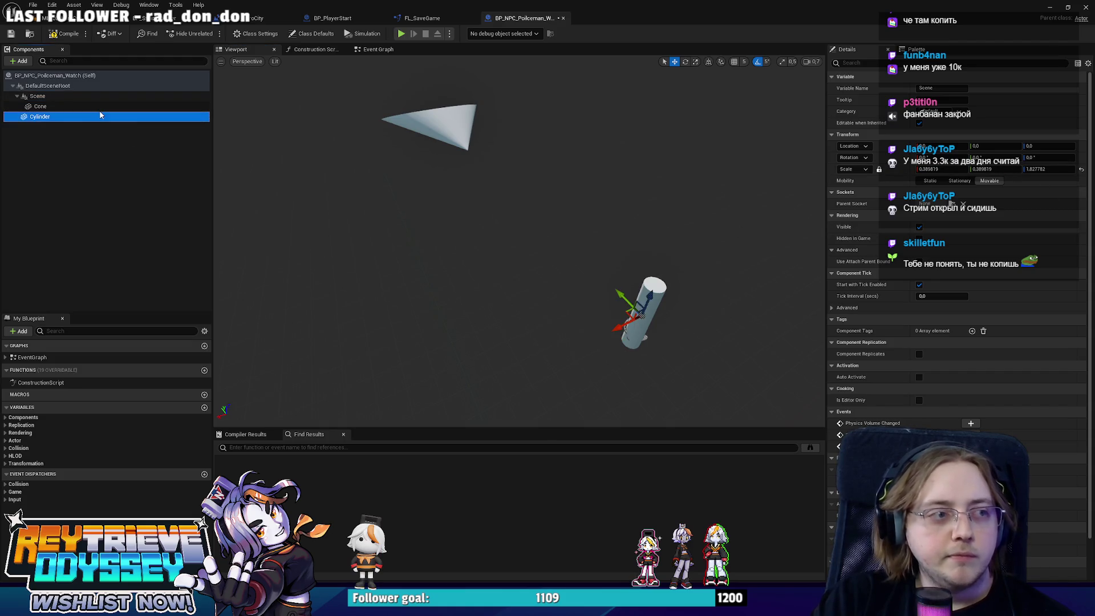
click(1082, 147)
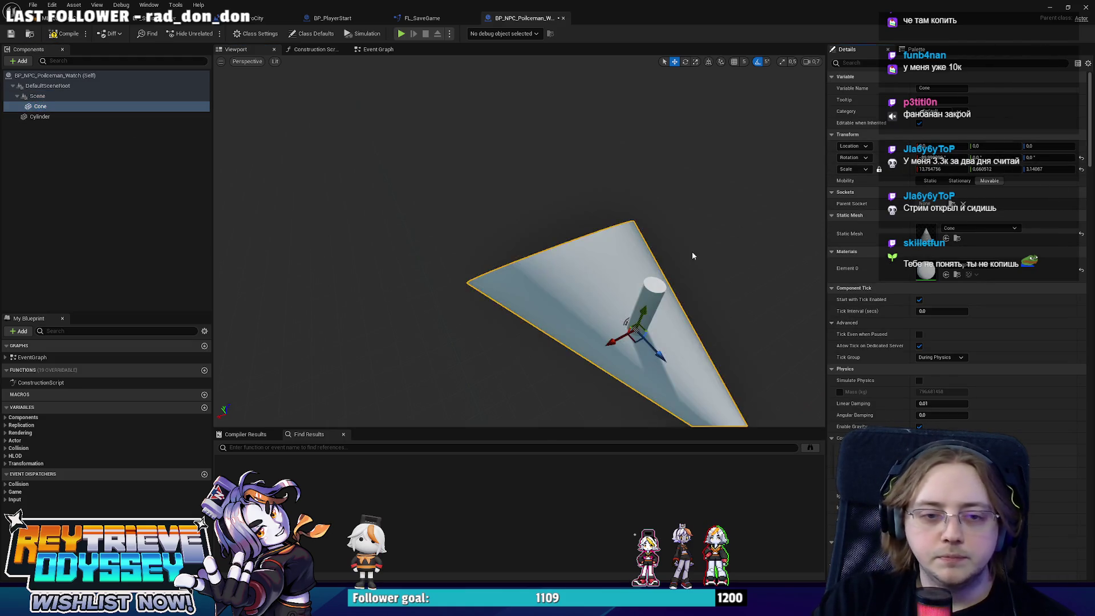
key(f)
drag(570, 290, 400, 251)
click(52, 96)
drag(561, 264, 561, 244)
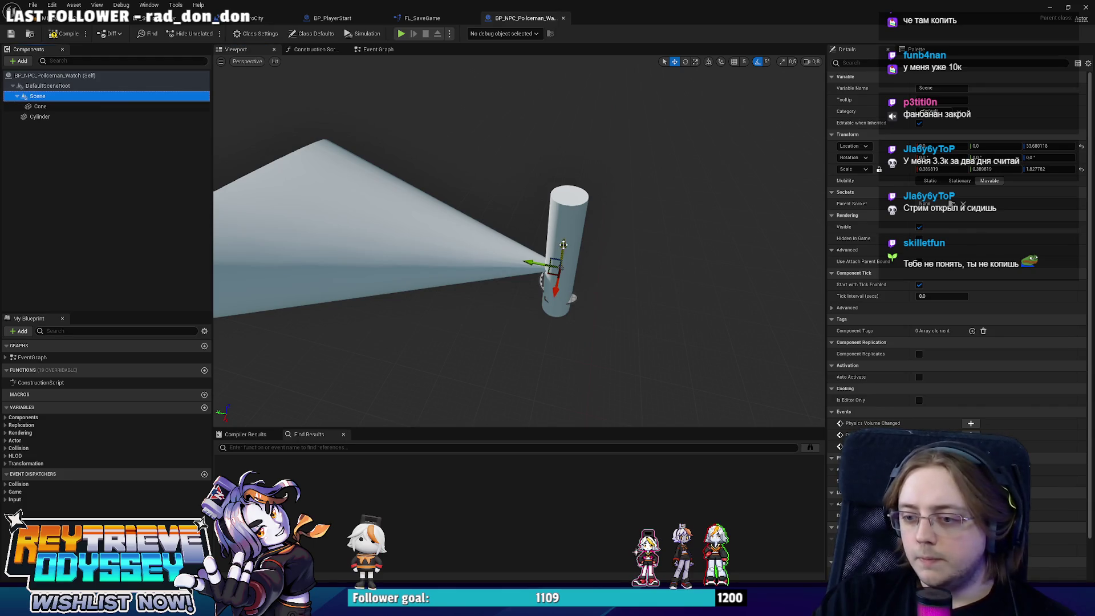
click(358, 52)
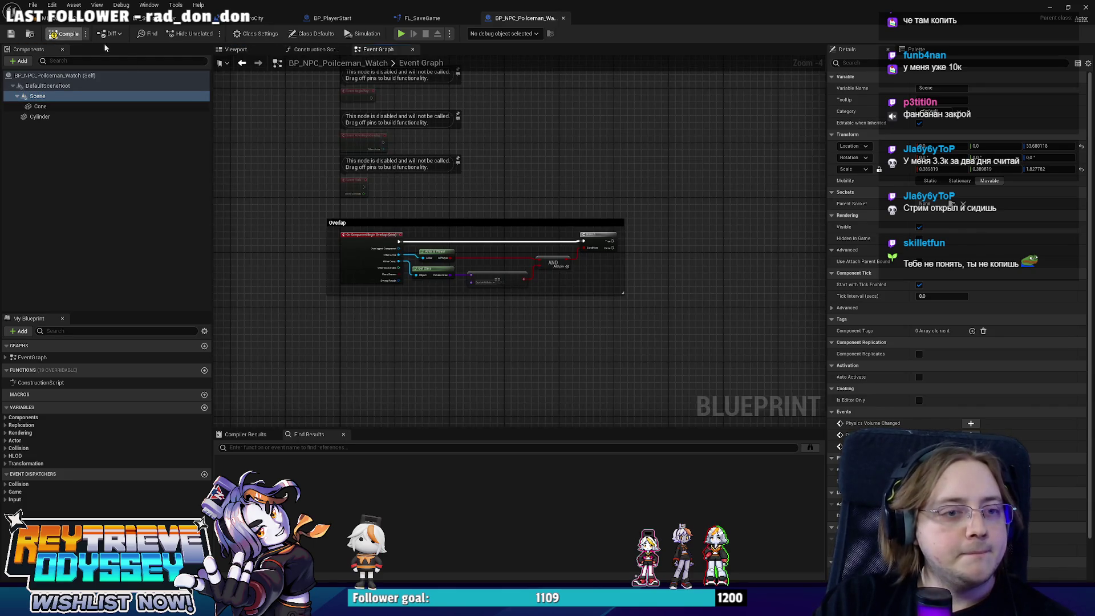
- Frame the Overlap group and reposition Event BeginPlay higher in the graph
scroll(480, 302, up, 2)
scroll(513, 285, down, 3)
scroll(573, 351, up, 3)
mouse_move(573, 351)
right_down()
mouse_move(557, 128)
mouse_move(520, 228)
right_up()
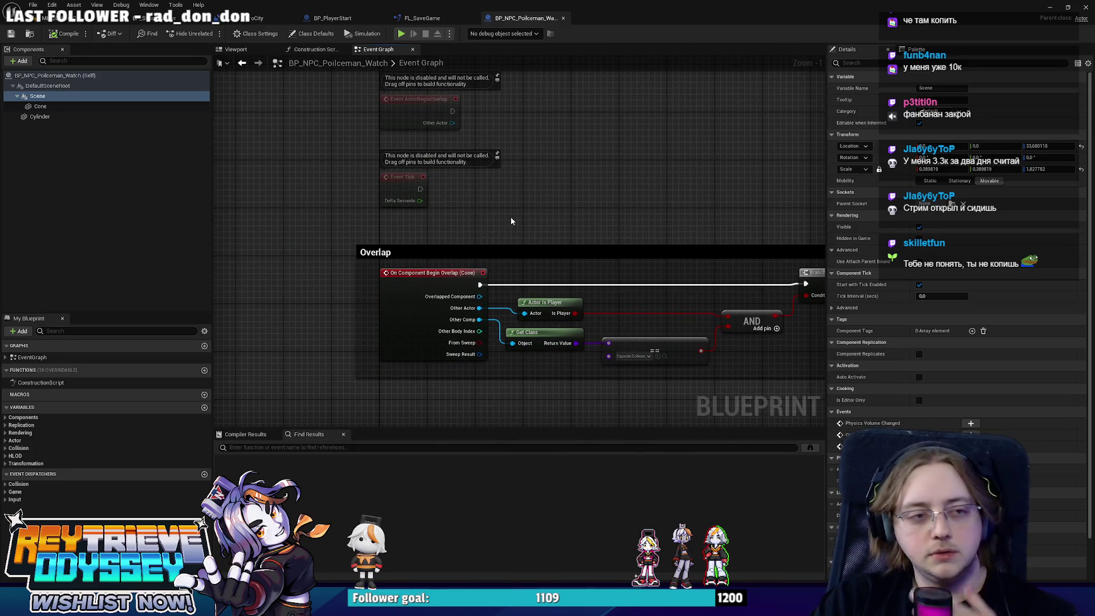
scroll(477, 203, down, 2)
right_drag(477, 203, 475, 169)
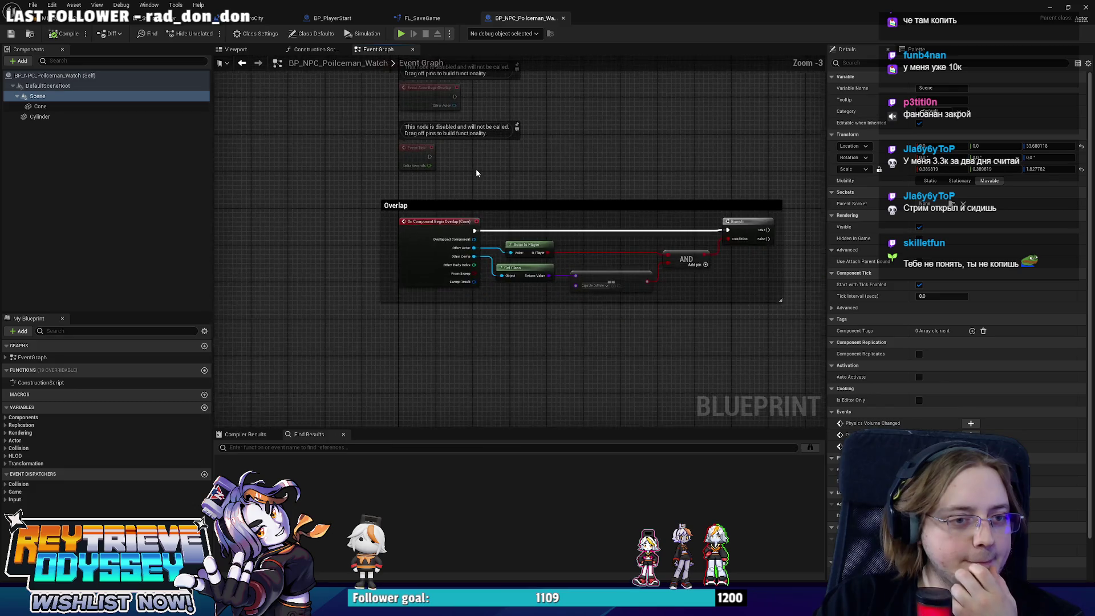
drag(490, 208, 504, 267)
scroll(399, 194, up, 1)
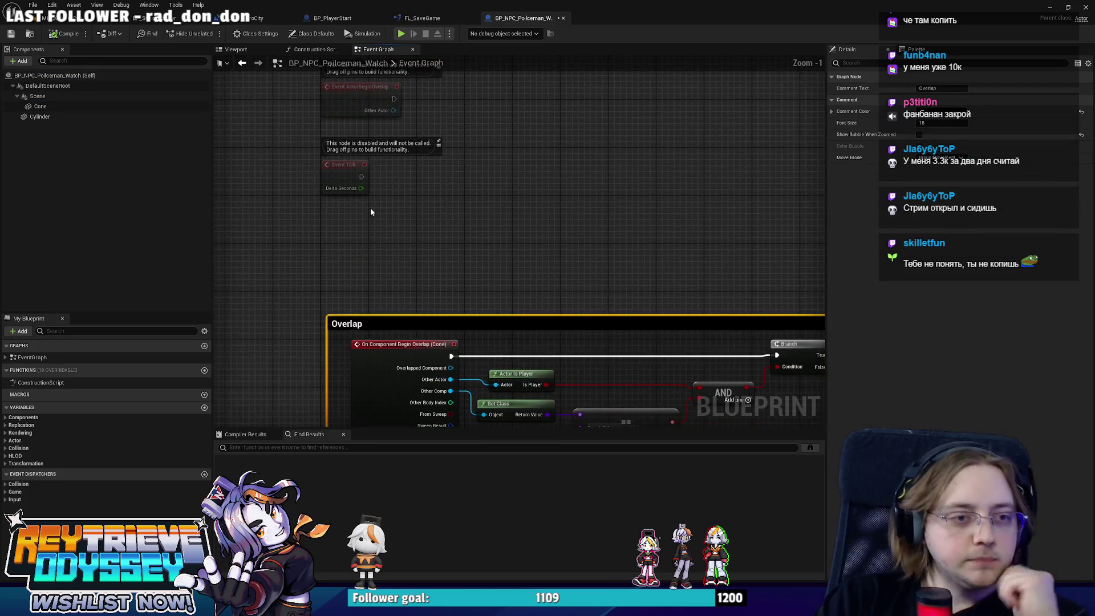
right_drag(420, 74, 419, 259)
scroll(419, 259, up, 1)
drag(399, 191, 401, 125)
- Add a Timeline node T_1 wired from Event BeginPlay's exec pin
right_drag(401, 125, 409, 199)
drag(407, 198, 457, 218)
text(add)
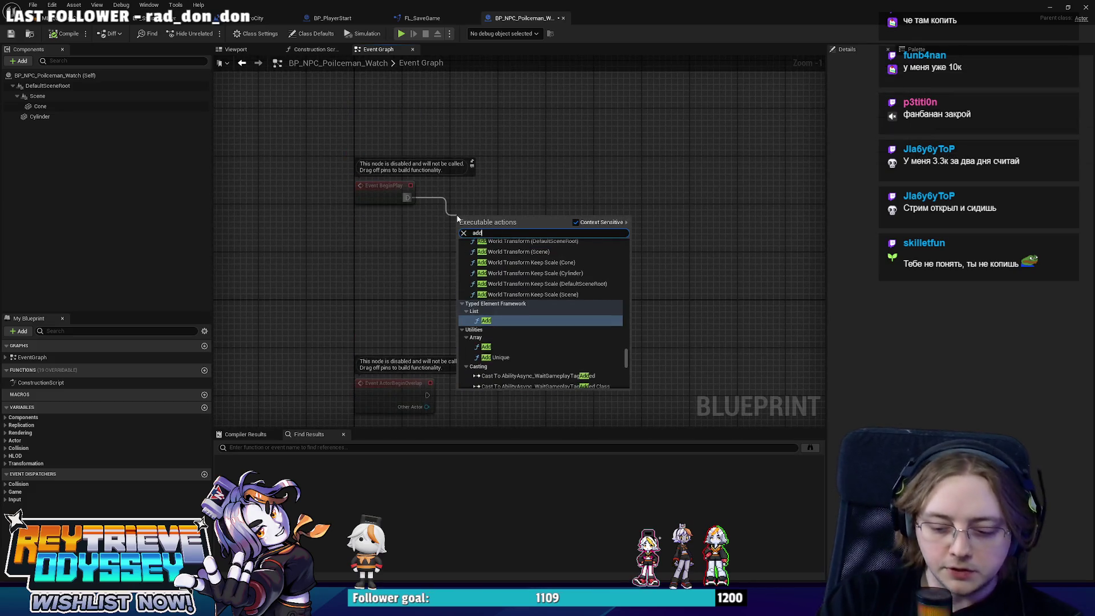
text( timeline)
key(Return)
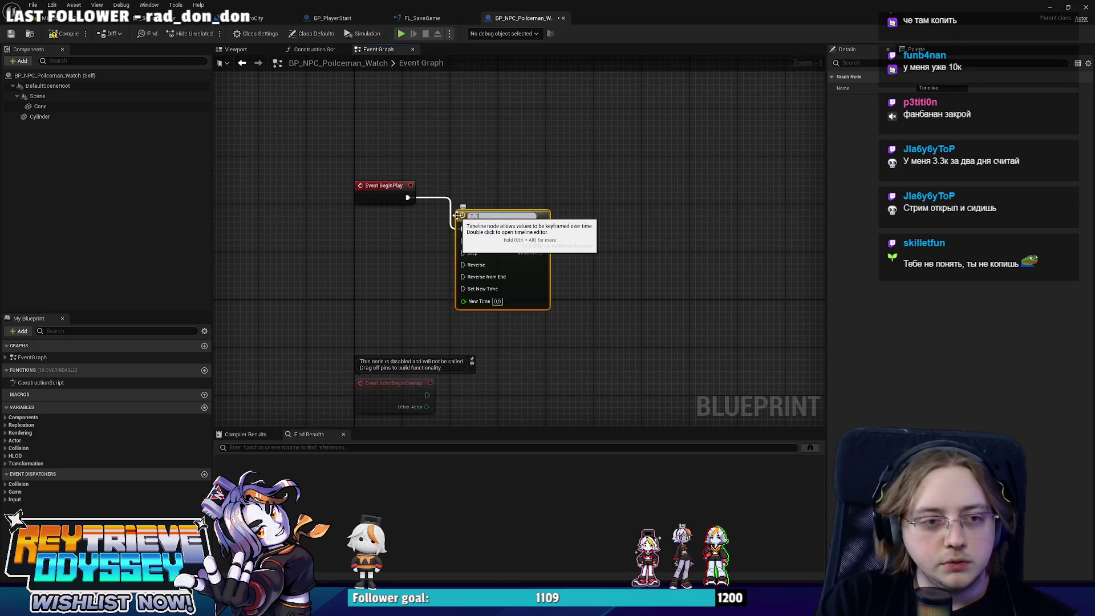
mouse_move(500, 219)
mouse_down()
mouse_move(533, 176)
mouse_move(537, 184)
mouse_up()
drag(660, 269, 329, 161)
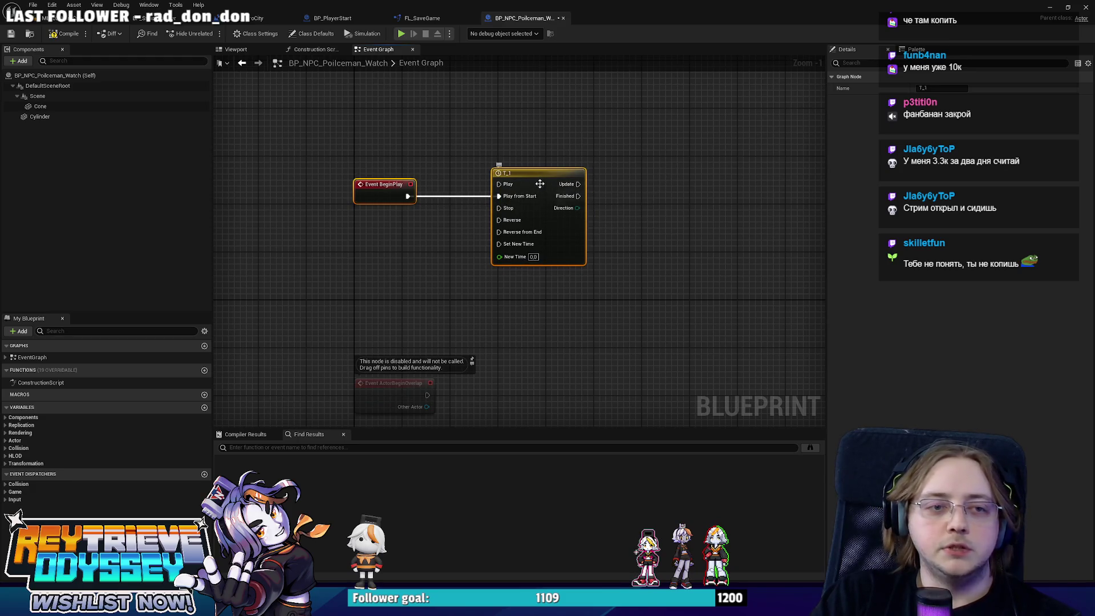
- Add a float track NewTrack_0 to timeline T_1
double_click(546, 183)
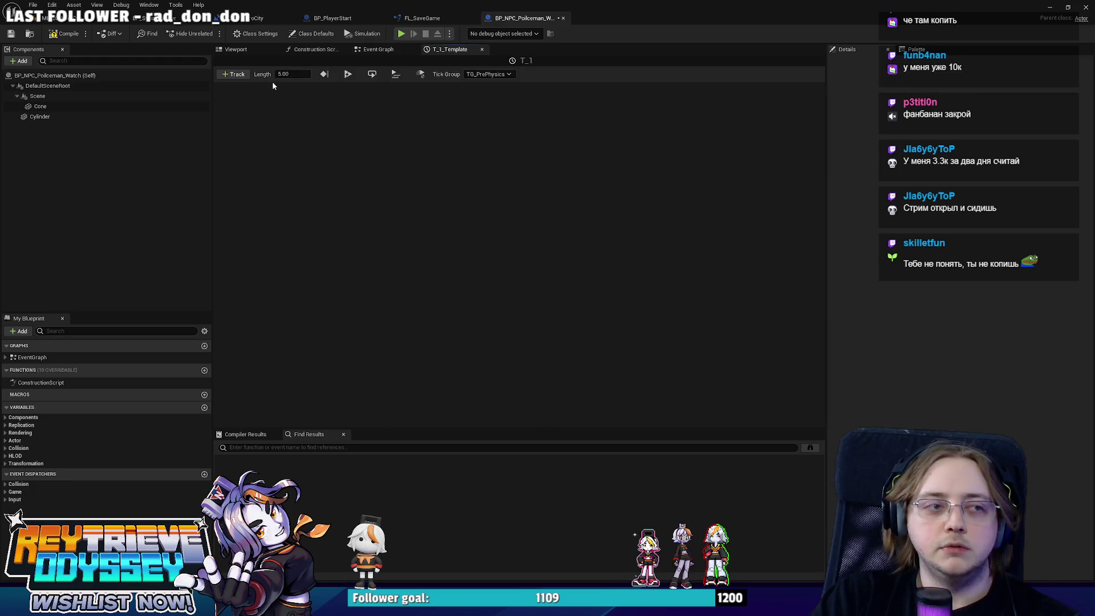
click(236, 74)
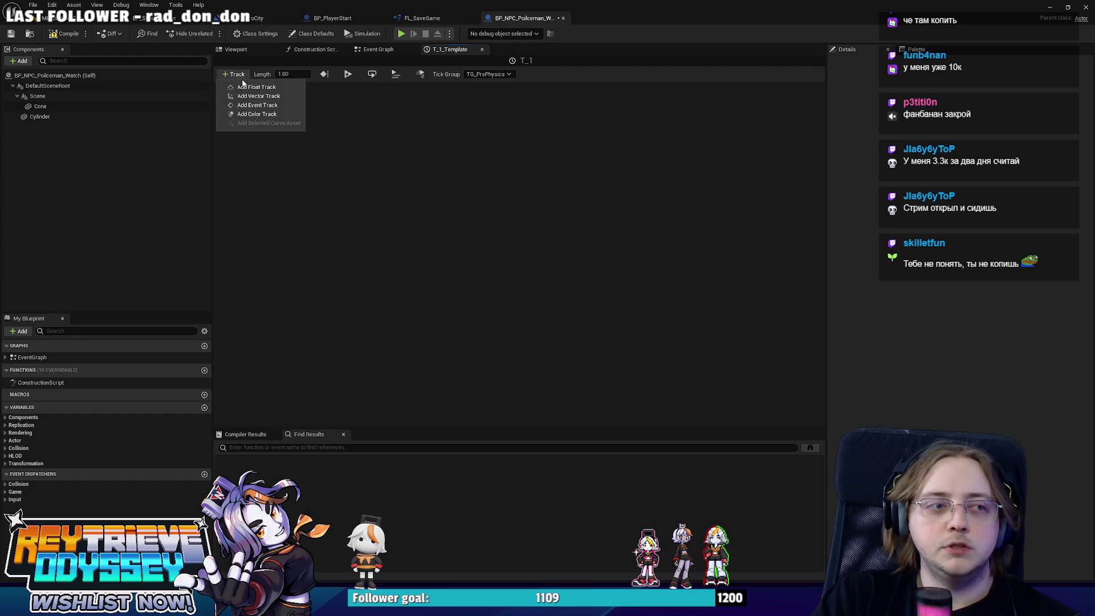
click(243, 86)
click(303, 158)
- Key the curve at its start, a raised midpoint, and near the 1-second end
right_click(303, 157)
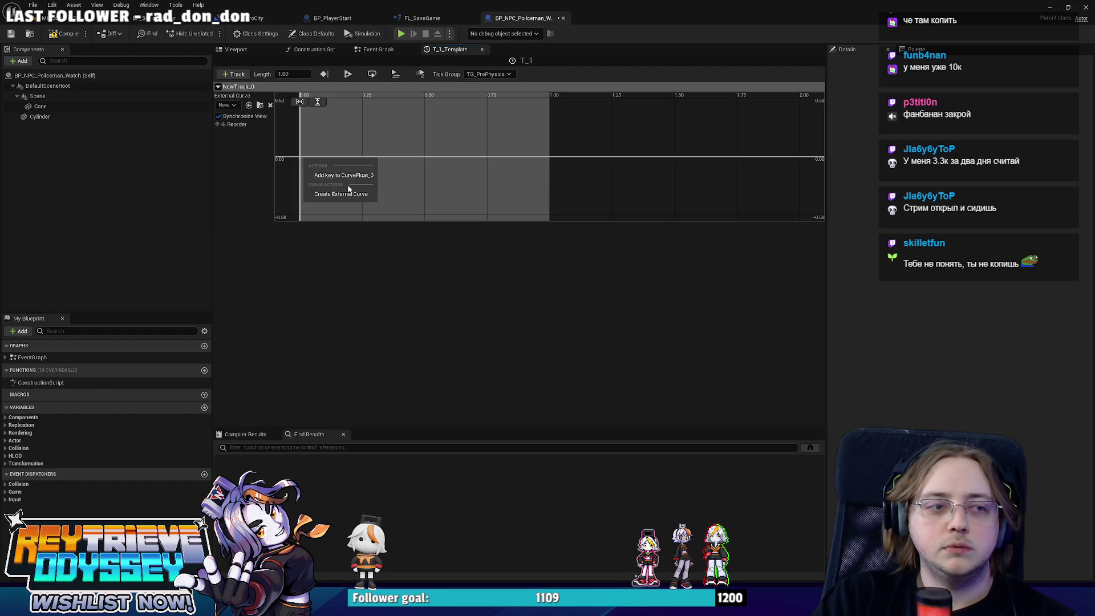
click(351, 176)
right_click(413, 129)
click(442, 147)
right_click(542, 163)
click(565, 180)
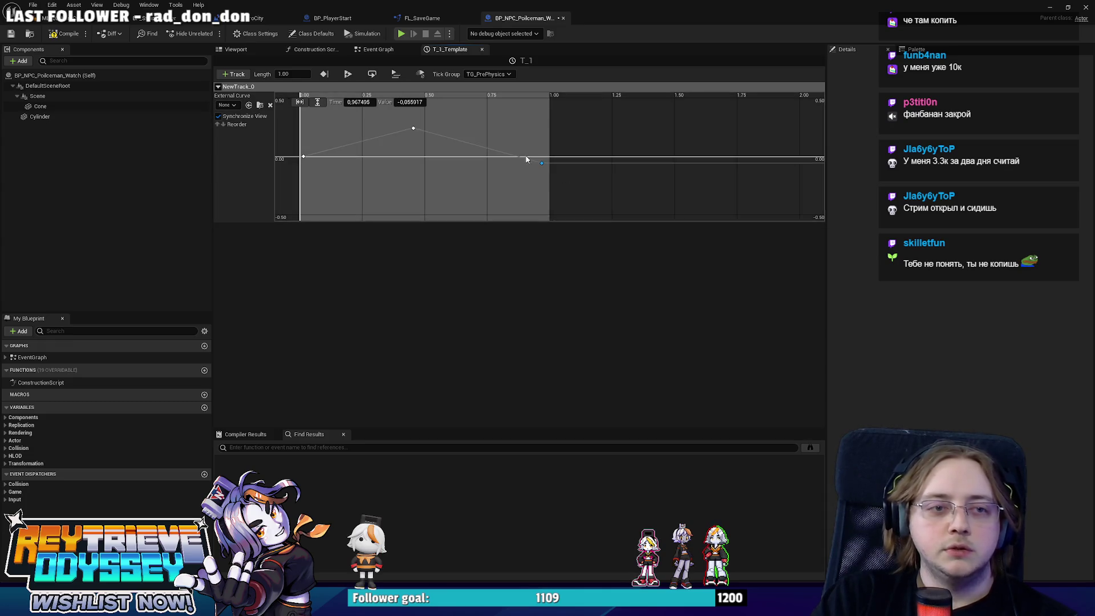